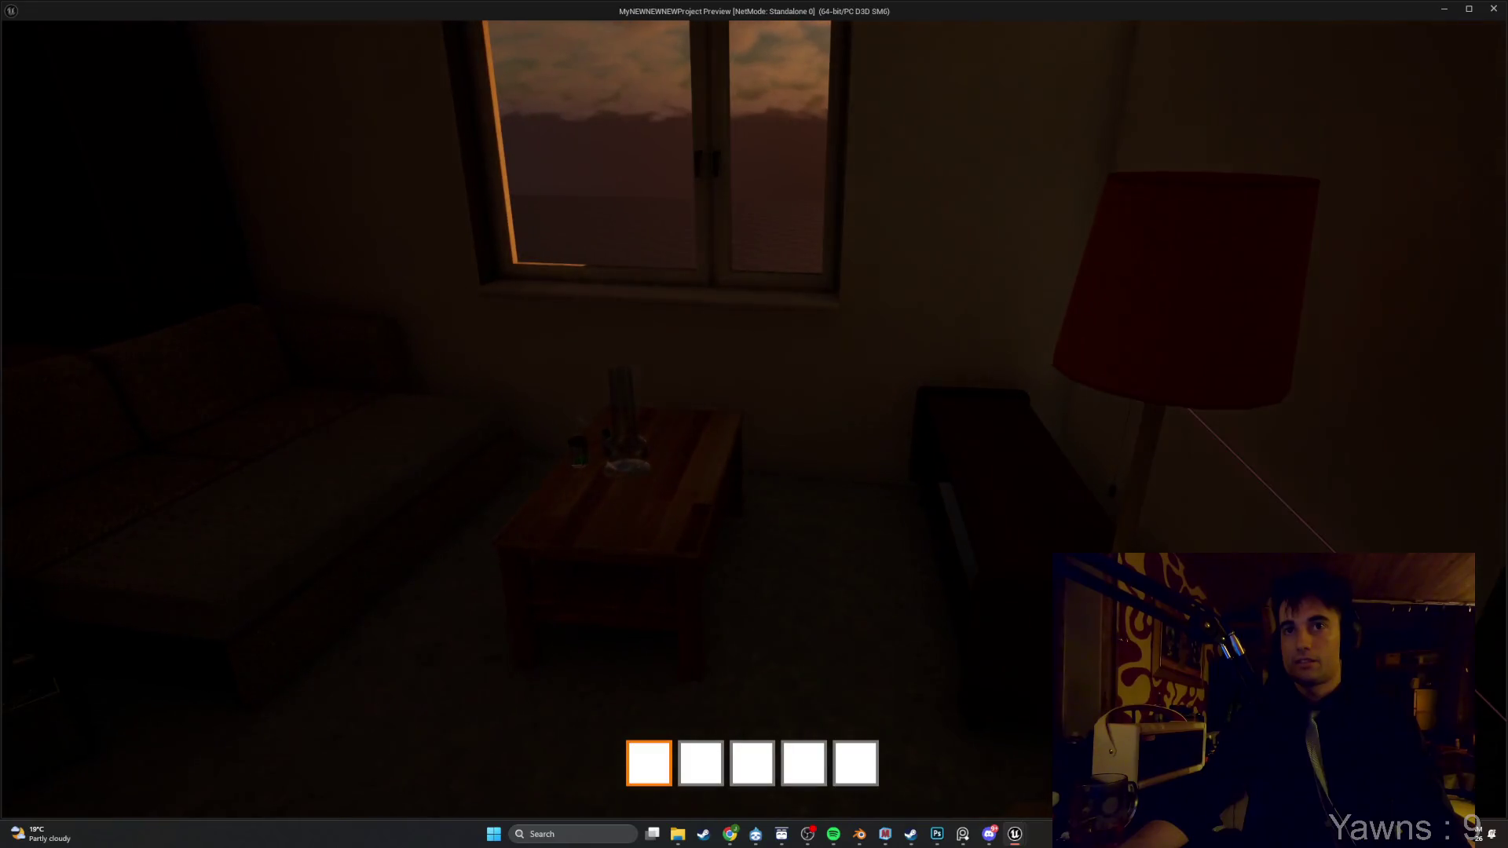
Walk past the coffee table to the window, turn on the floor lamp, and exit the preview
key(w)
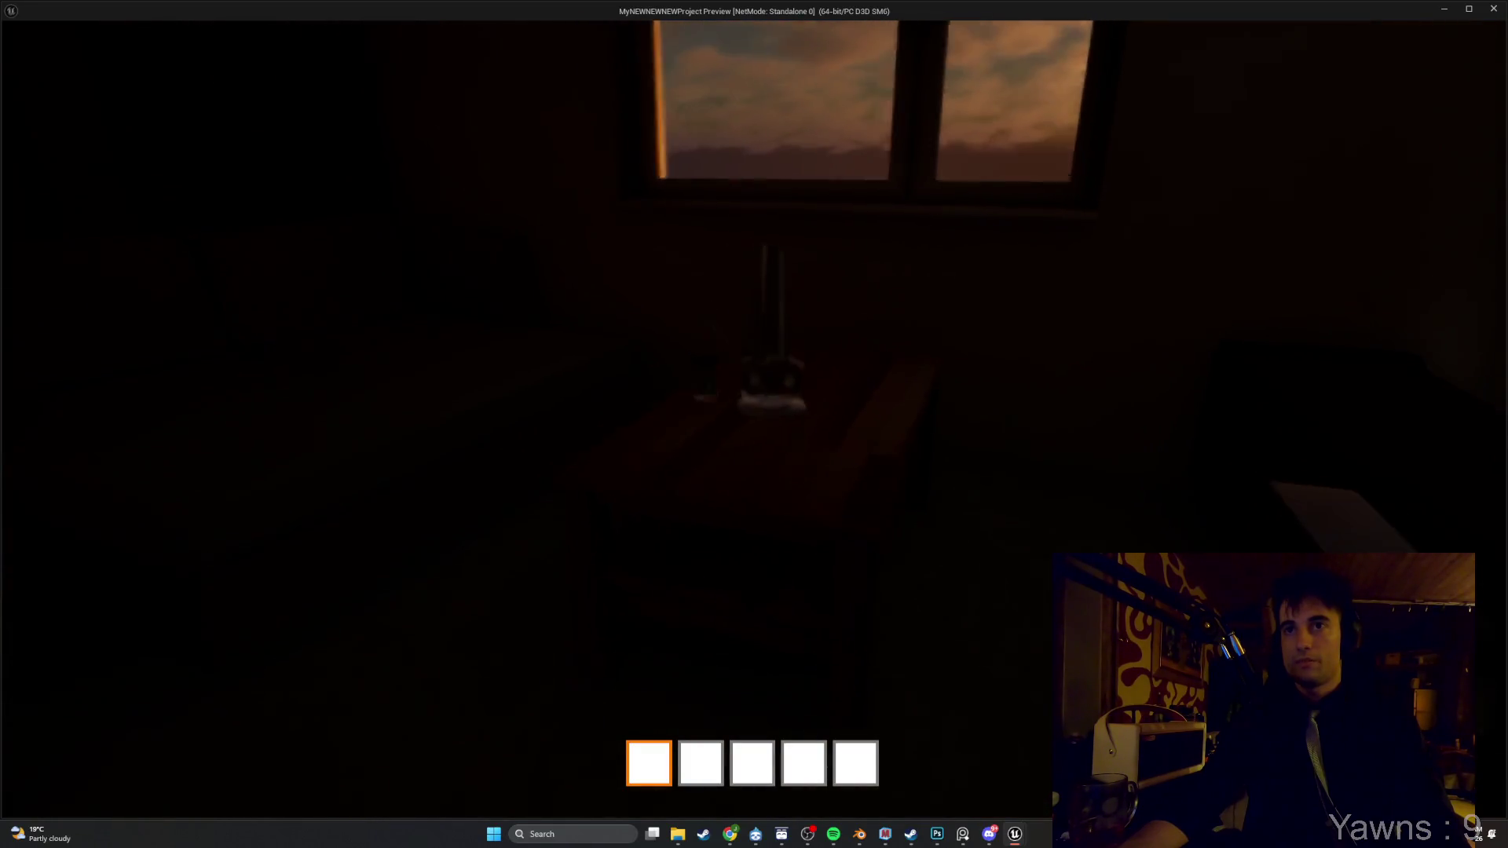
key(w)
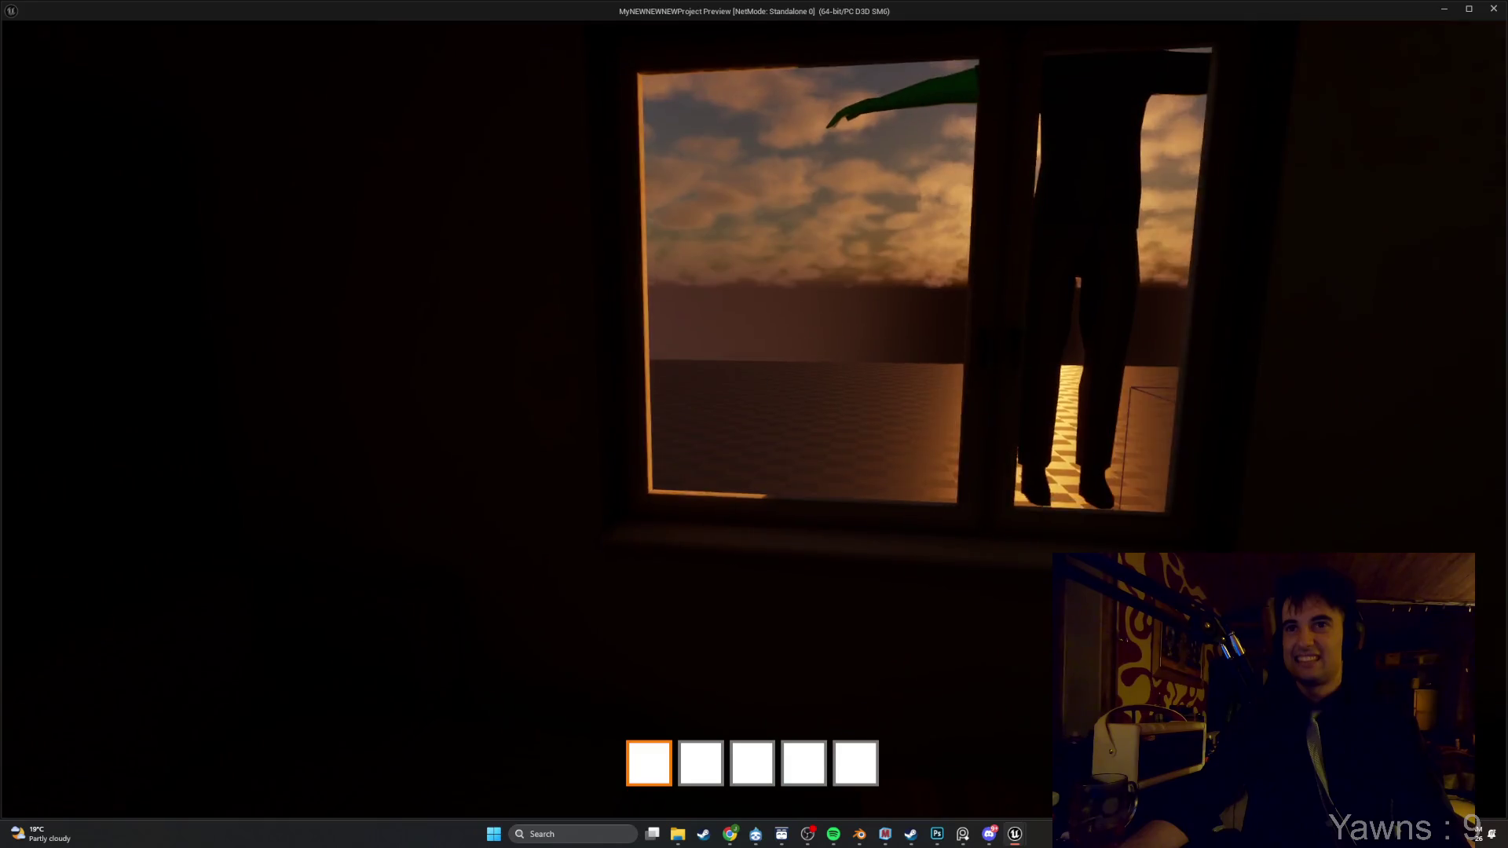
key(w)
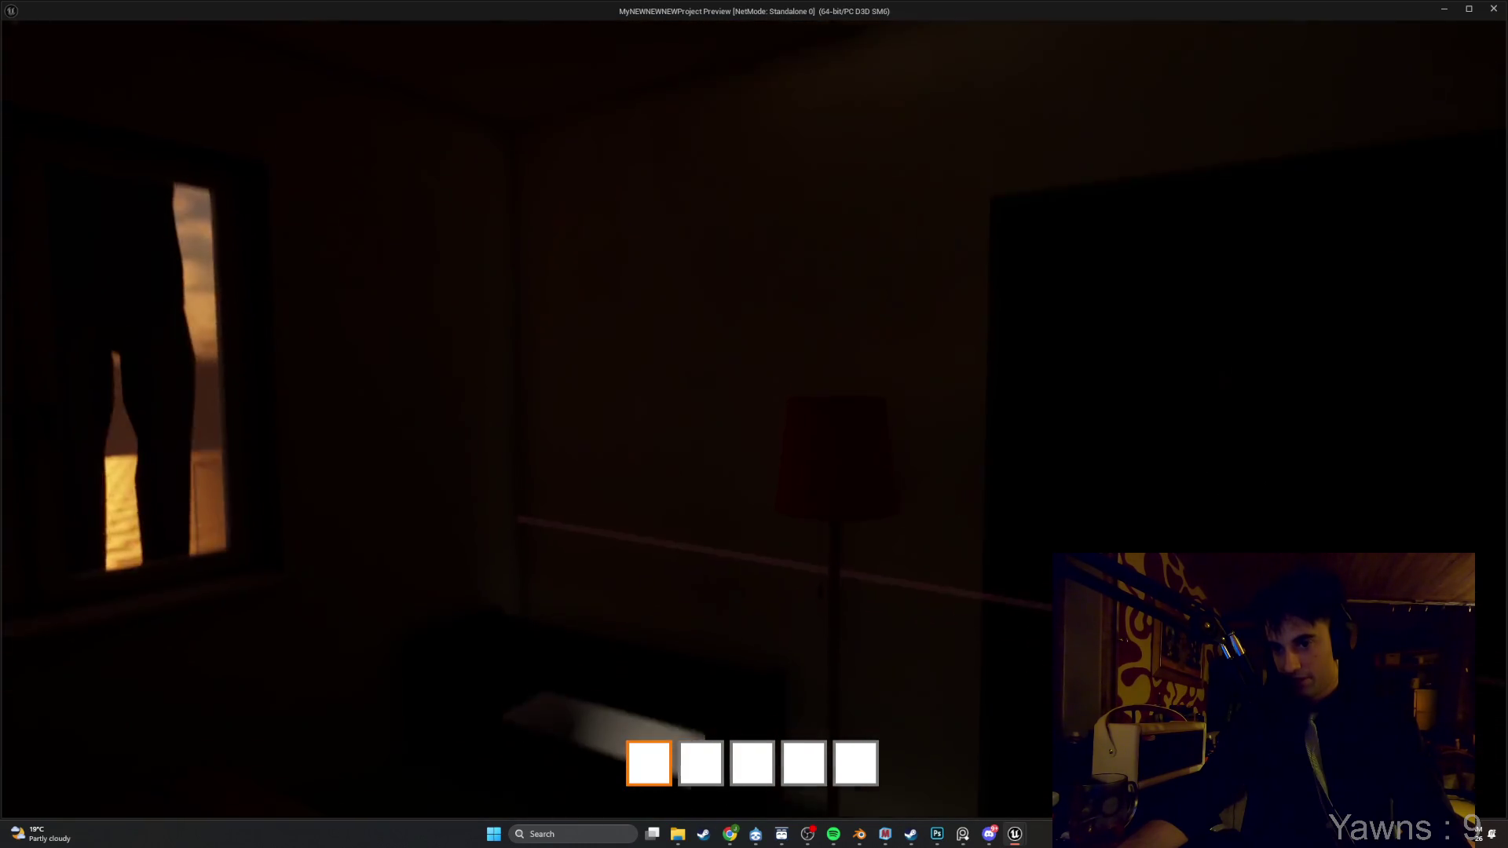
key(e)
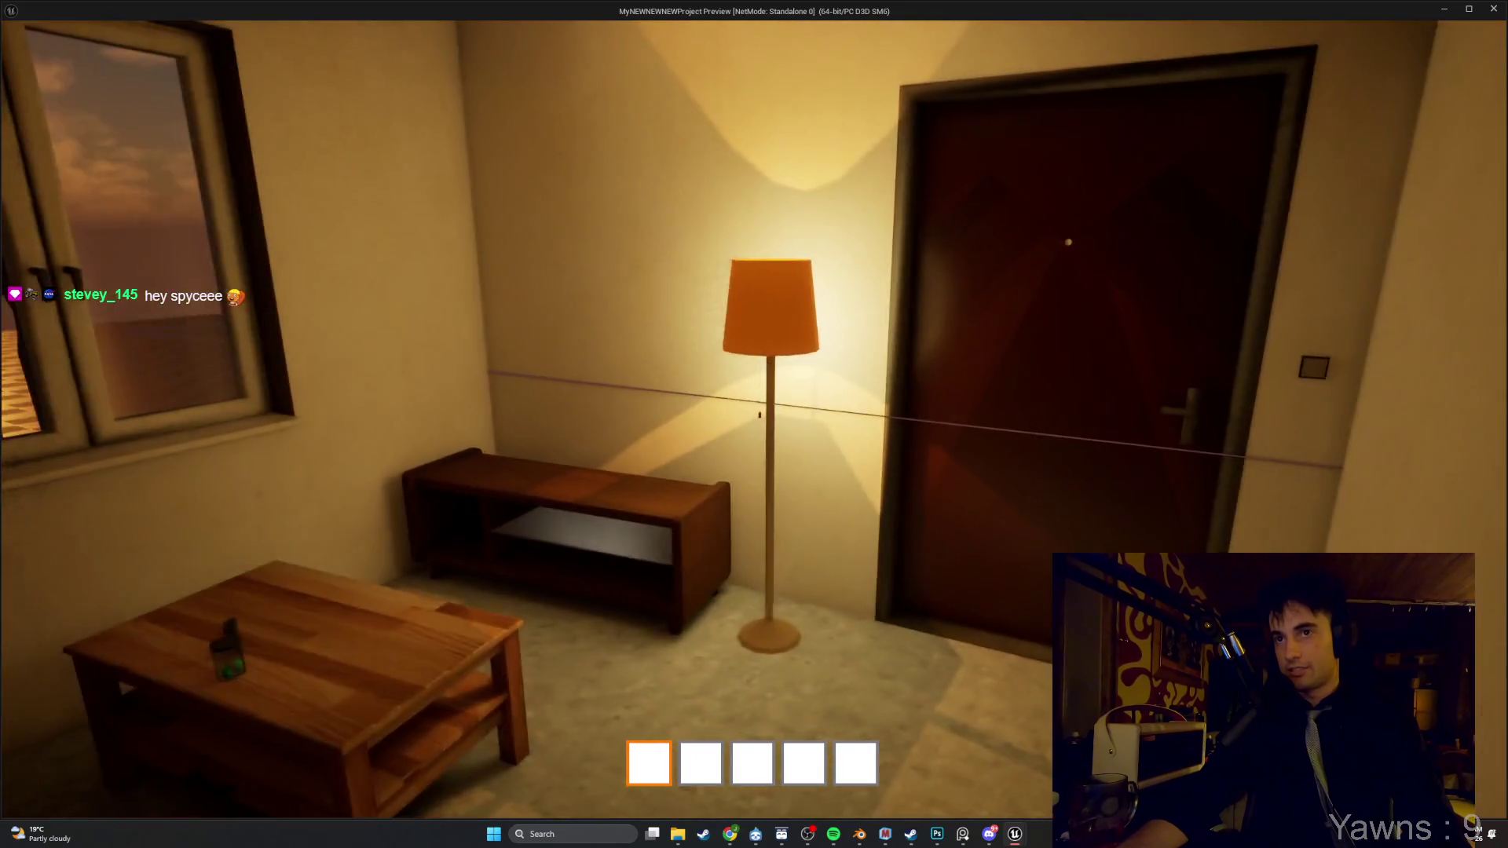
key(Escape)
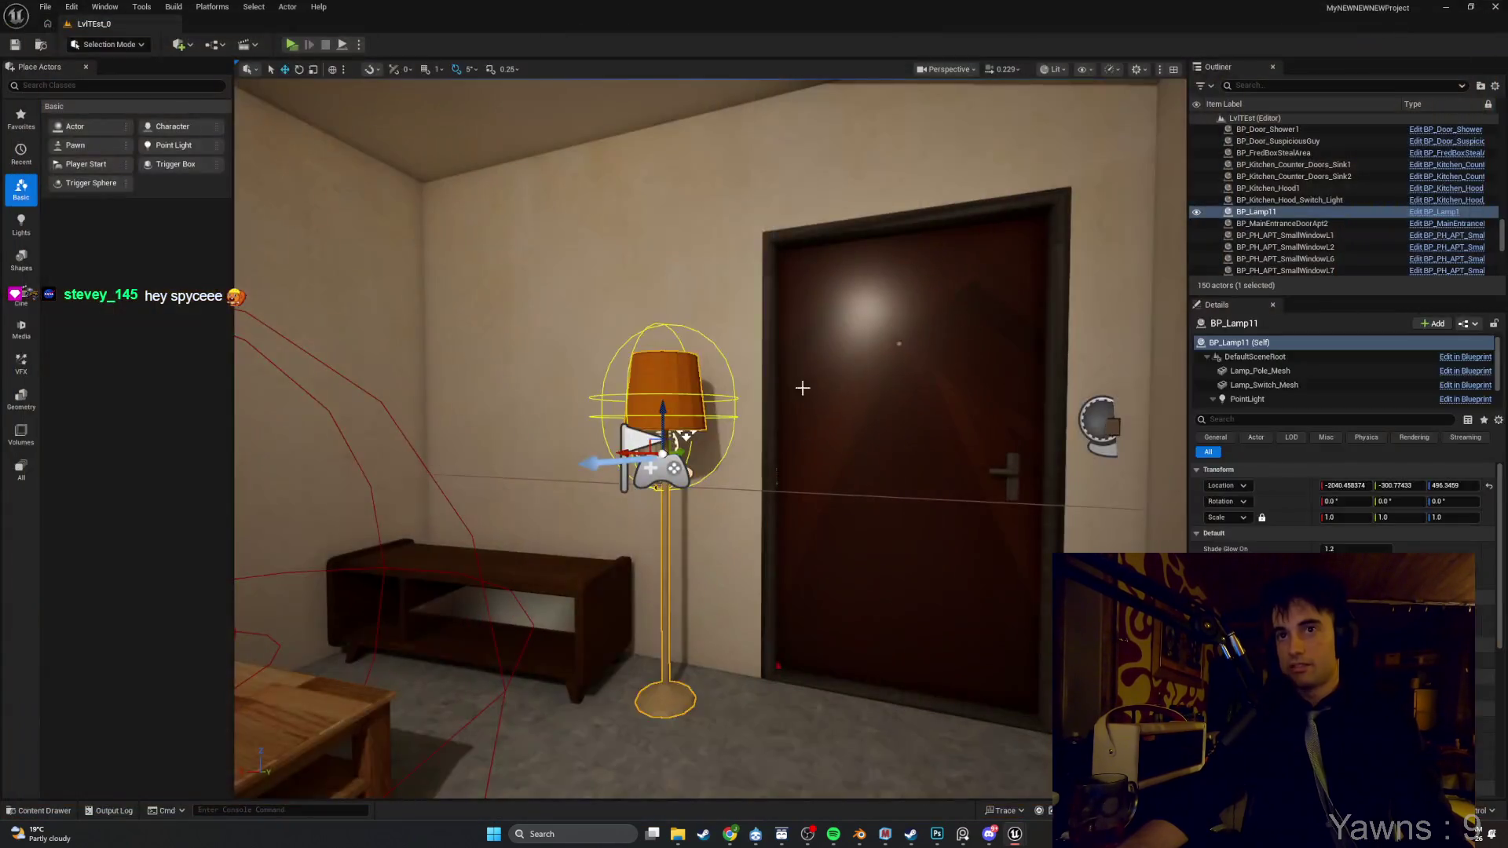
Open BP_Lamp1 from the focused lamp actor, maximized, with its Viewport tab showing
key(f)
text(chann)
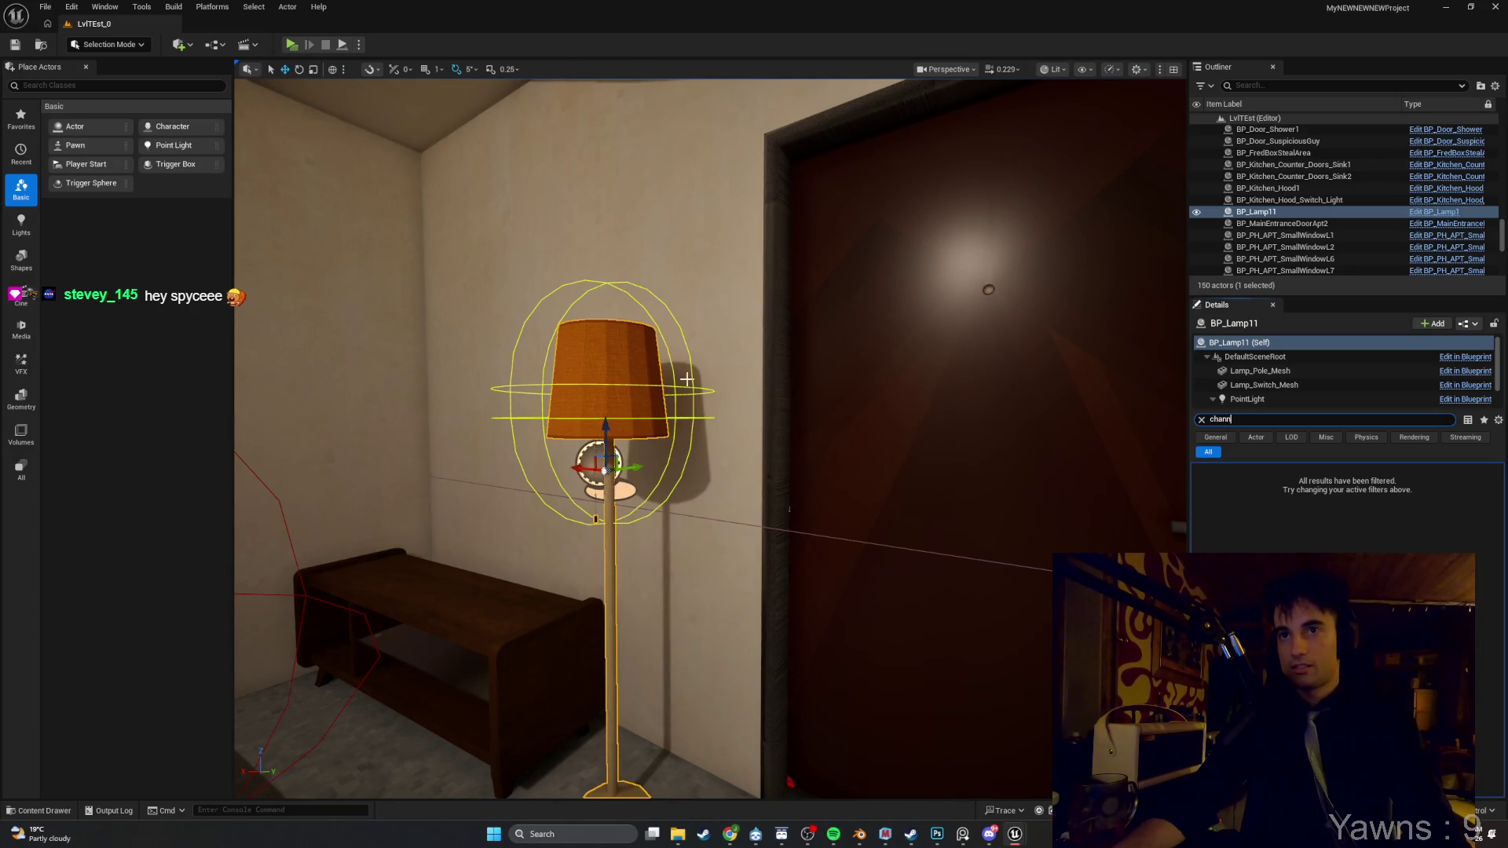
right_click(562, 345)
click(620, 400)
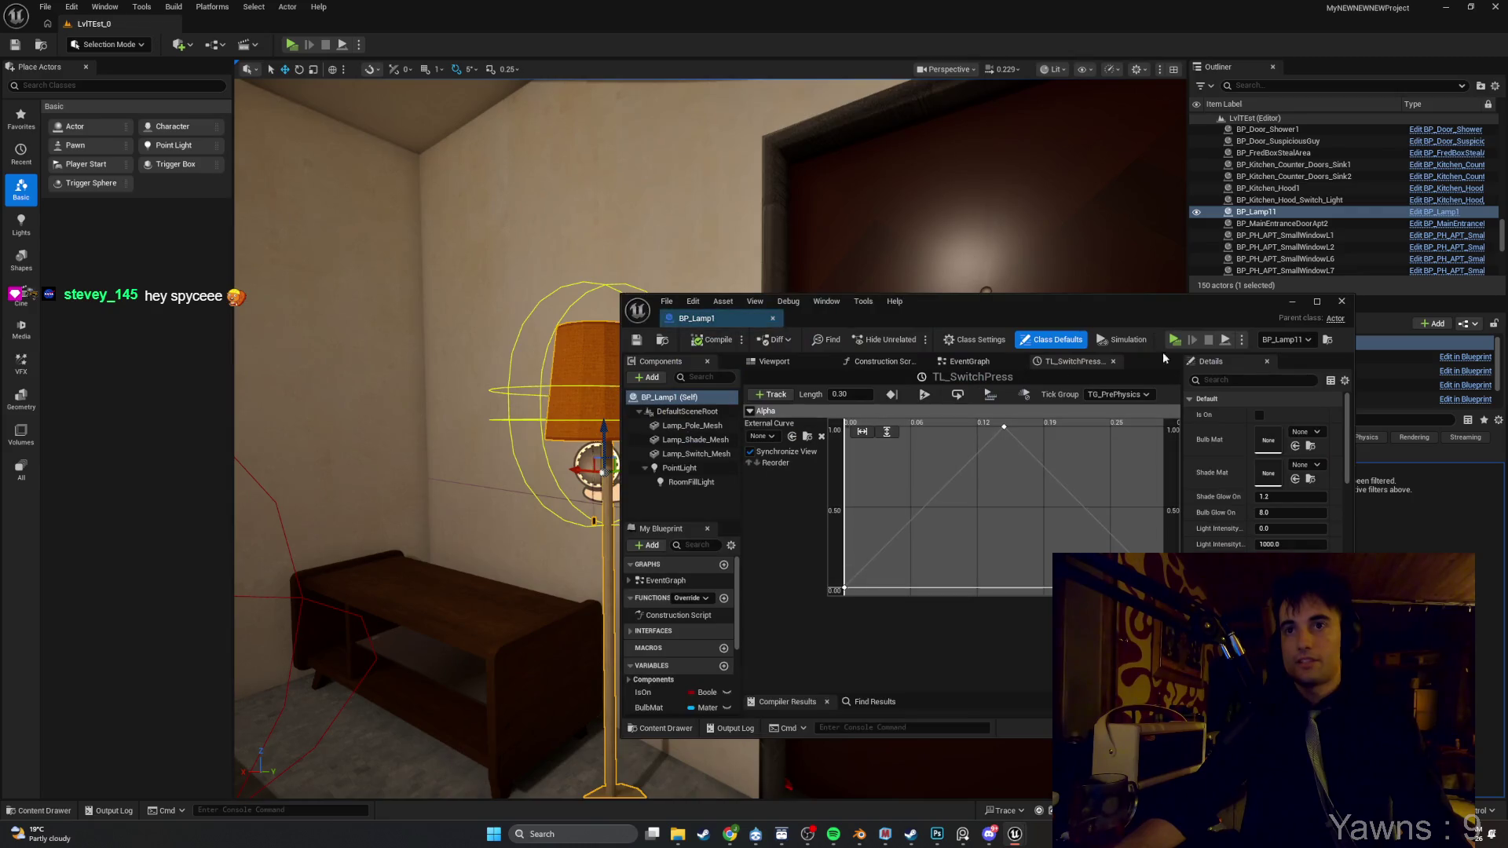
click(1313, 303)
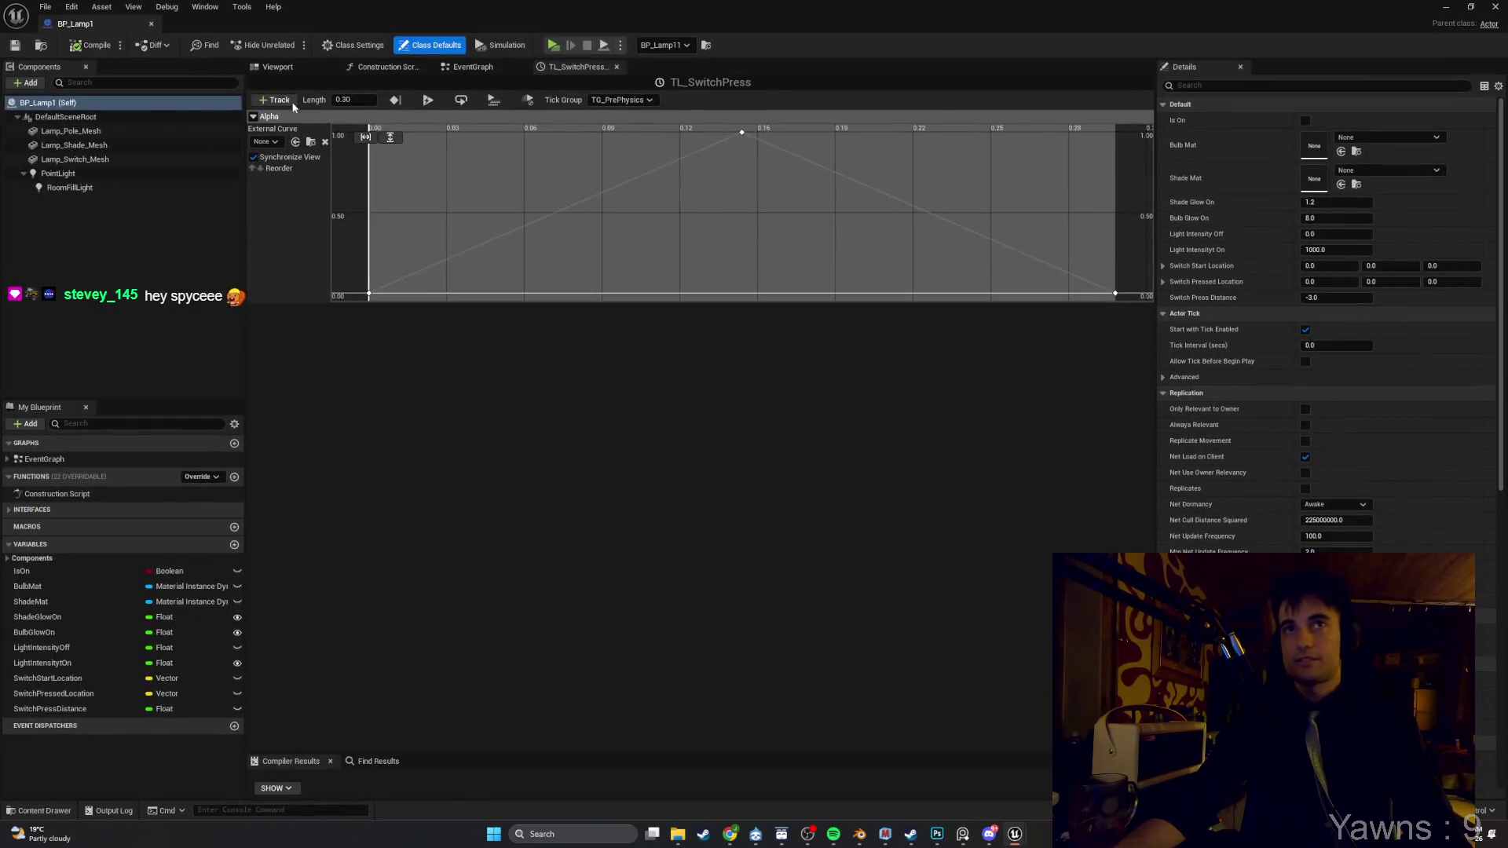
click(280, 68)
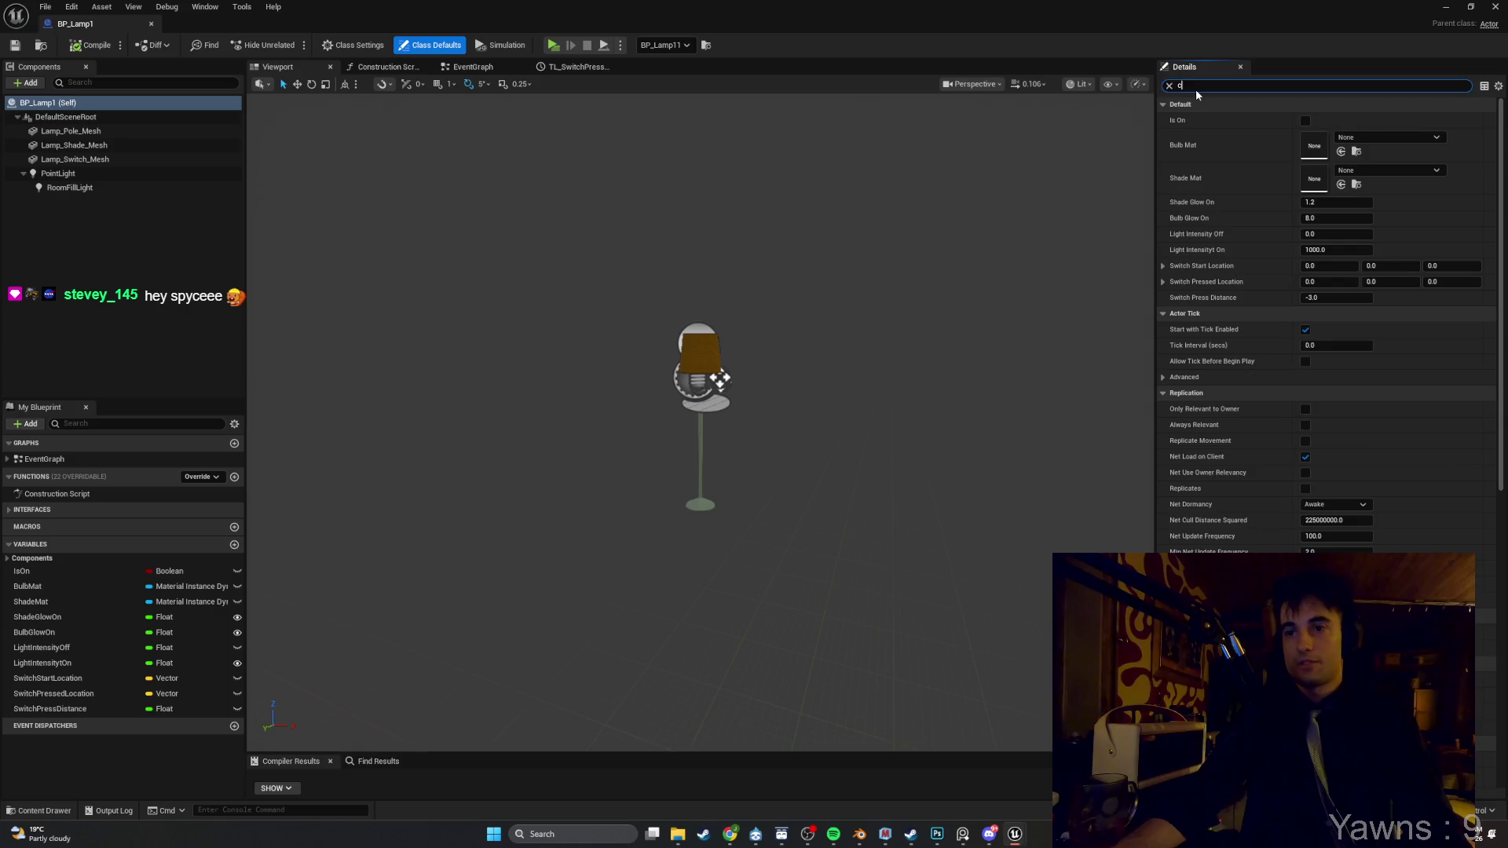
Filter Details by 'channe' and compare lighting channels of RoomFillLight and the switch, shade and pole meshes
text(channe)
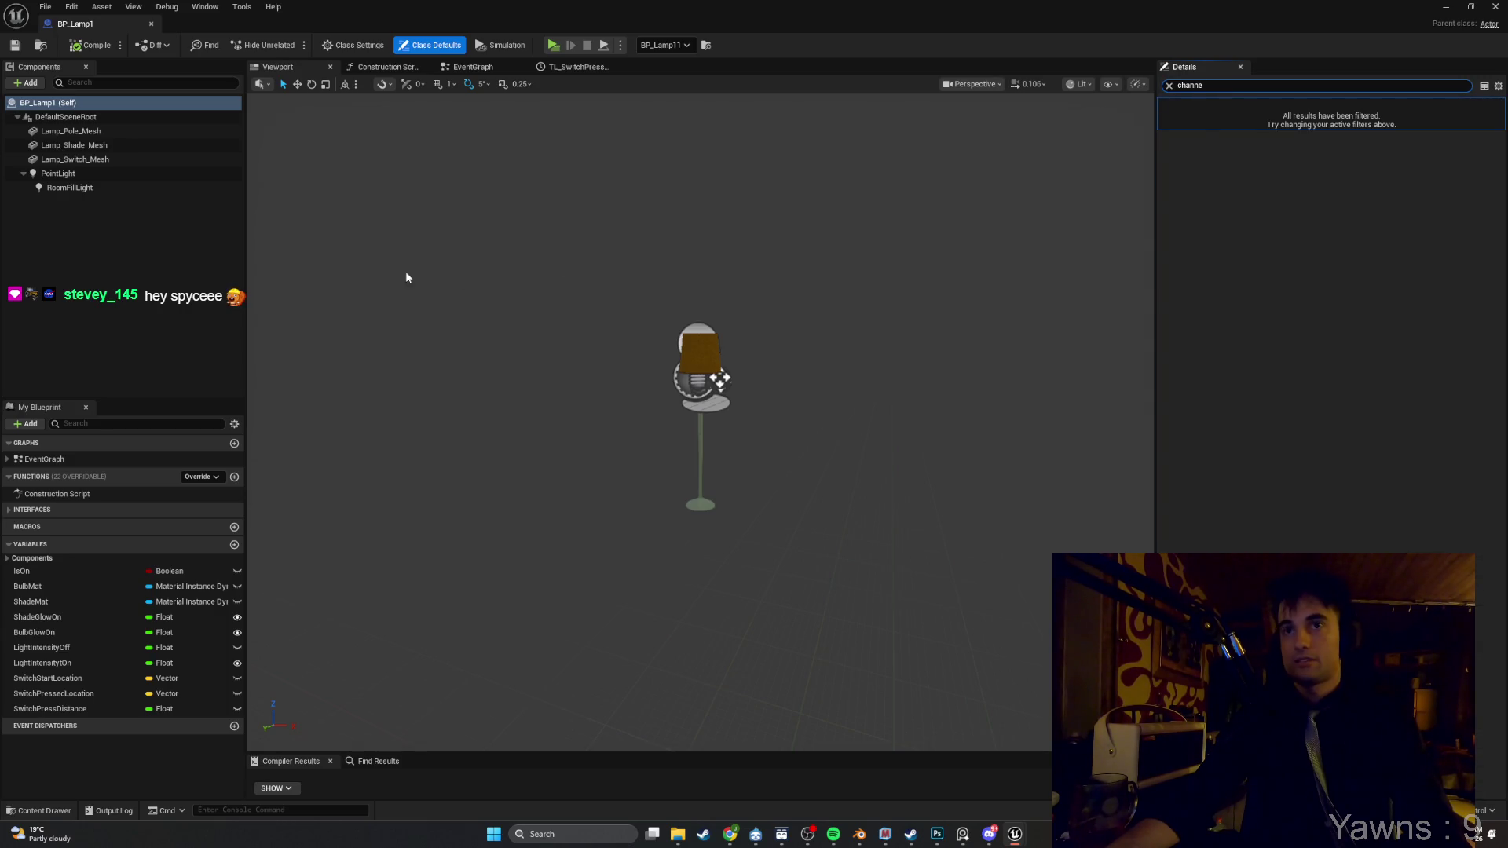
click(135, 187)
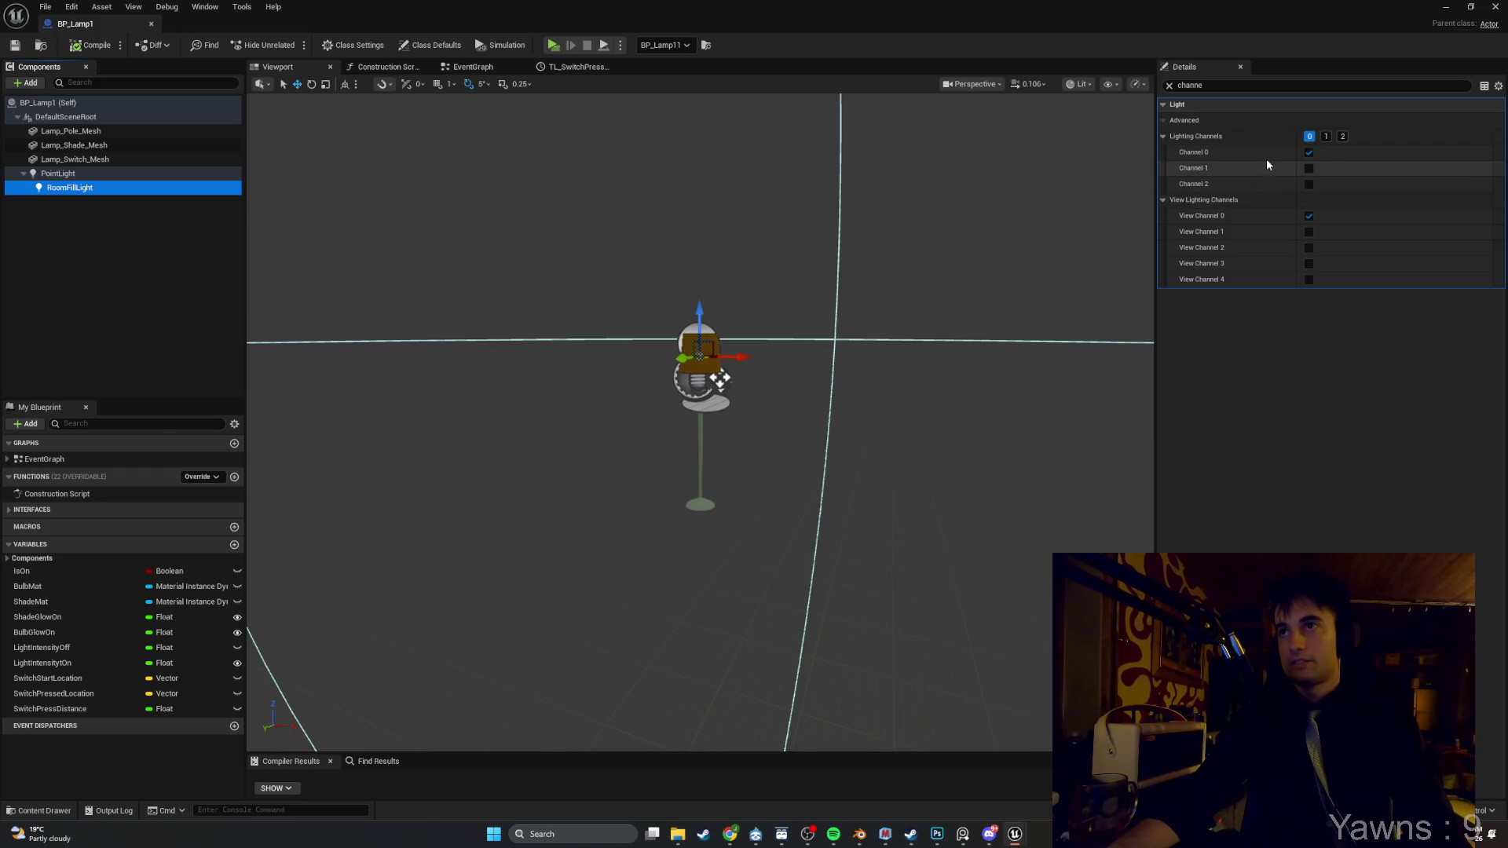
click(110, 159)
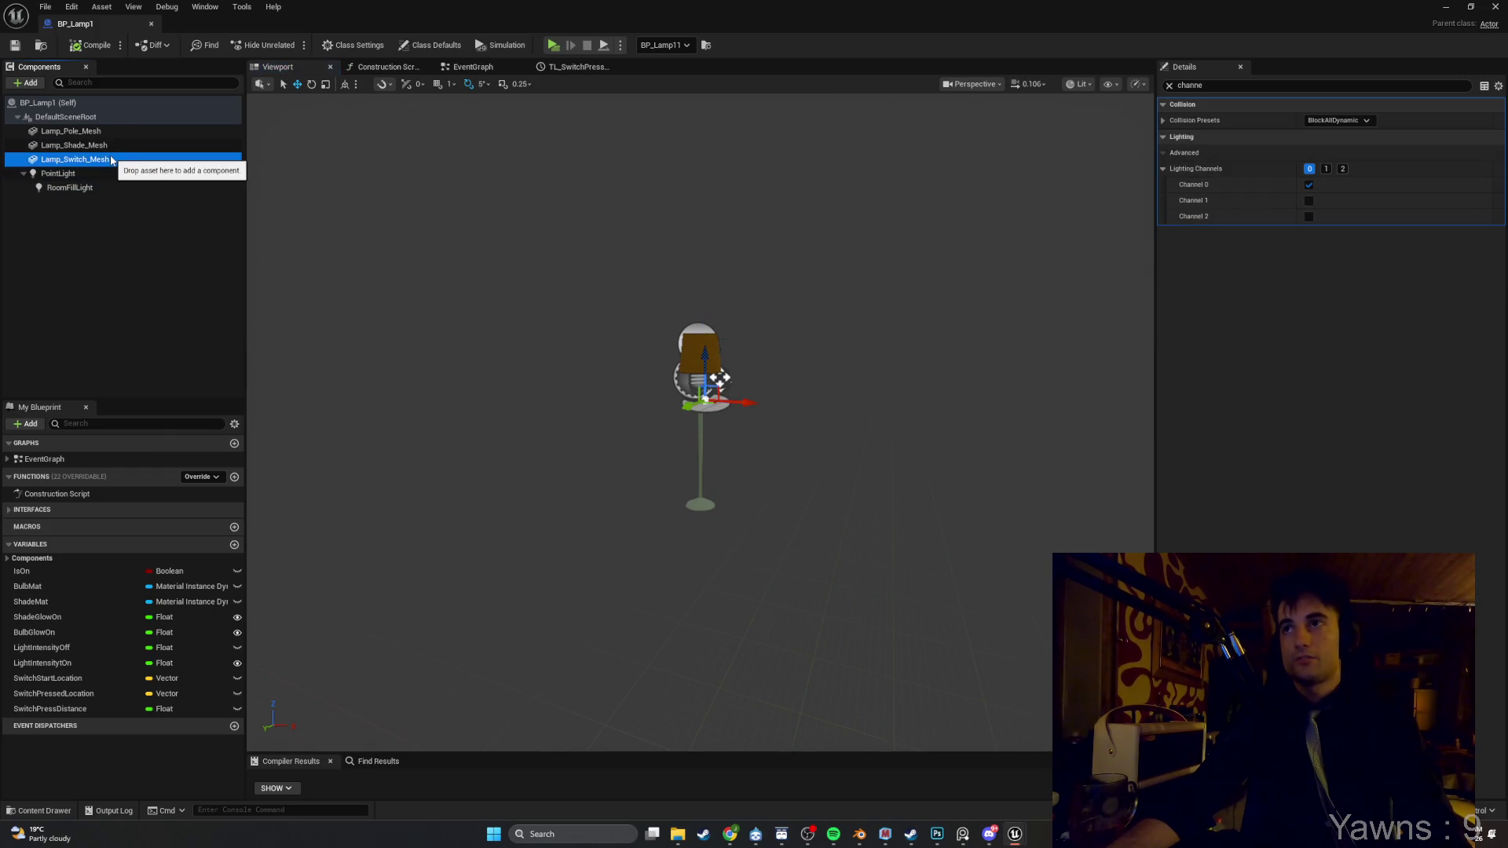
click(109, 146)
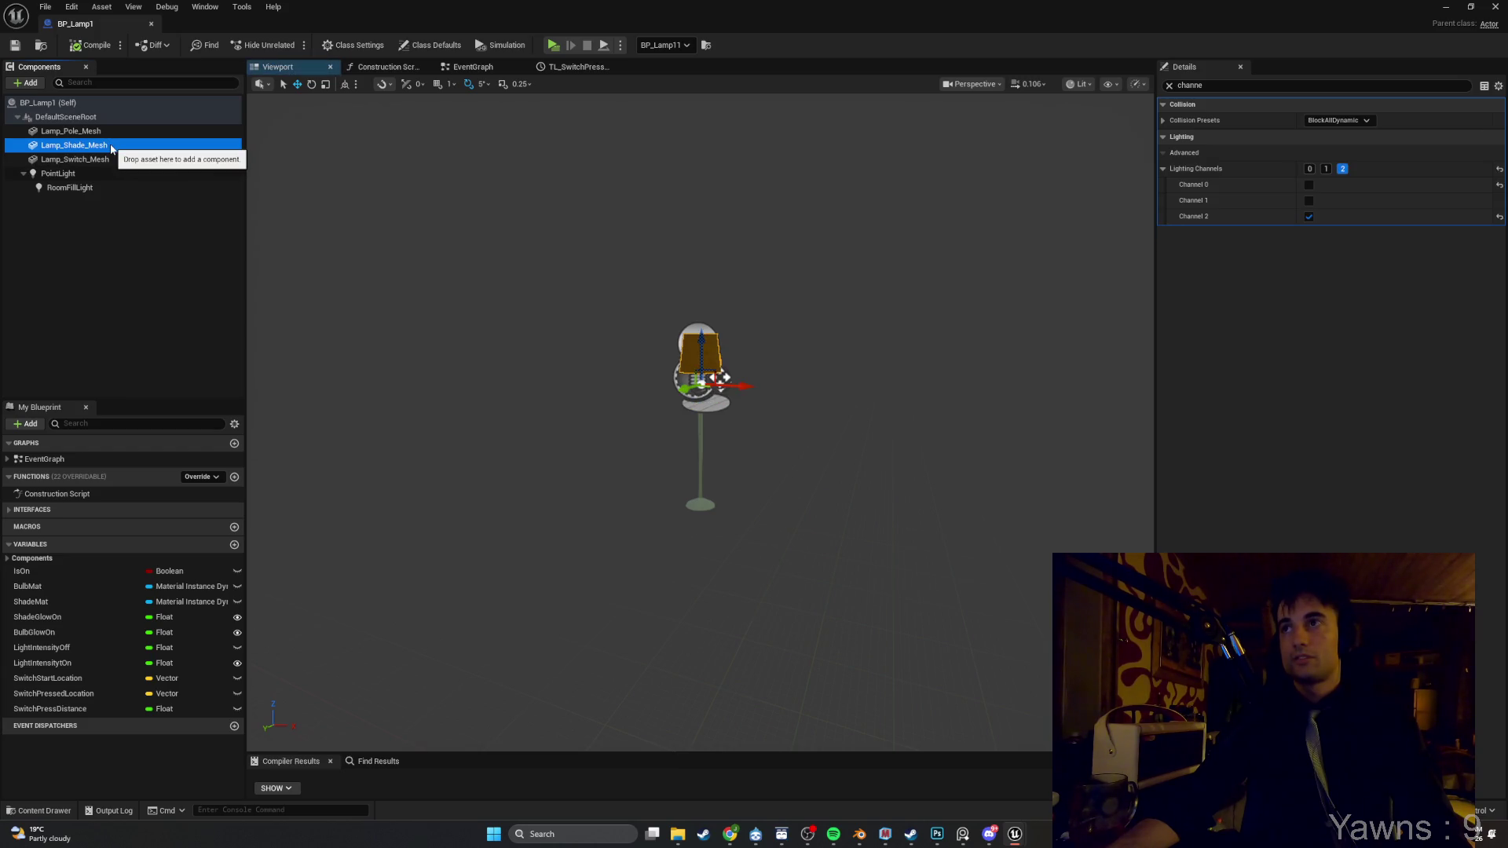
click(111, 135)
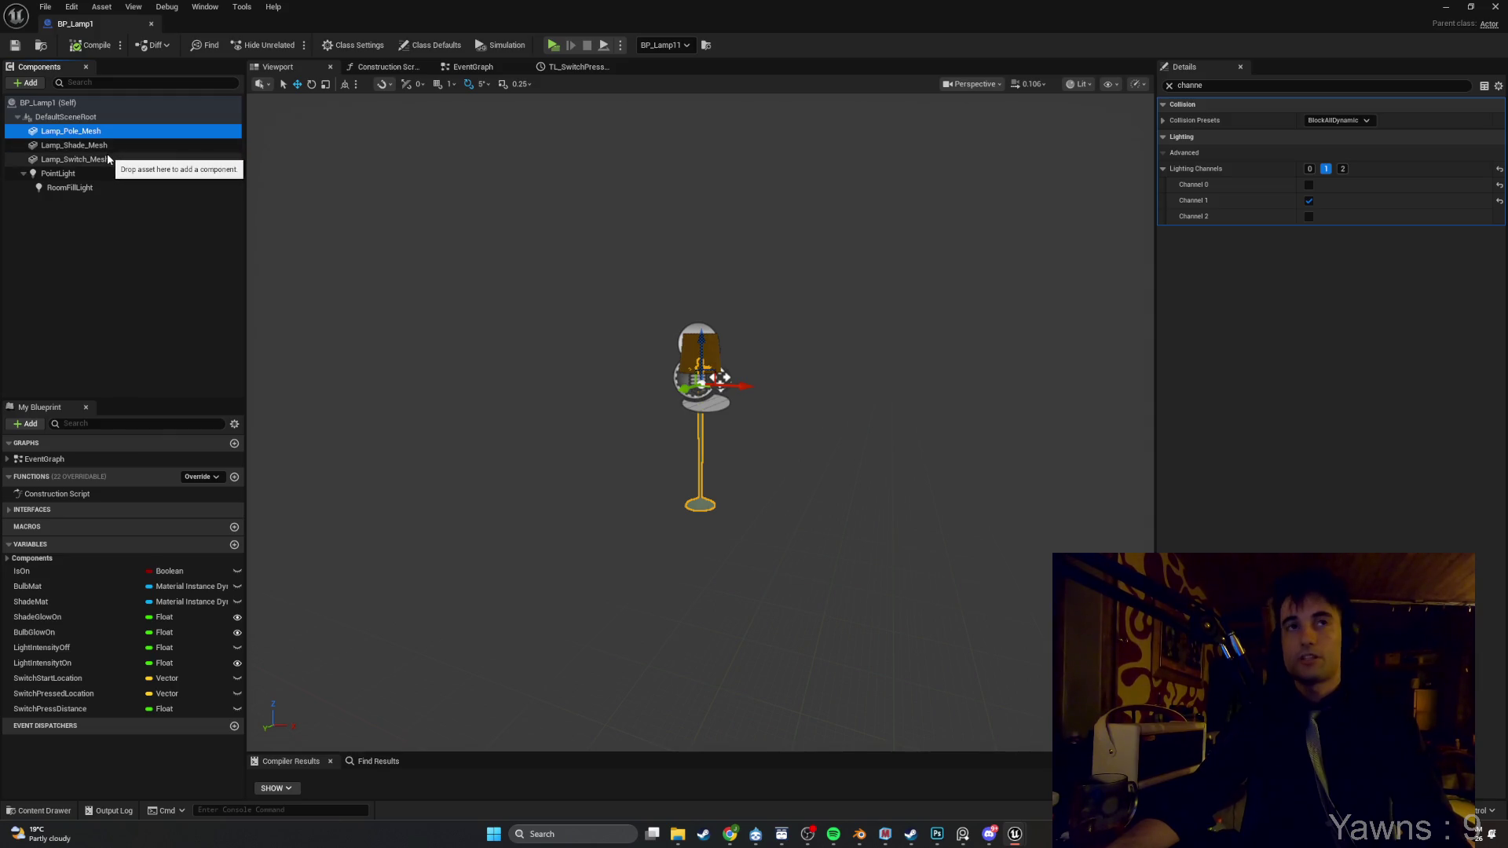
click(108, 158)
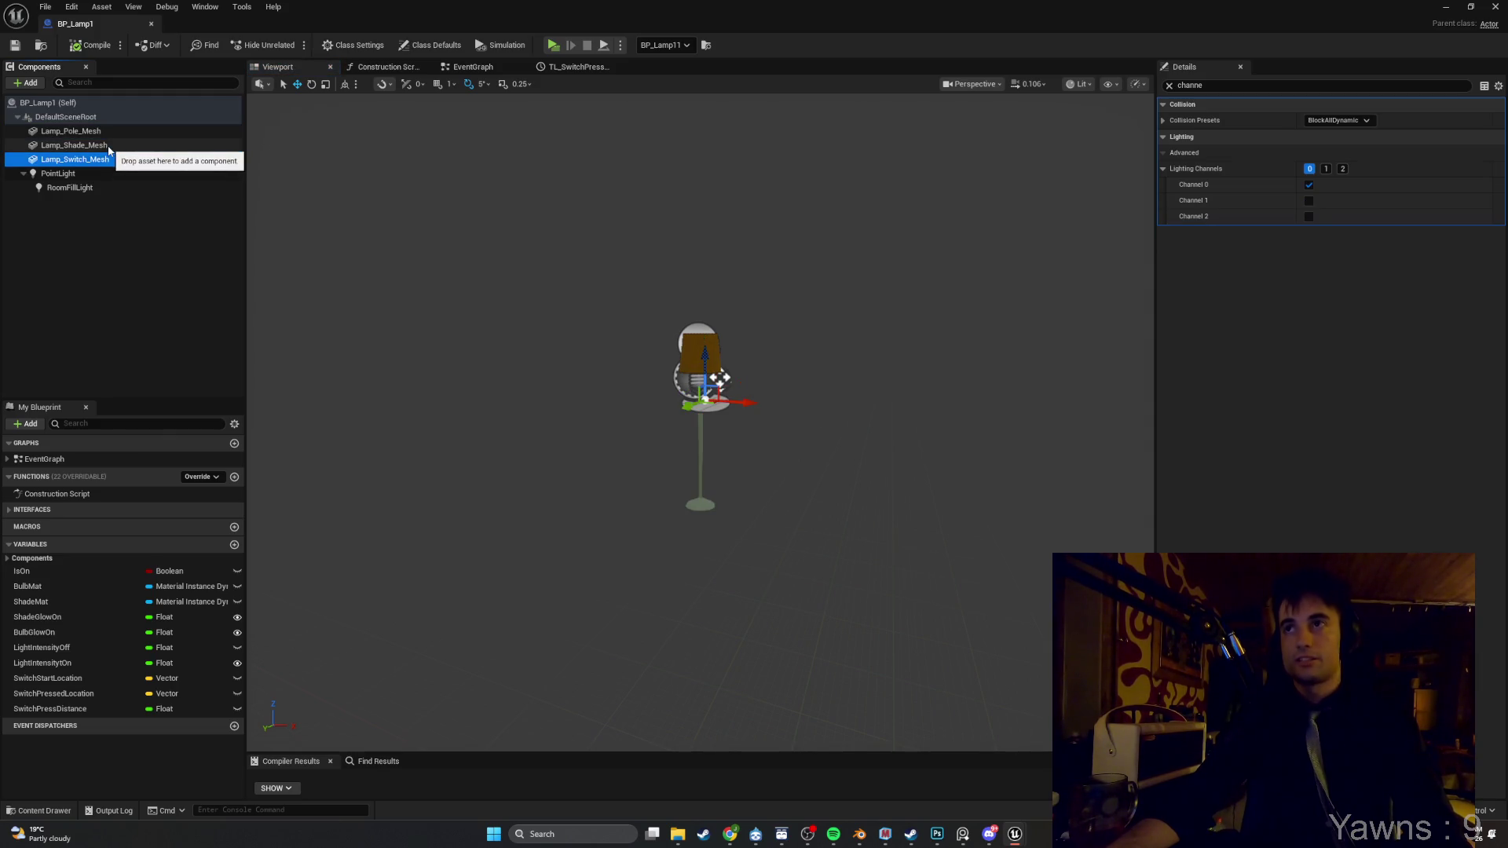
click(86, 187)
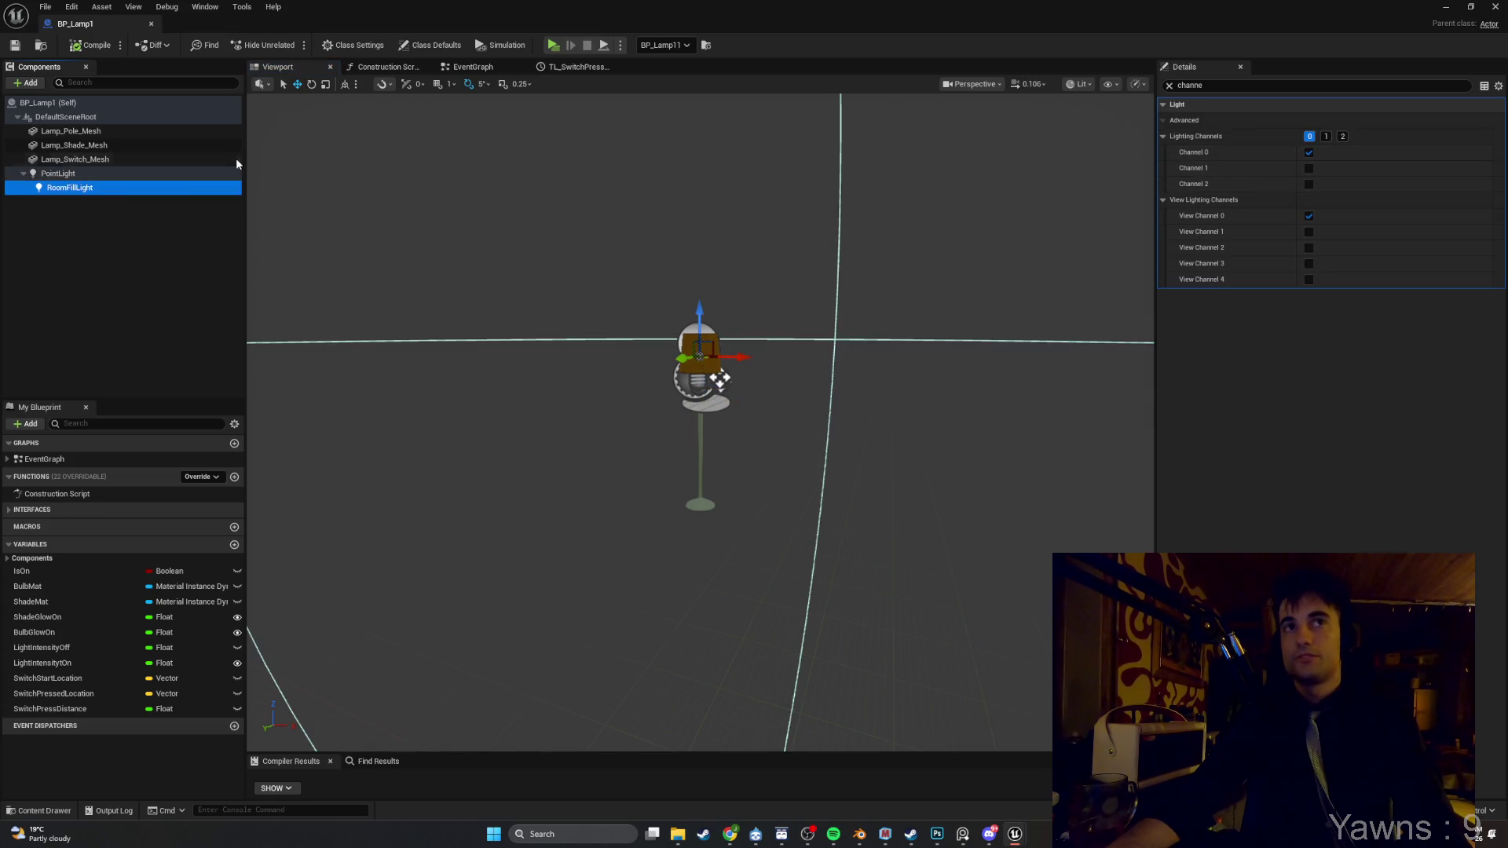
click(144, 160)
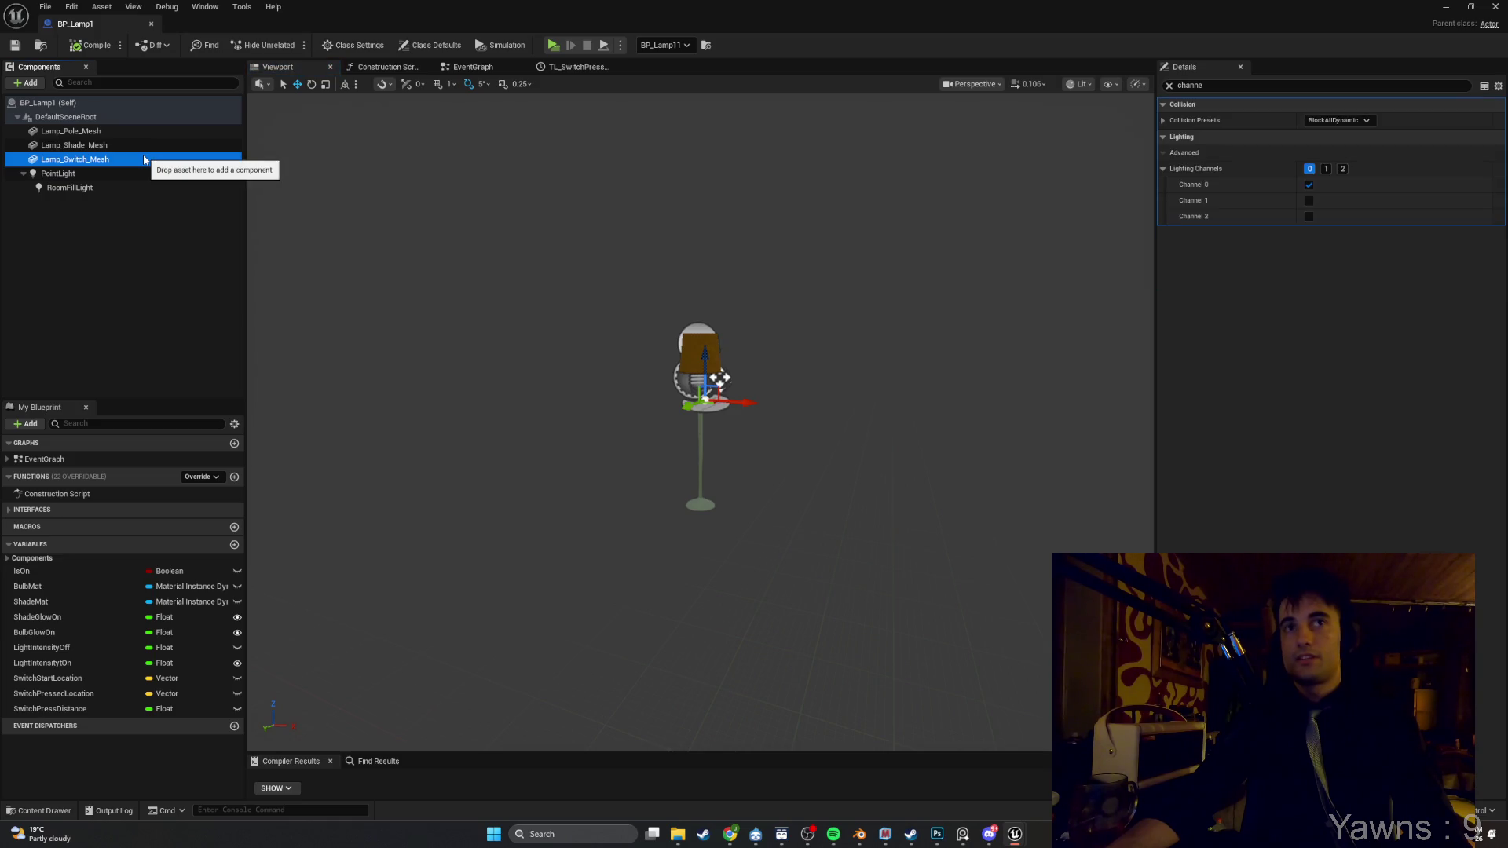
drag(624, 326, 625, 232)
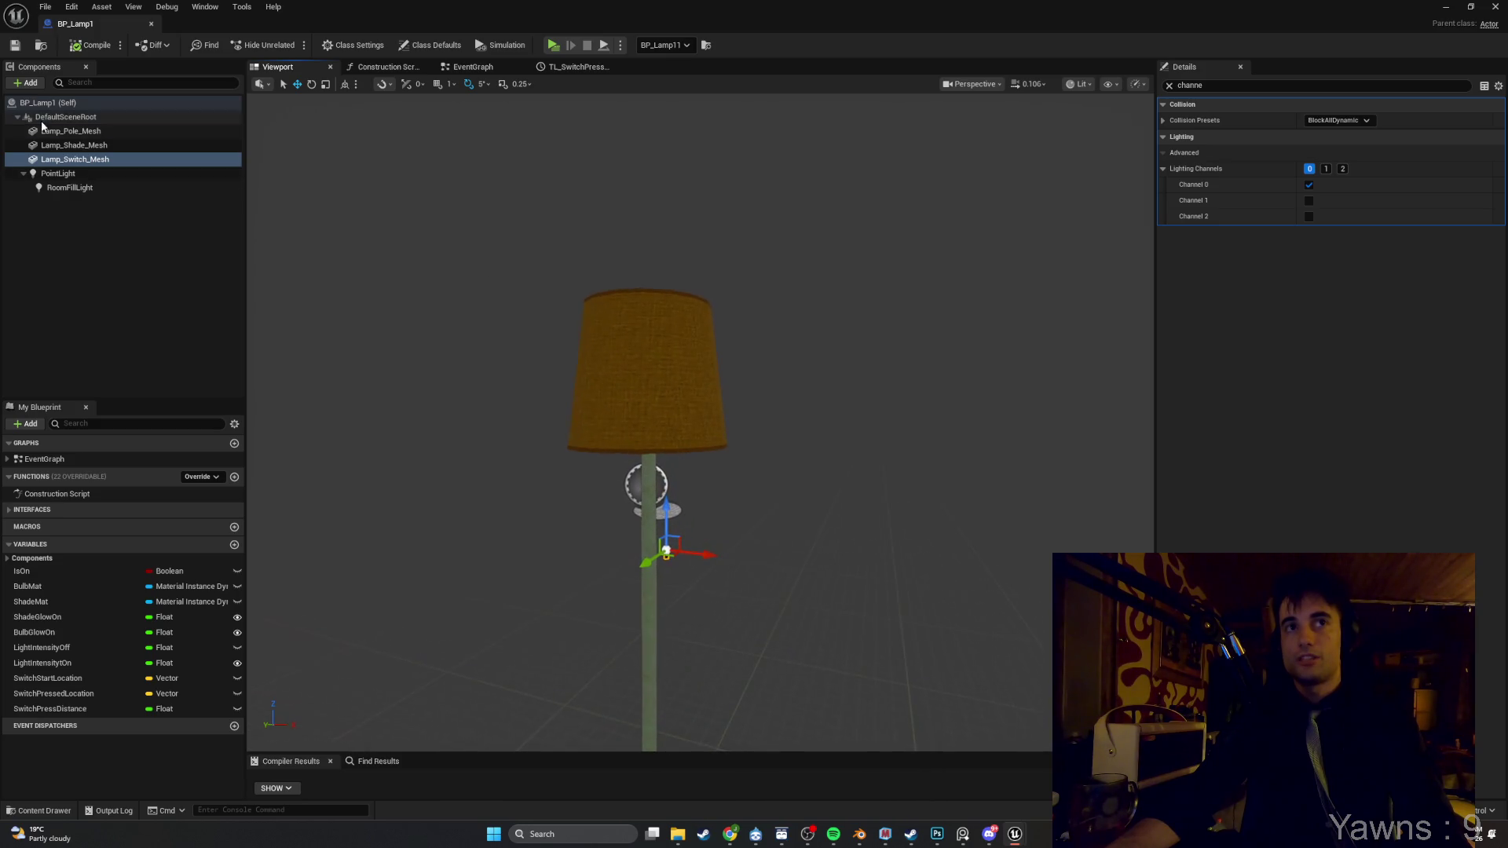
Compare lighting channels of Lamp_Switch_Mesh, RoomFillLight, the lamp shade and PointLight
double_click(55, 161)
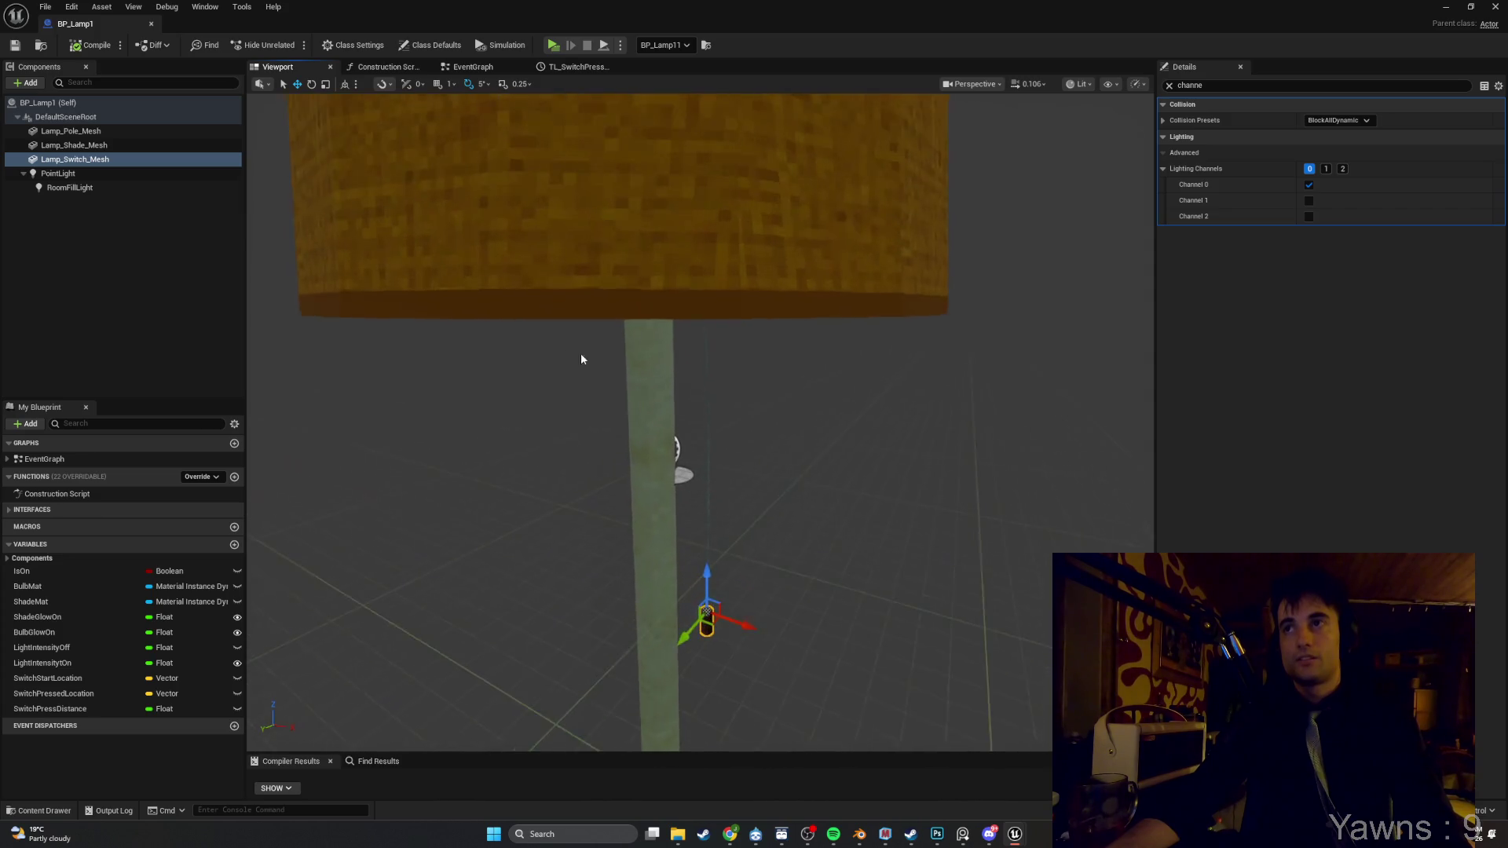
click(89, 190)
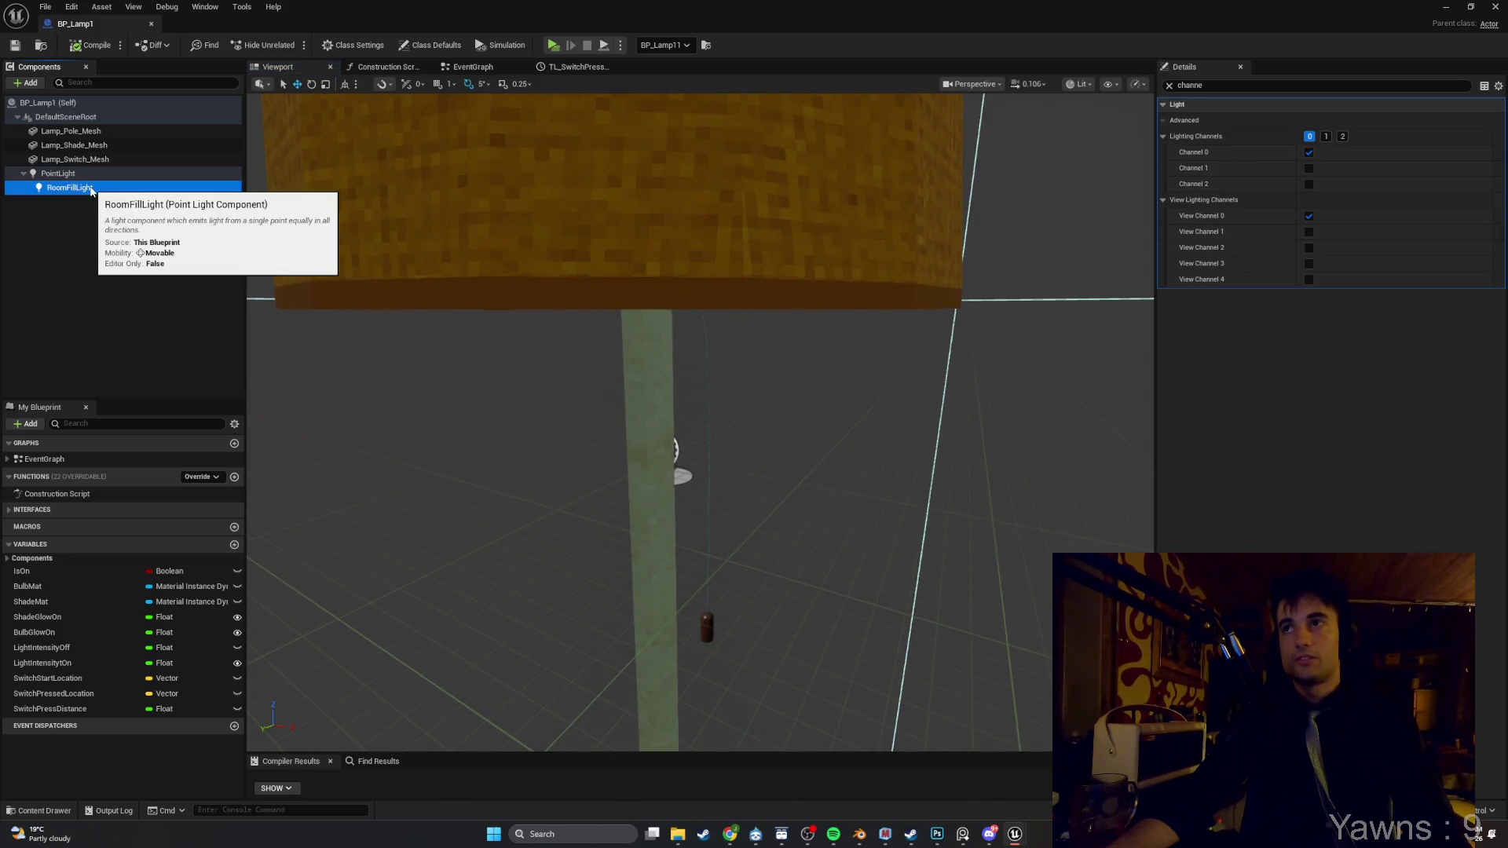
click(74, 159)
key(f)
drag(624, 110, 620, 142)
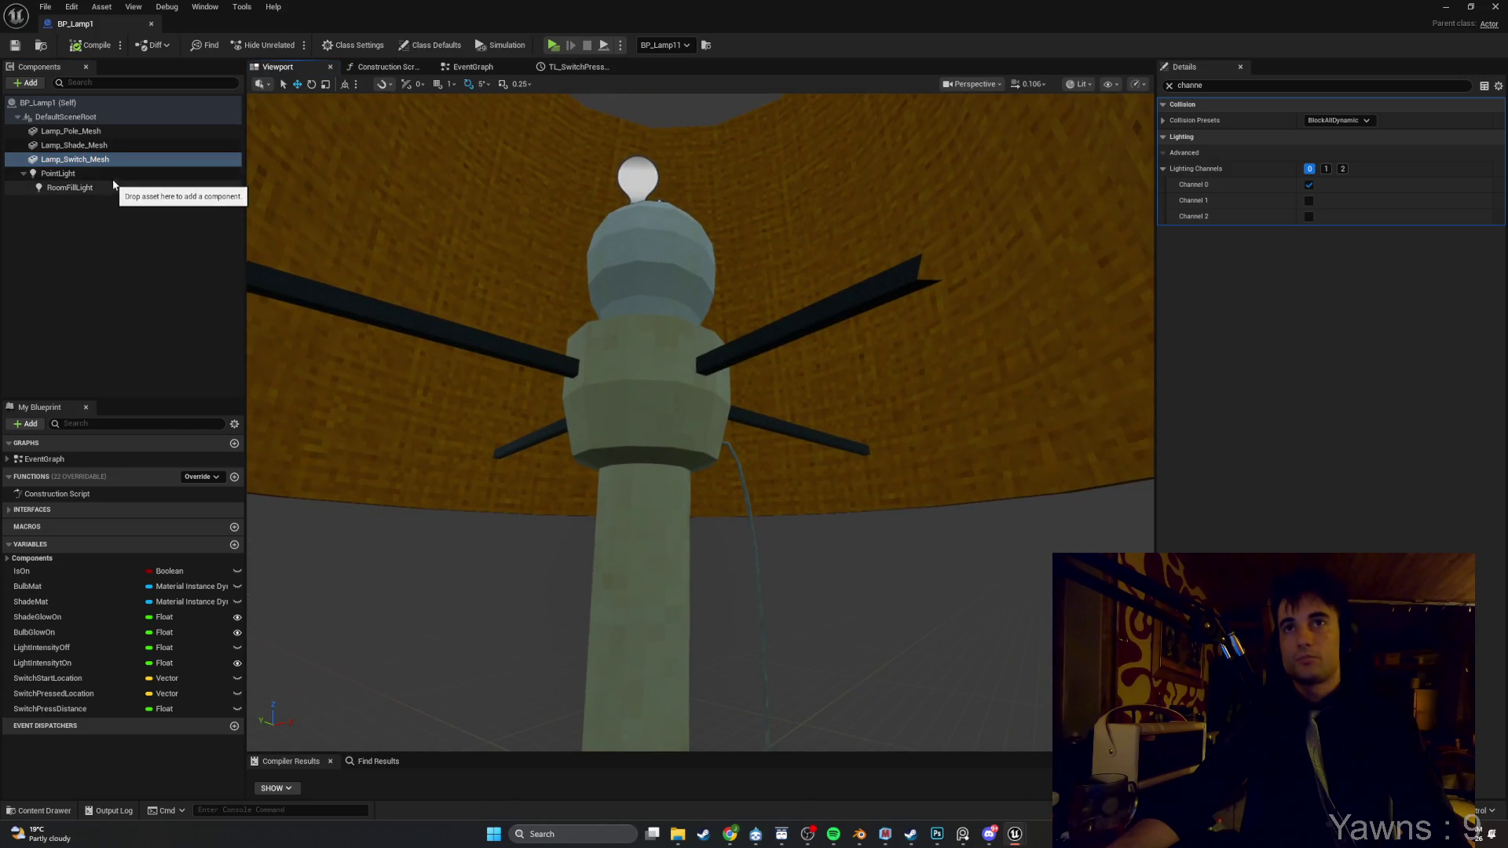
click(112, 145)
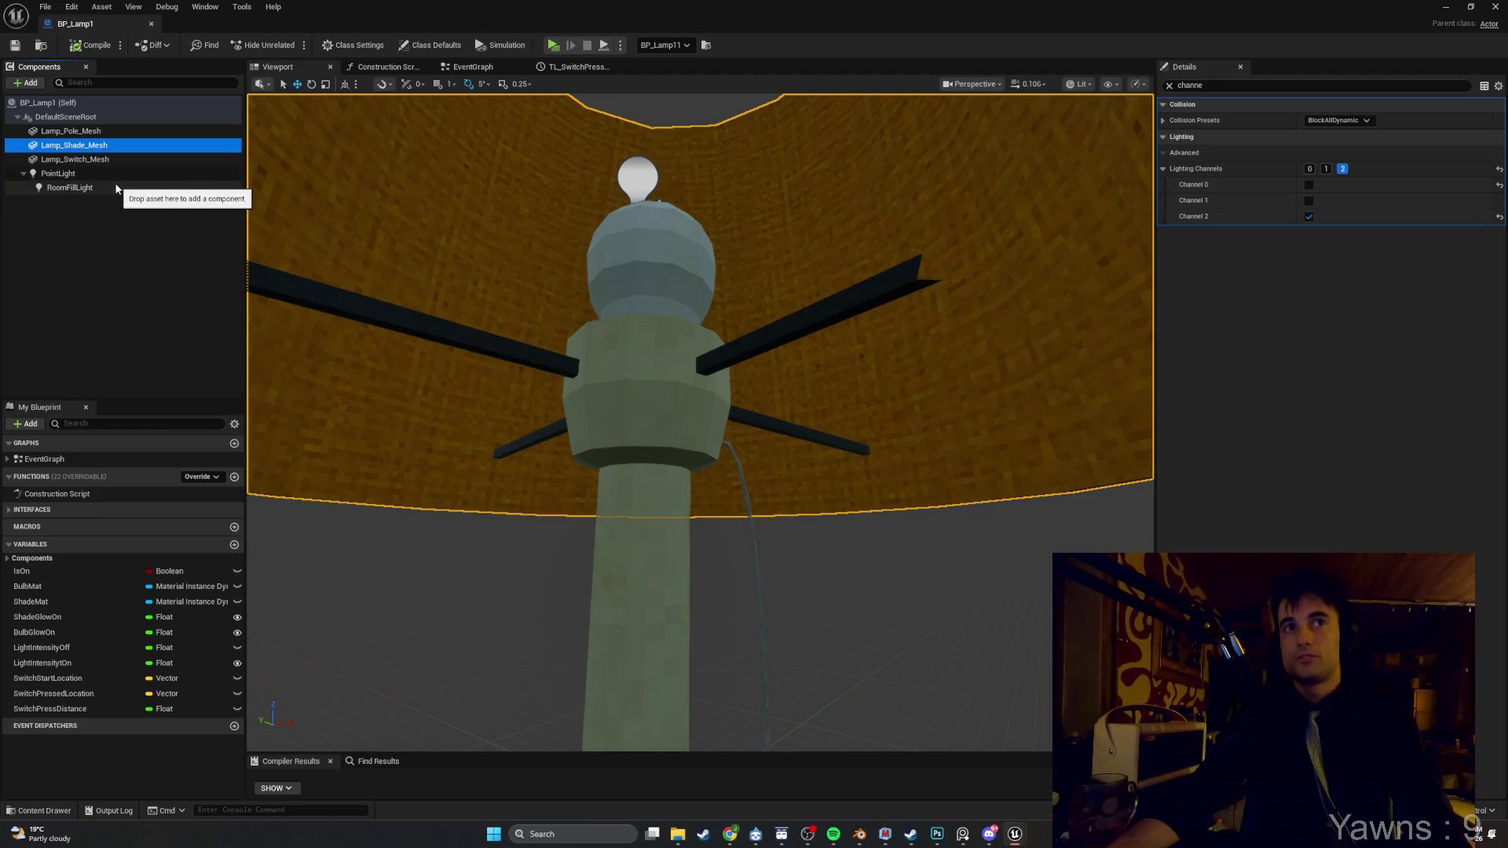
click(116, 174)
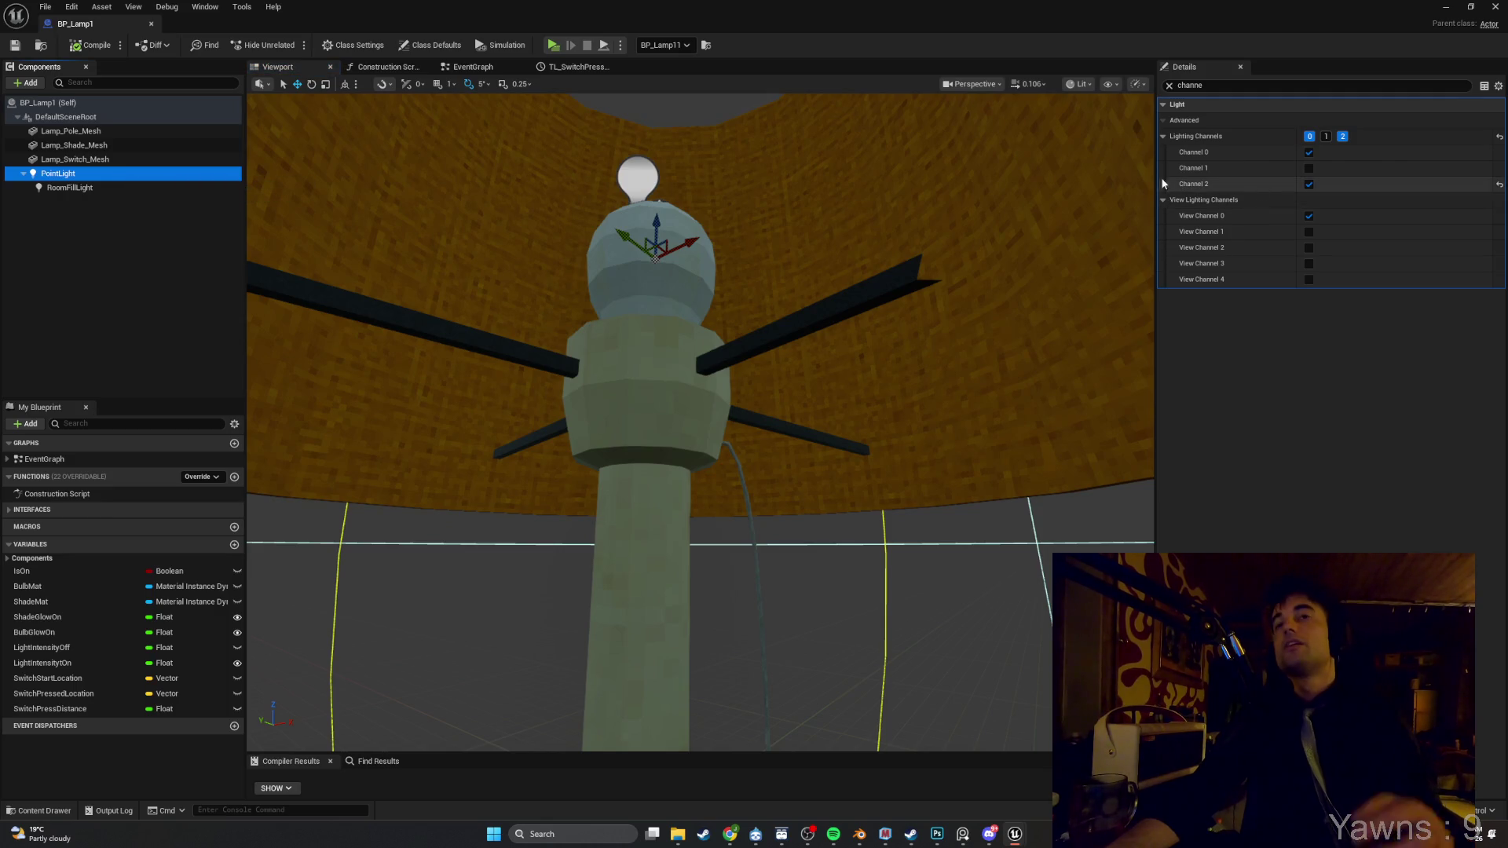
Select and frame RoomFillLight, then delete it from the lamp
click(102, 187)
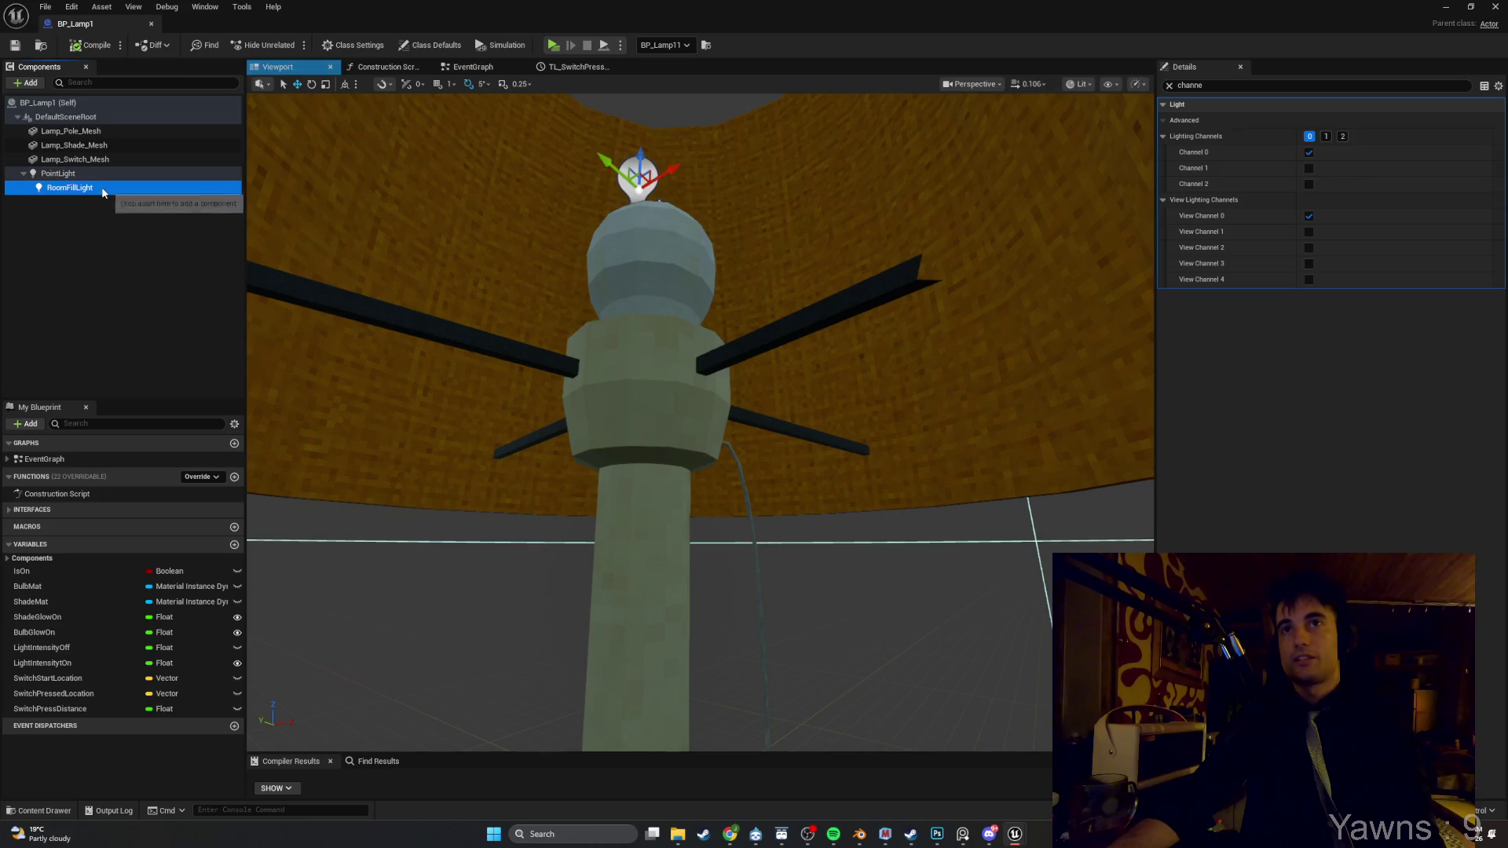
scroll(699, 424, up, 3)
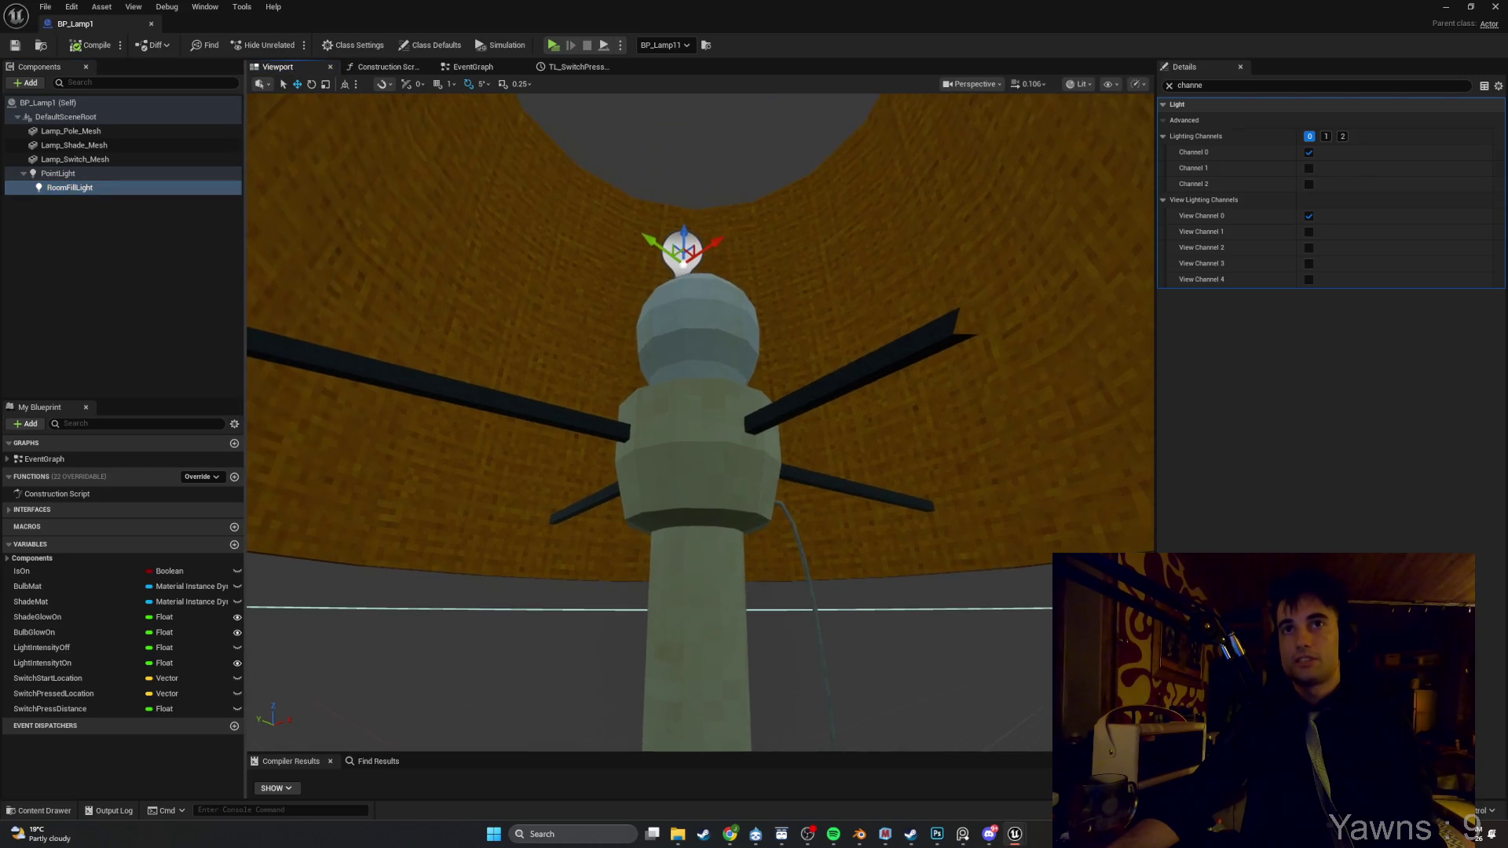
key(f)
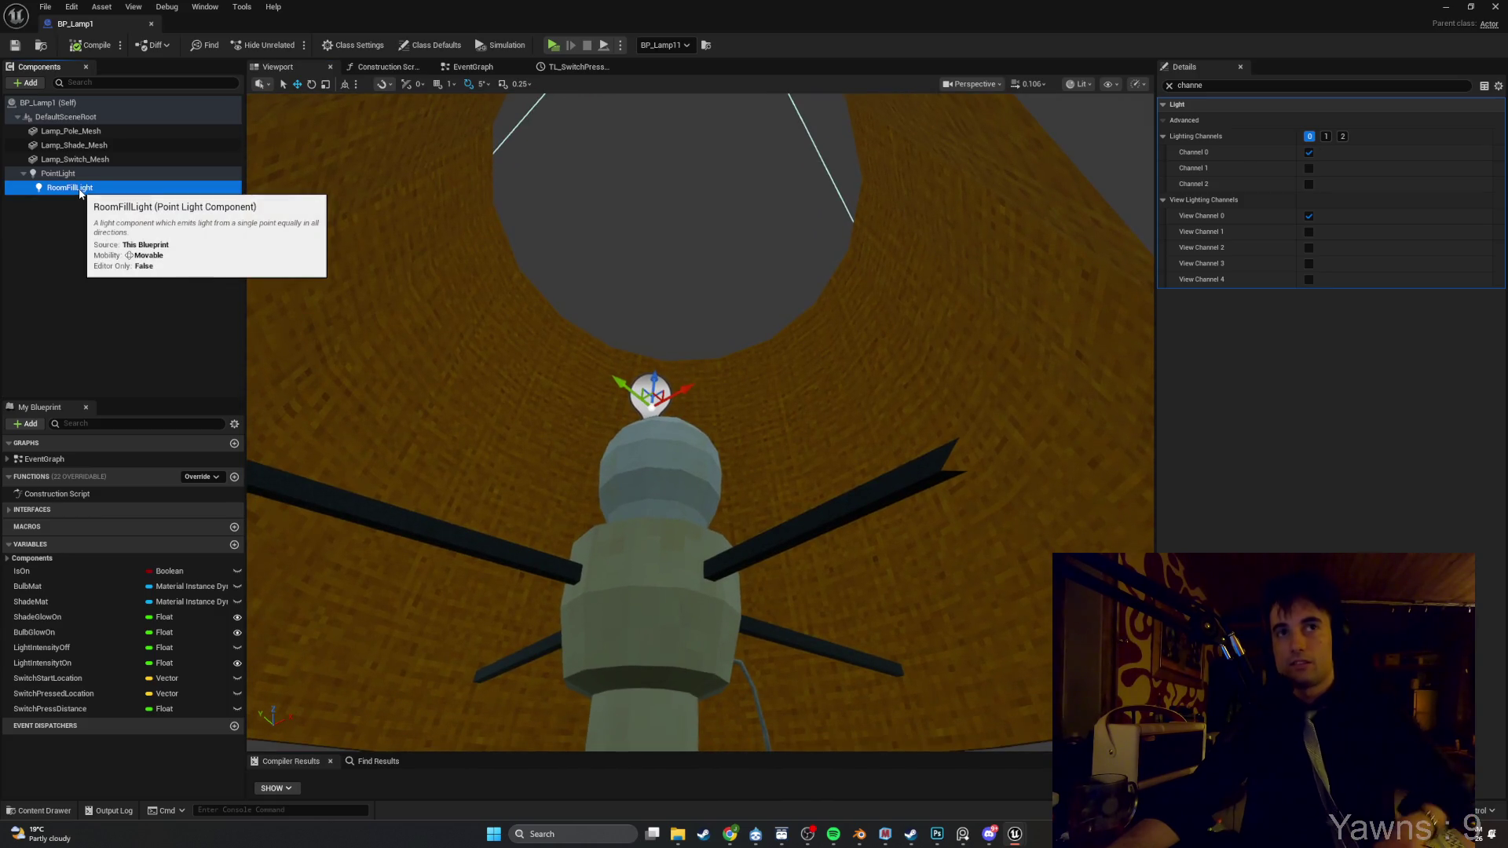
key(Delete)
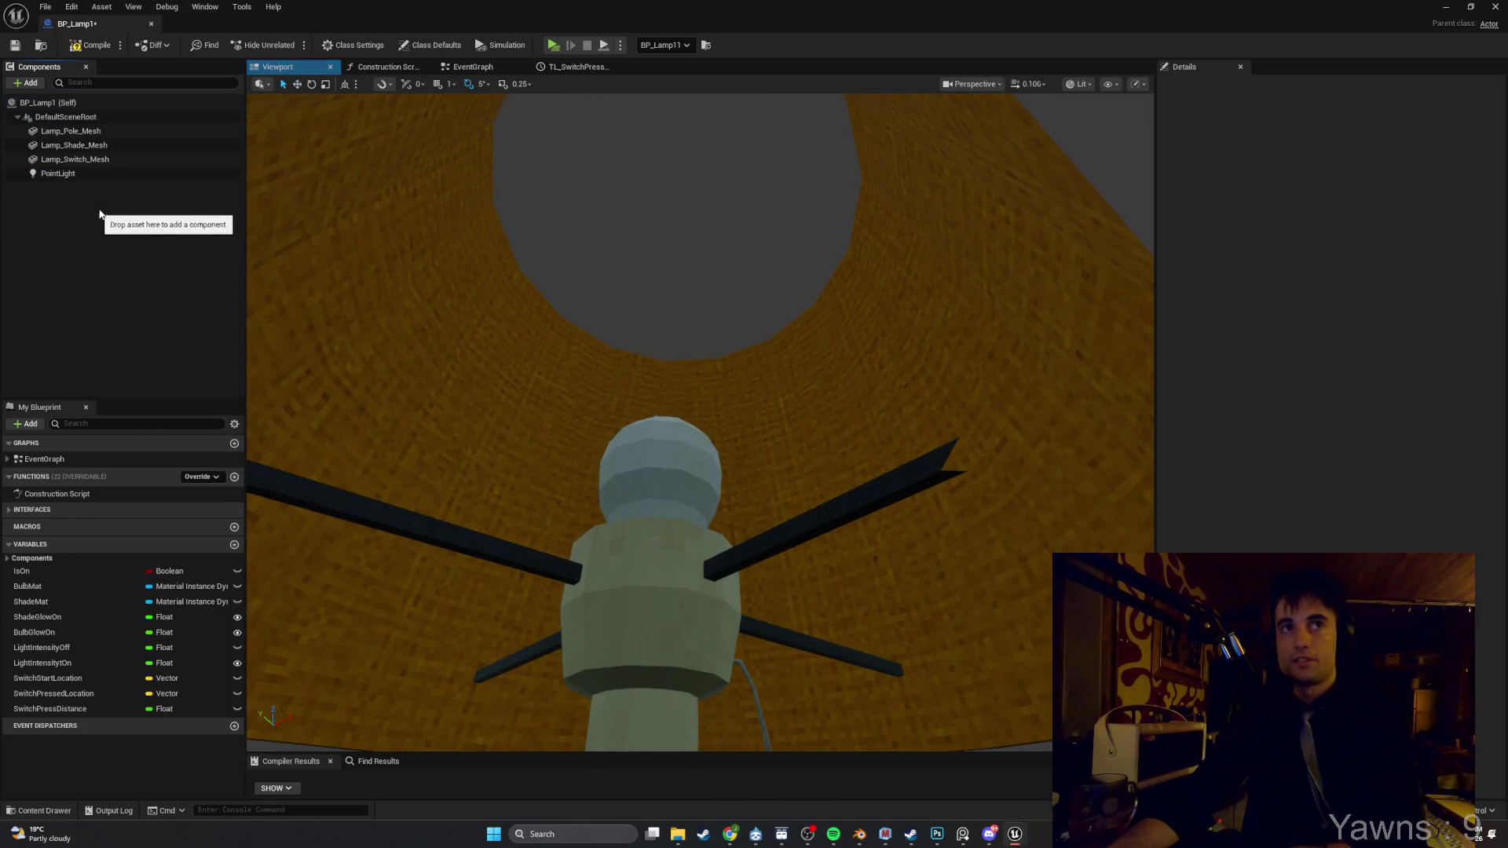
Compile BP_Lamp1, review the EventGraph's Branch, Lerp and Timeline nodes, then search from RoomFillLight
click(81, 50)
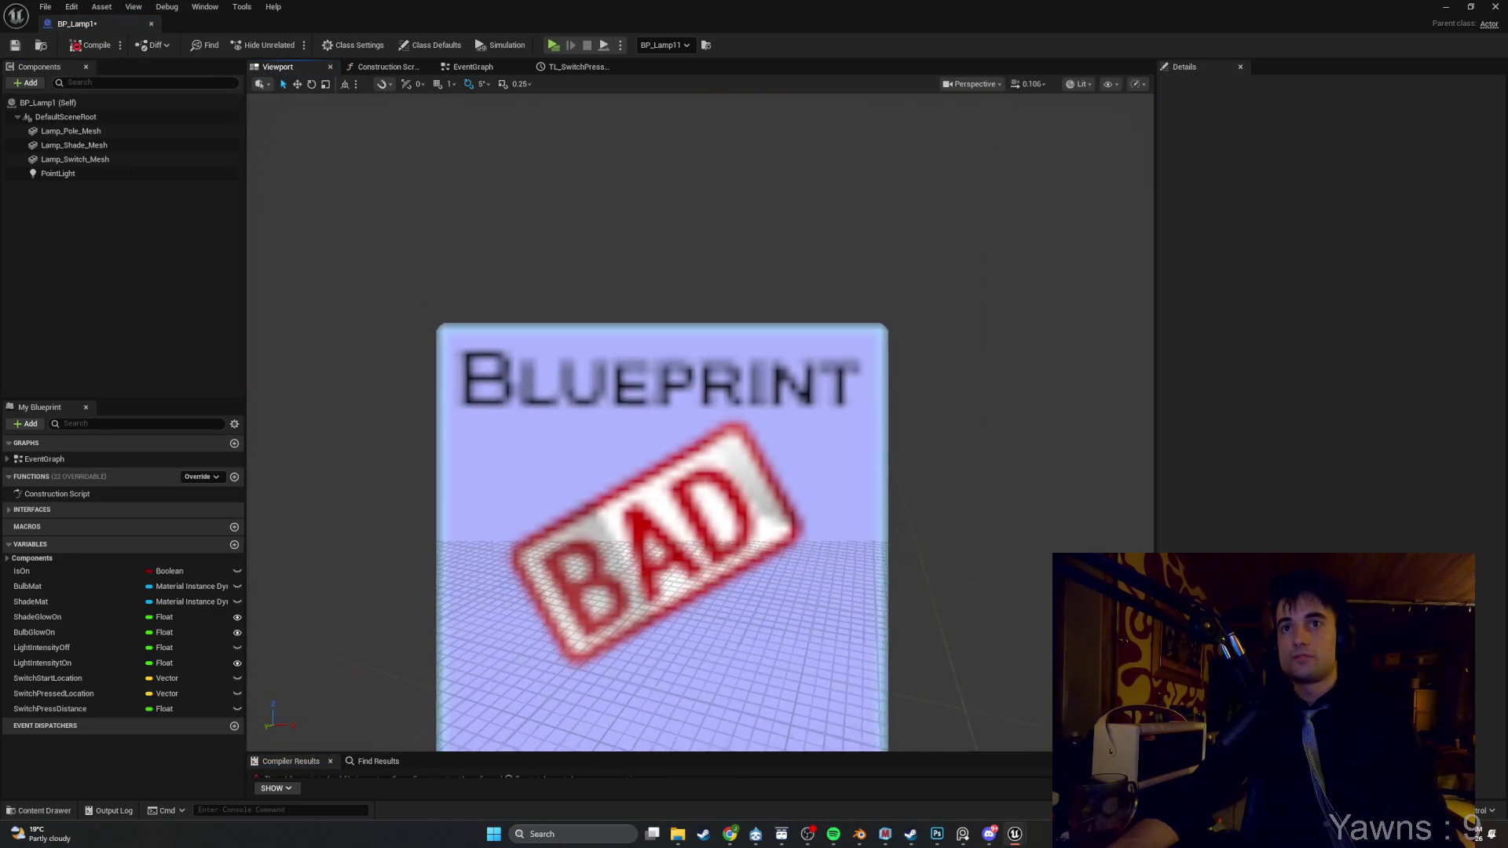
mouse_move(503, 299)
mouse_down()
mouse_move(474, 521)
mouse_move(597, 439)
mouse_up()
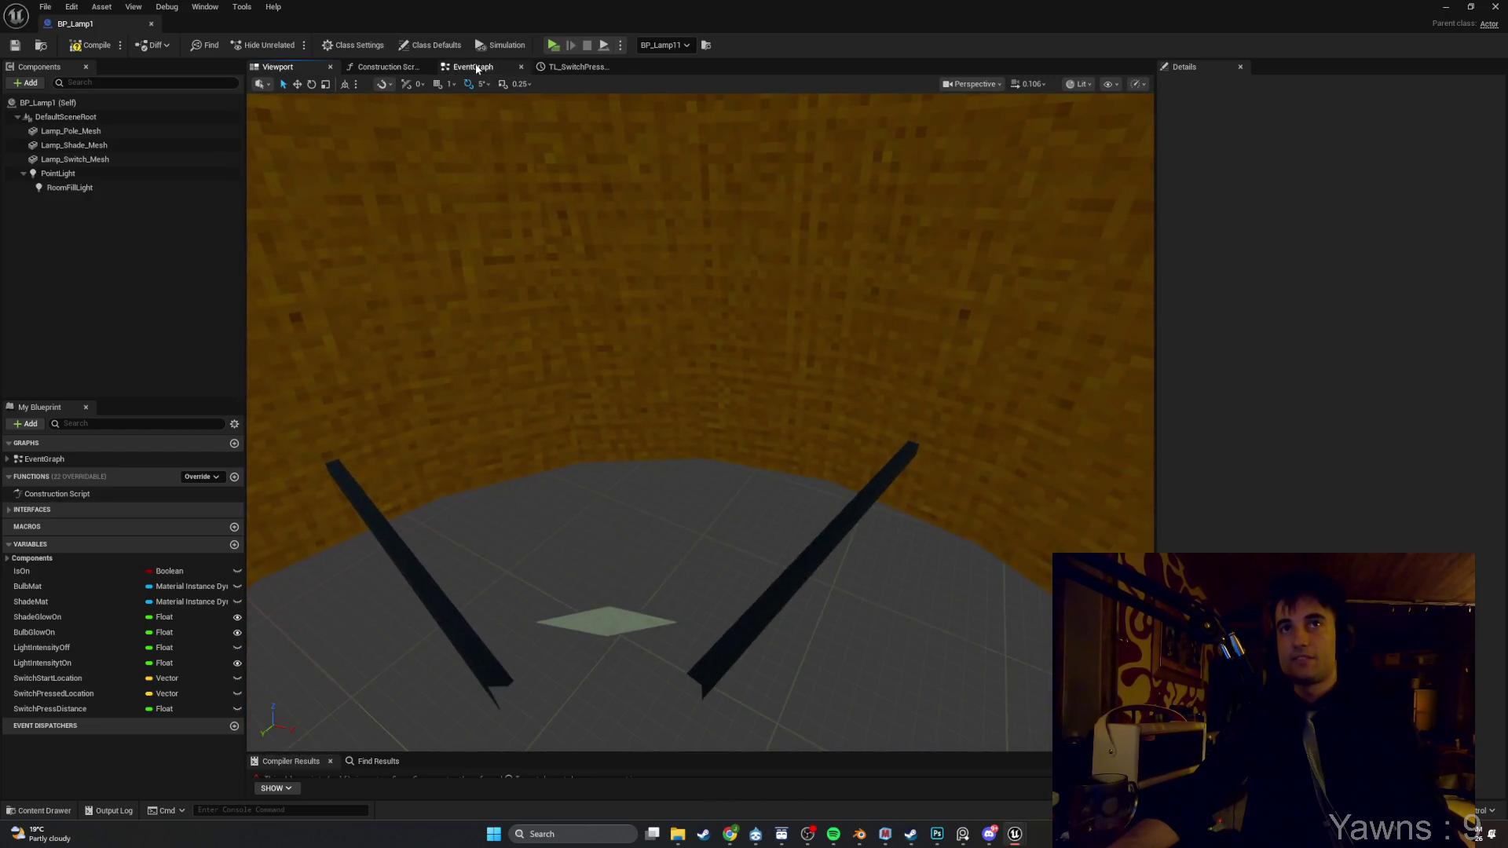
click(473, 66)
mouse_move(585, 313)
mouse_down()
mouse_move(808, 308)
mouse_move(1061, 391)
mouse_up()
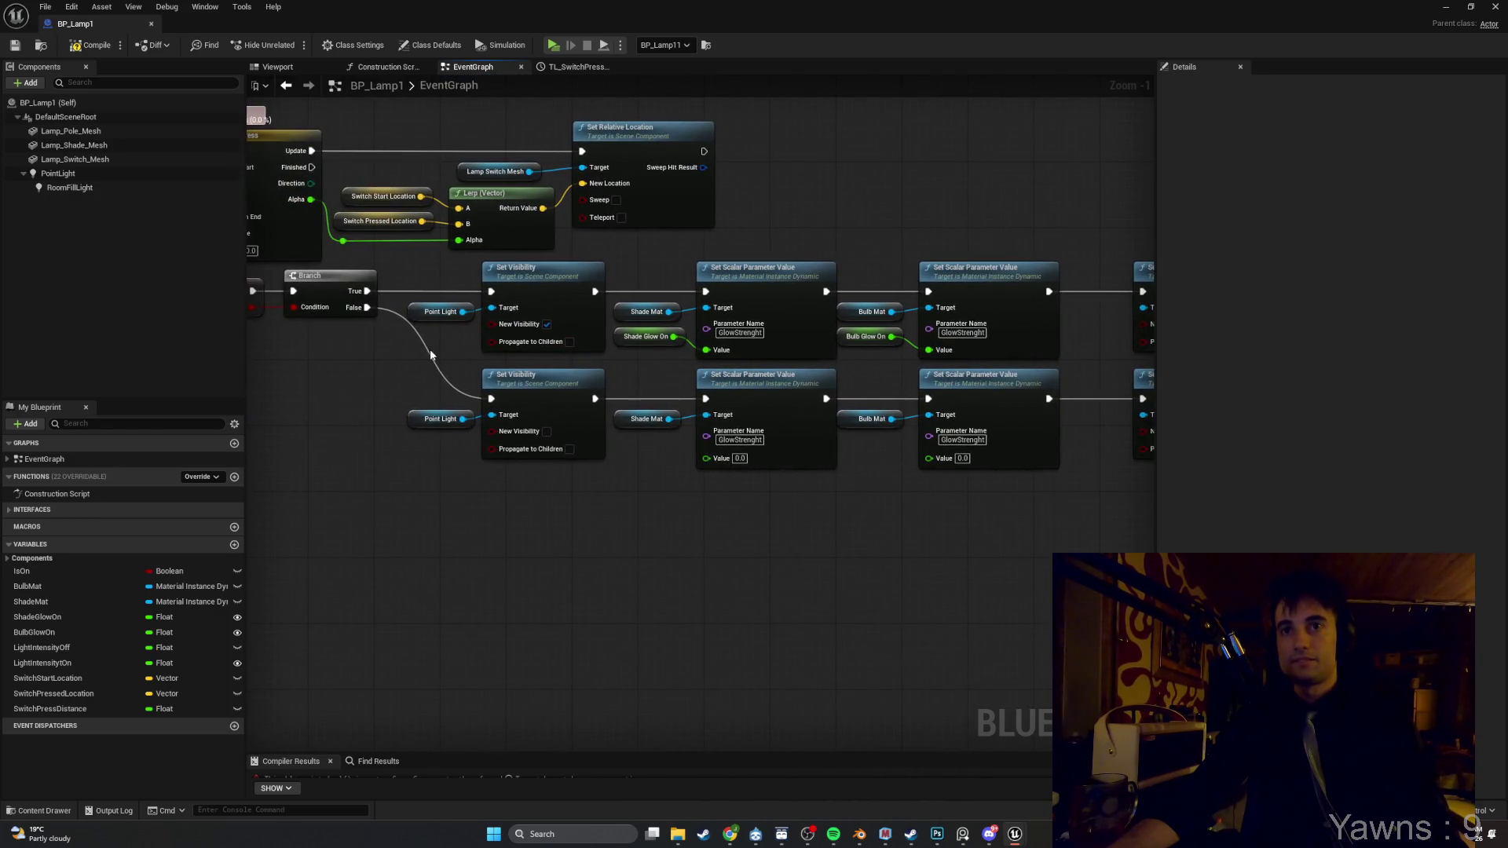
mouse_move(530, 366)
mouse_down()
mouse_move(464, 348)
mouse_move(496, 365)
mouse_up()
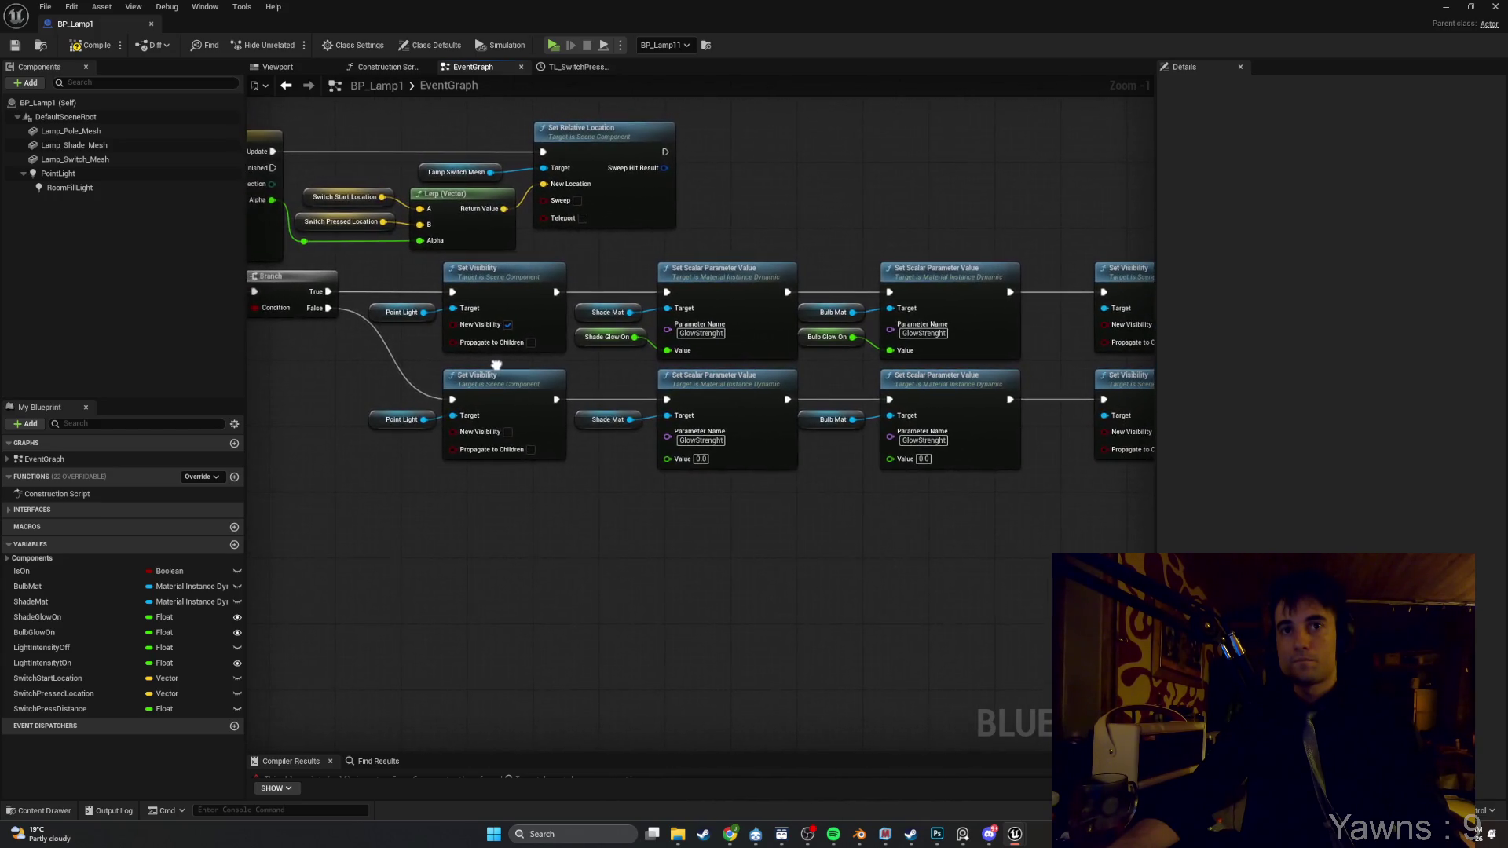
drag(405, 265, 482, 275)
click(122, 185)
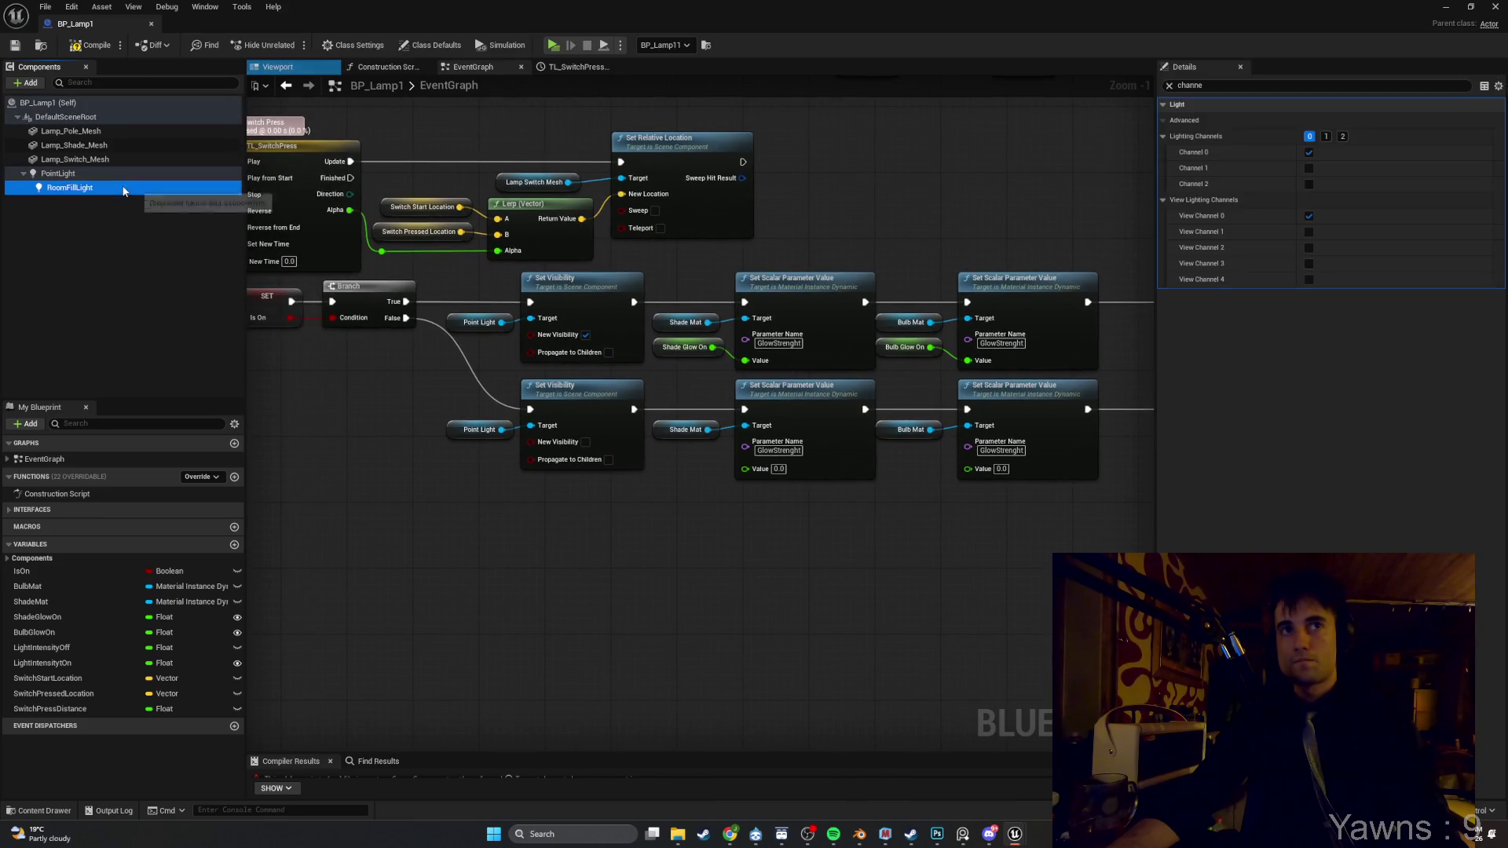
key(ctrl+f)
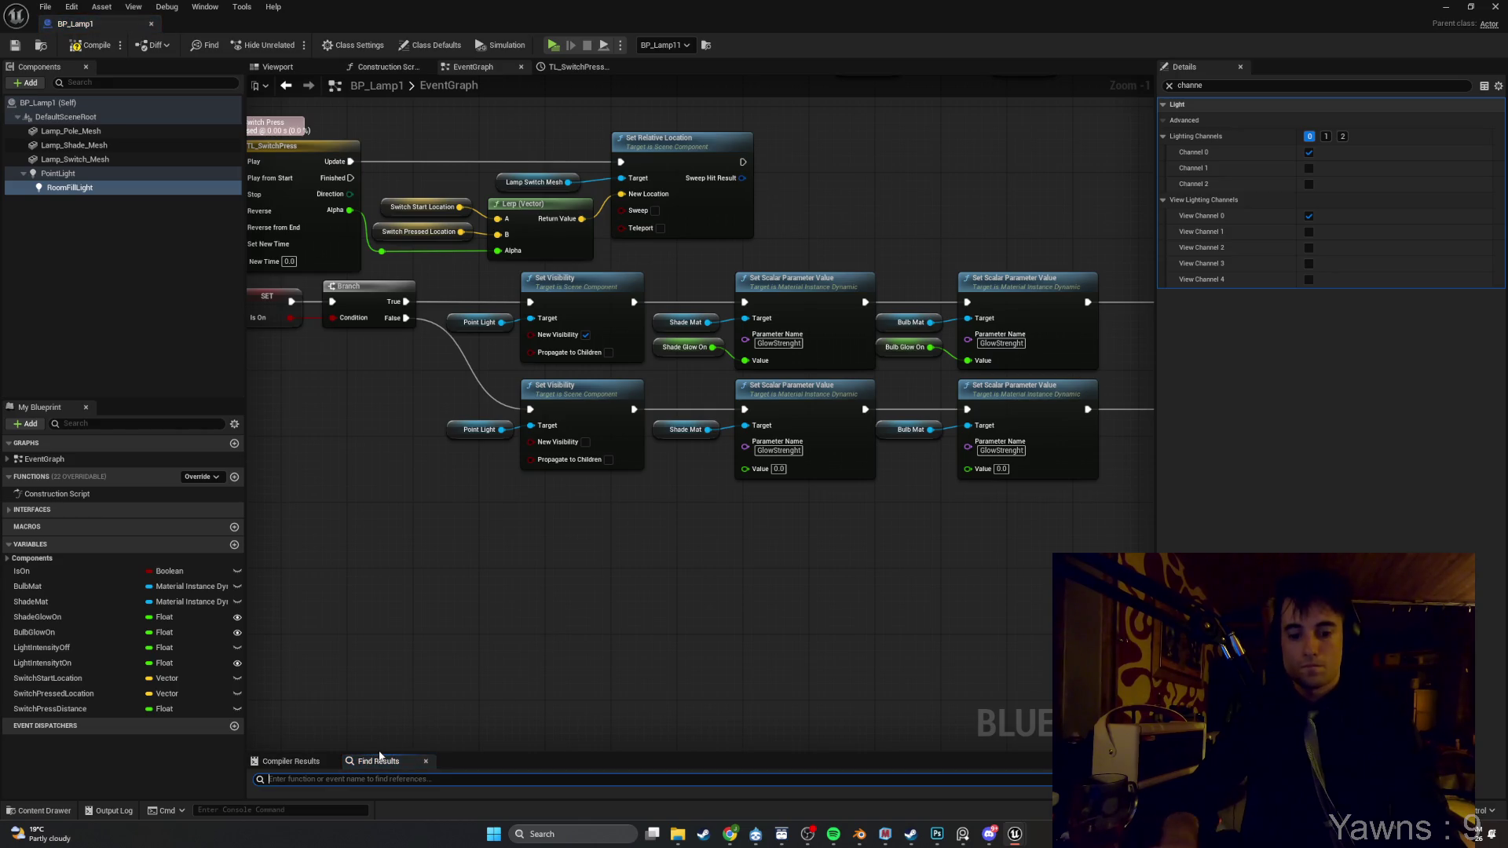
text(room)
Enlarge the 'room' Find Results and jump to the second Get RoomFillLight reference
drag(455, 752, 354, 559)
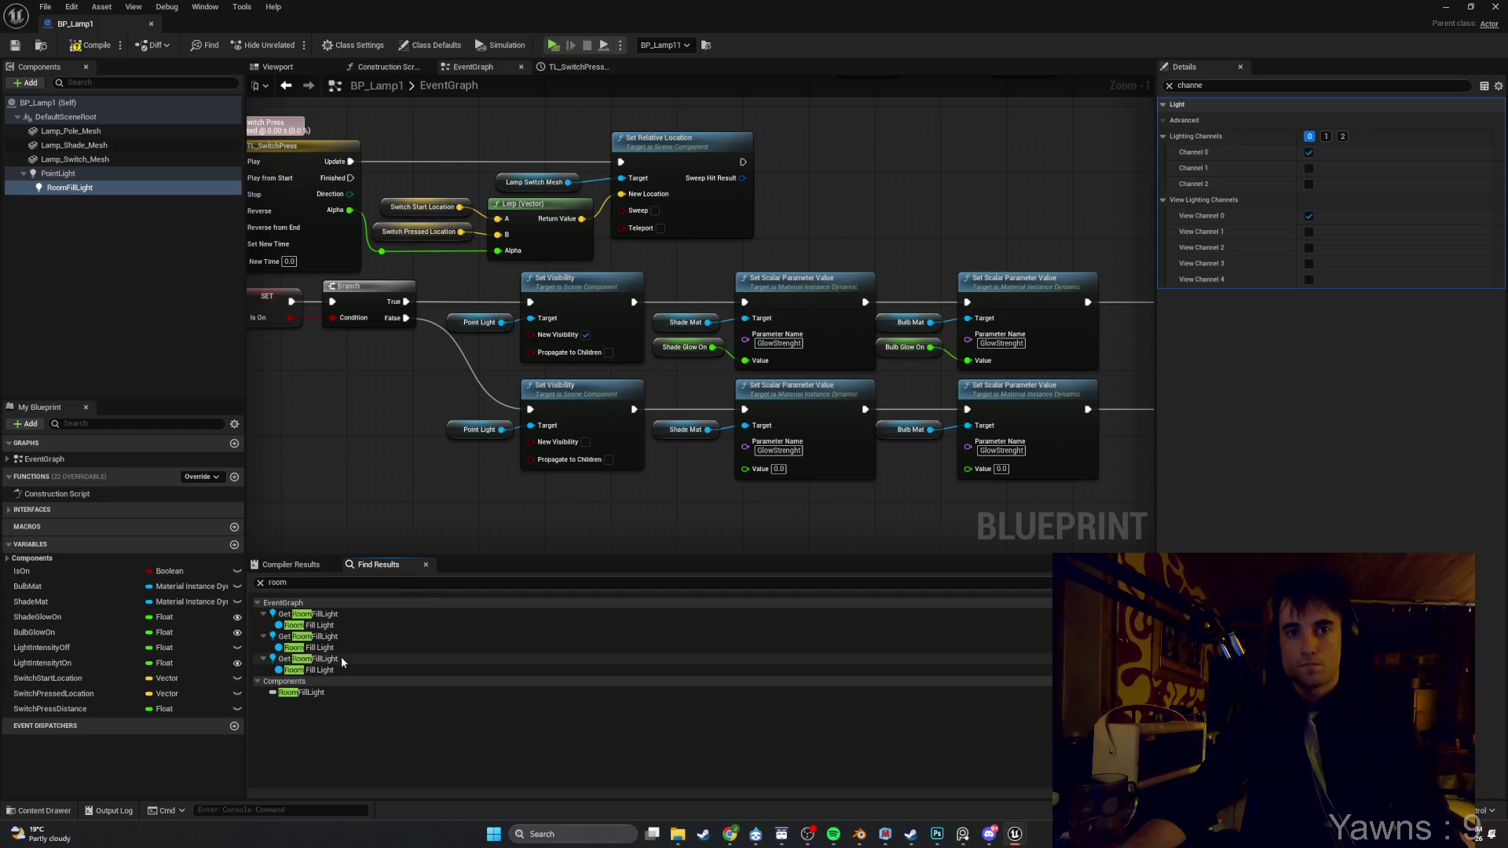
click(342, 660)
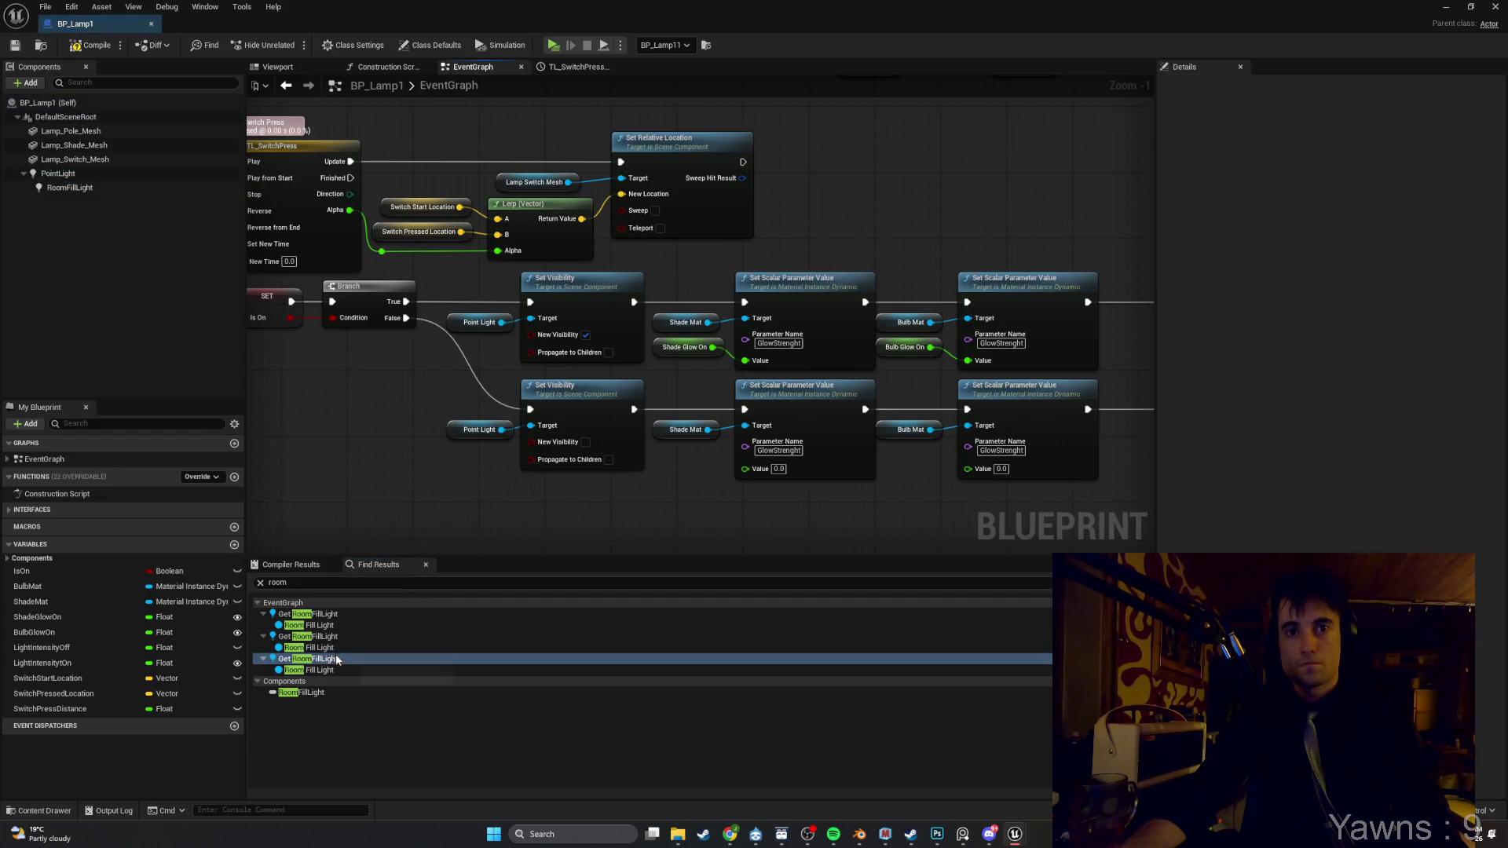
click(333, 638)
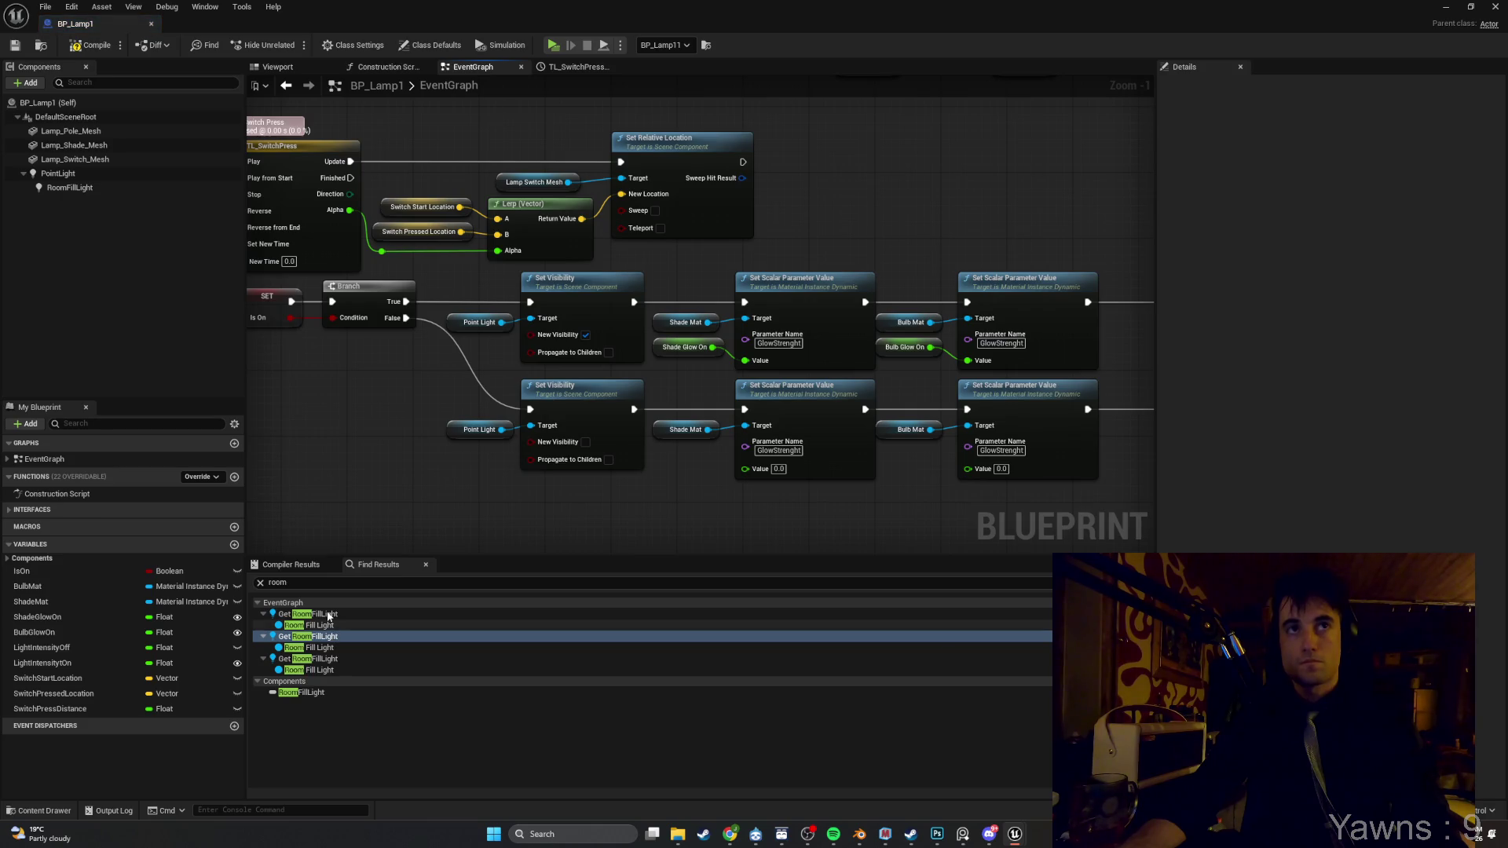
double_click(333, 636)
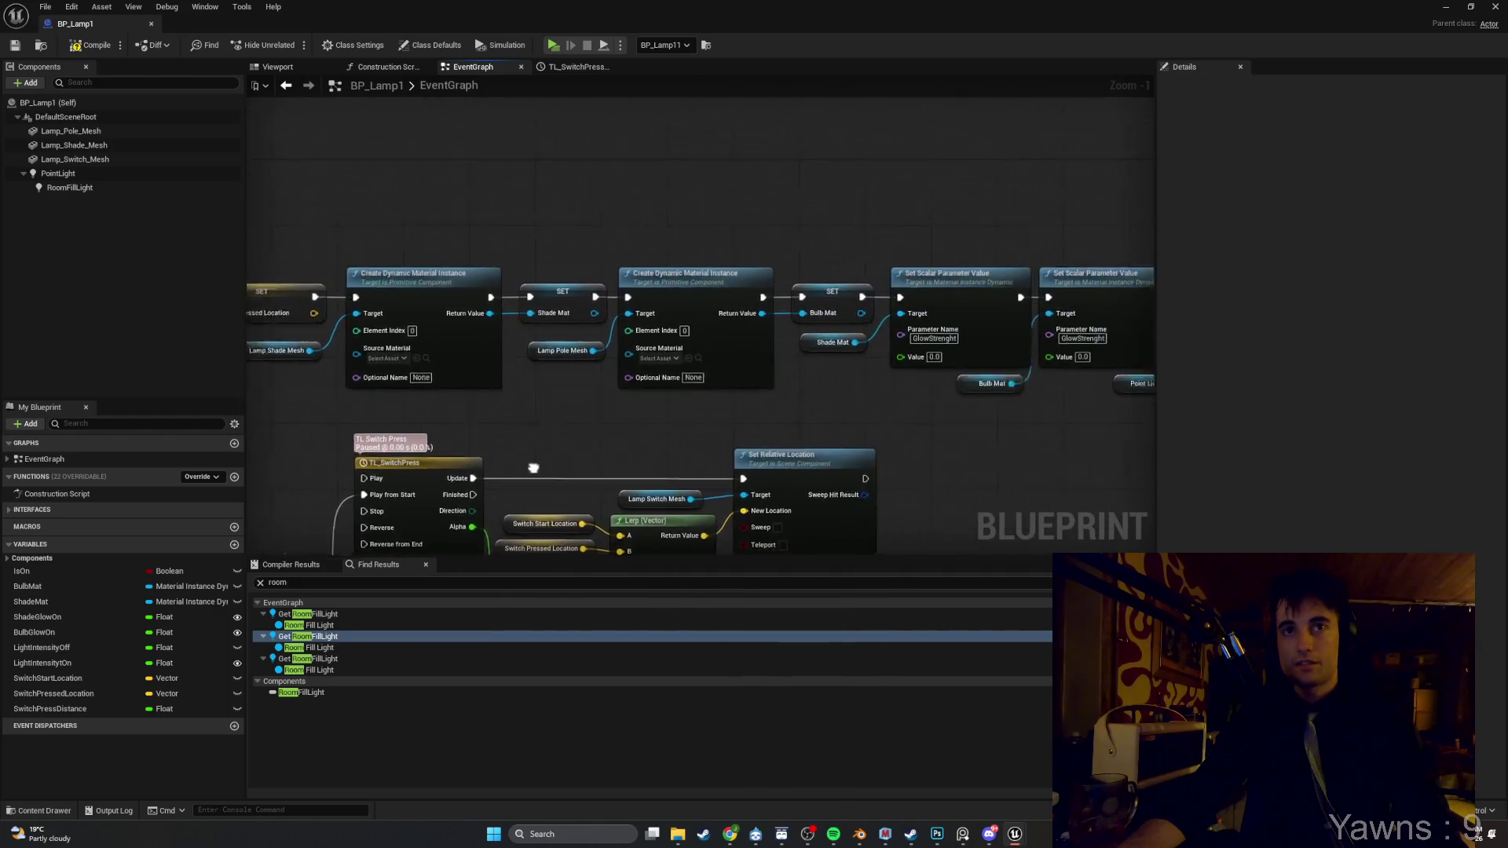
Inspect the Shade Glow On, Set Relative Location, Lerp and TL_SwitchPress nodes, then minimize the Blueprint
scroll(550, 353, up, 1)
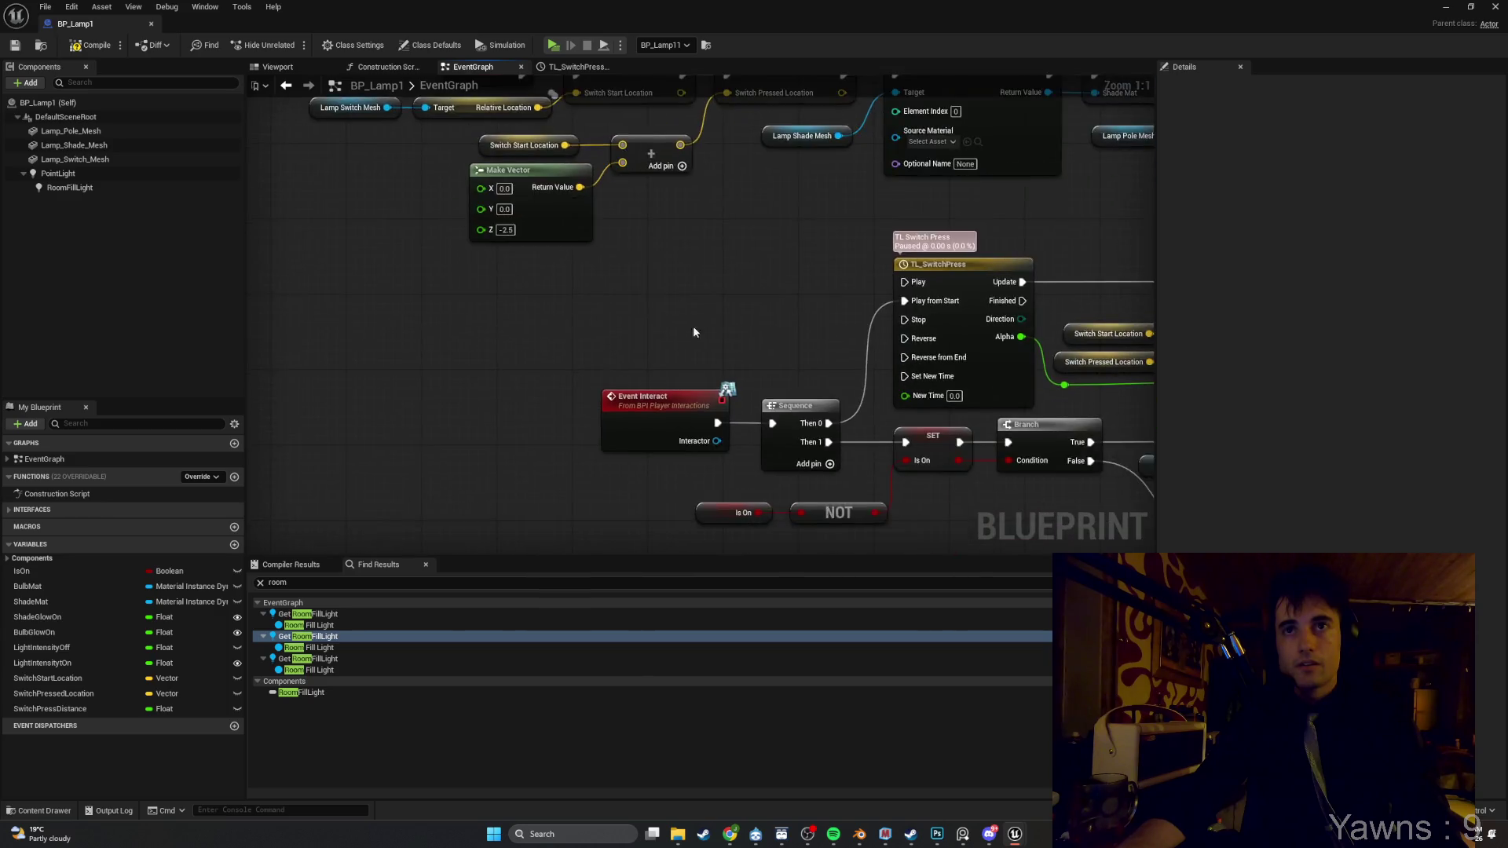
scroll(409, 365, down, 1)
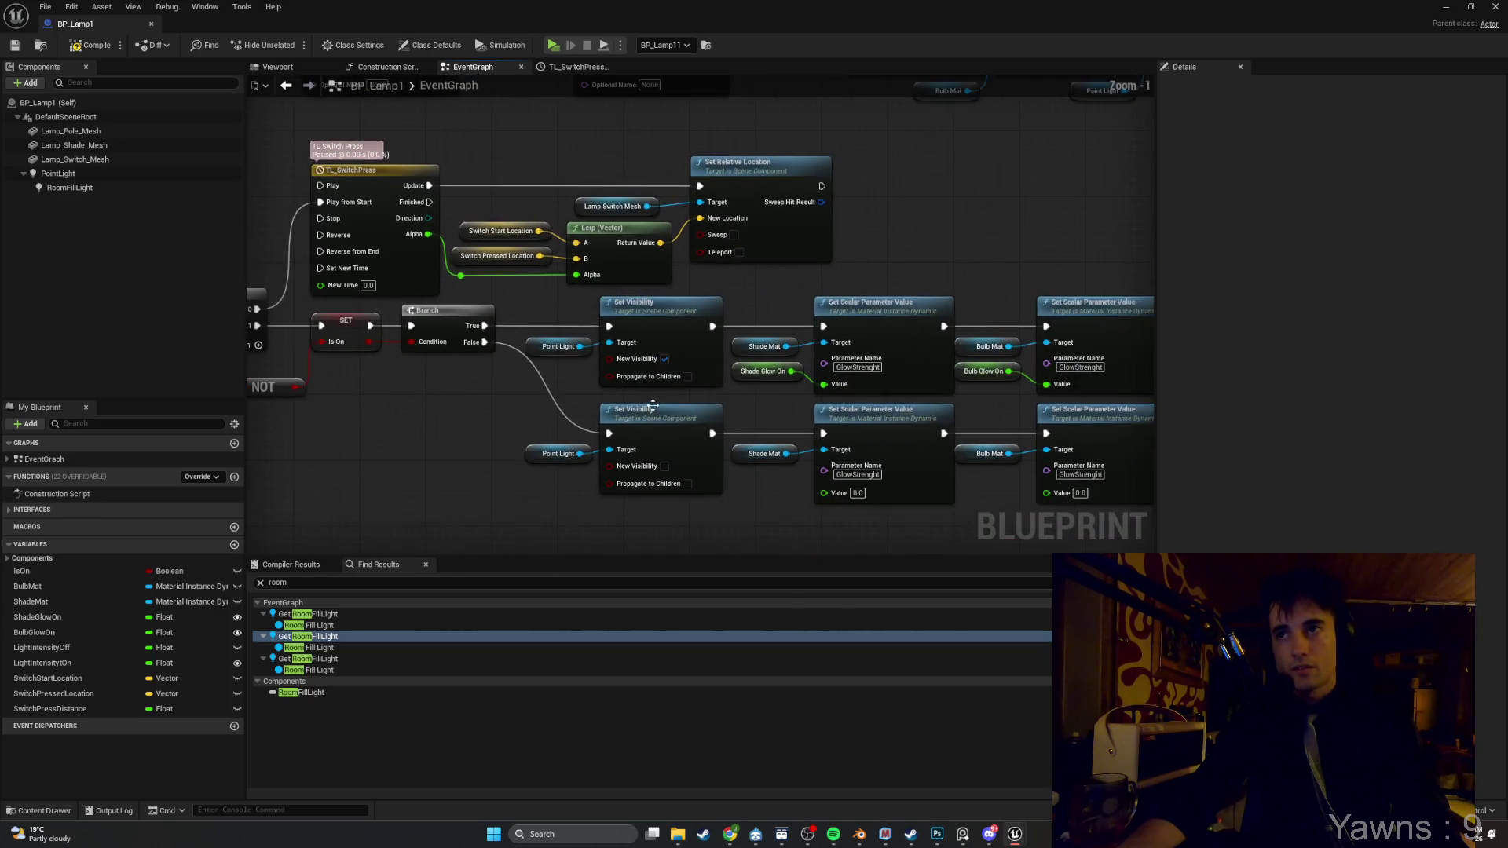
mouse_move(410, 336)
mouse_down()
mouse_move(342, 334)
mouse_move(418, 321)
mouse_up()
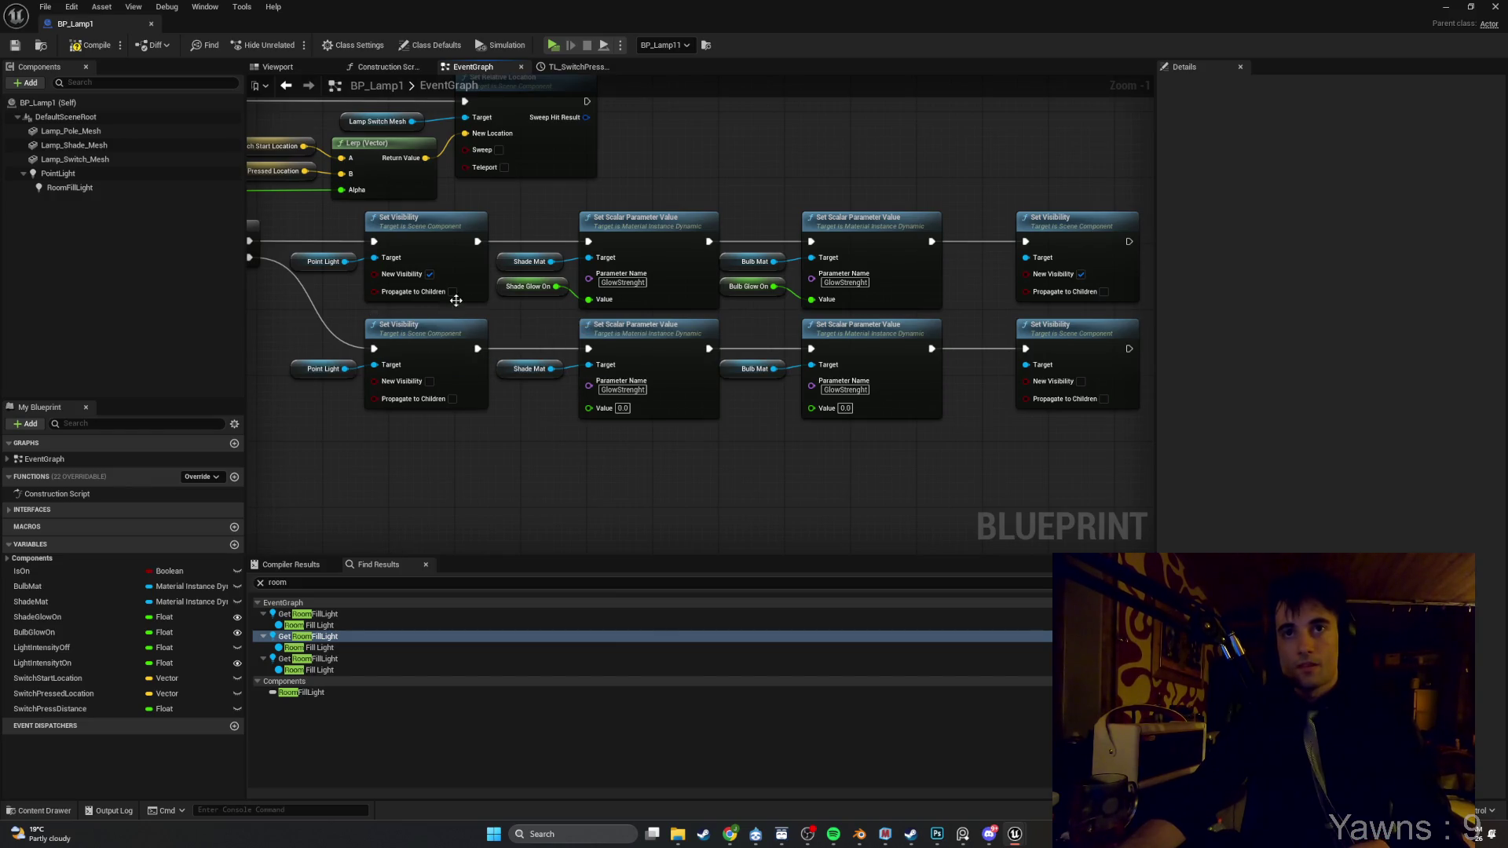
click(505, 290)
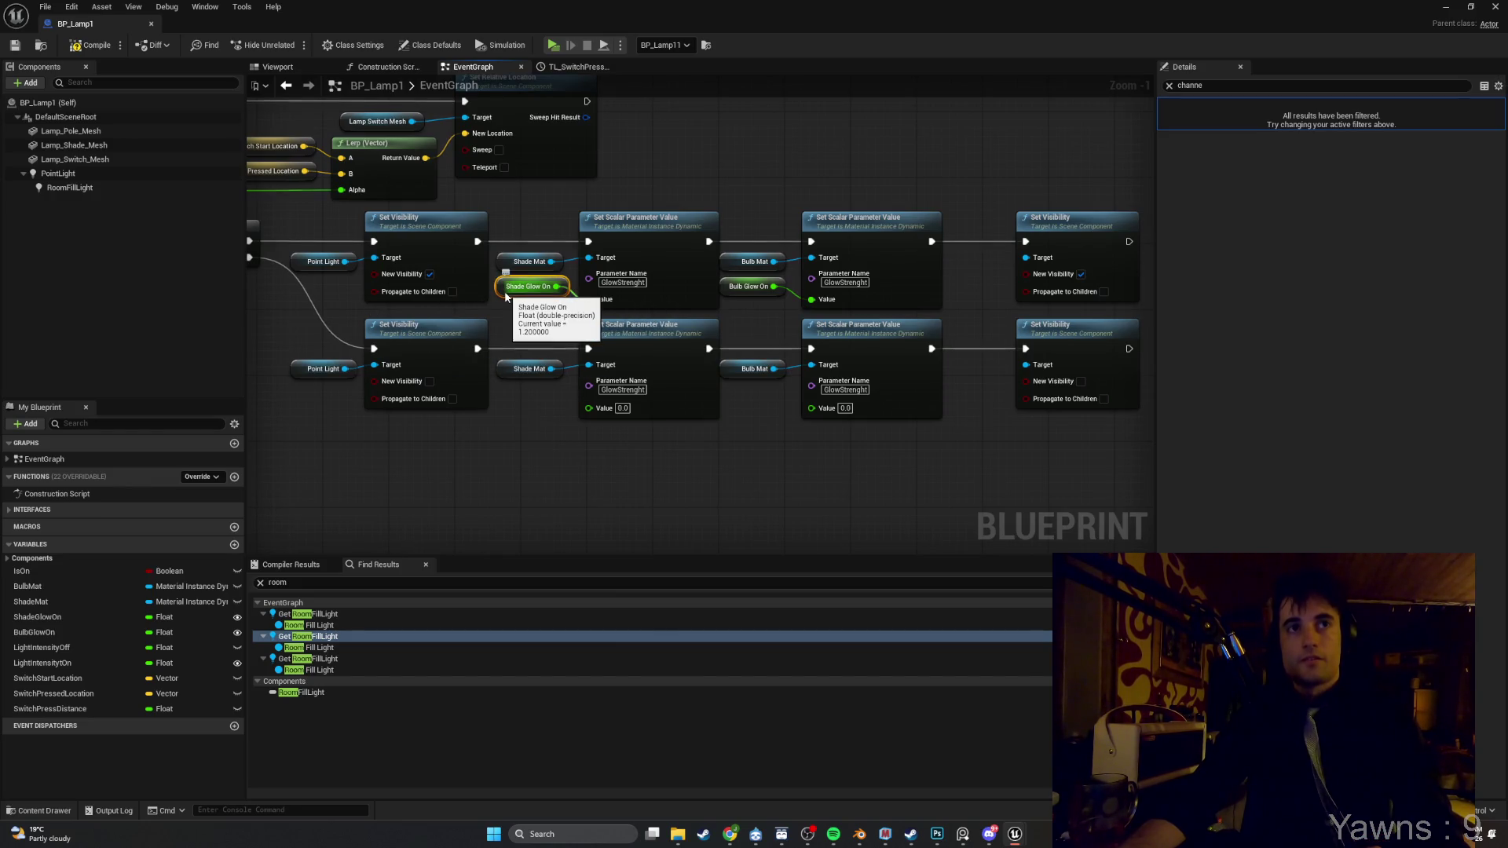
drag(505, 293, 516, 313)
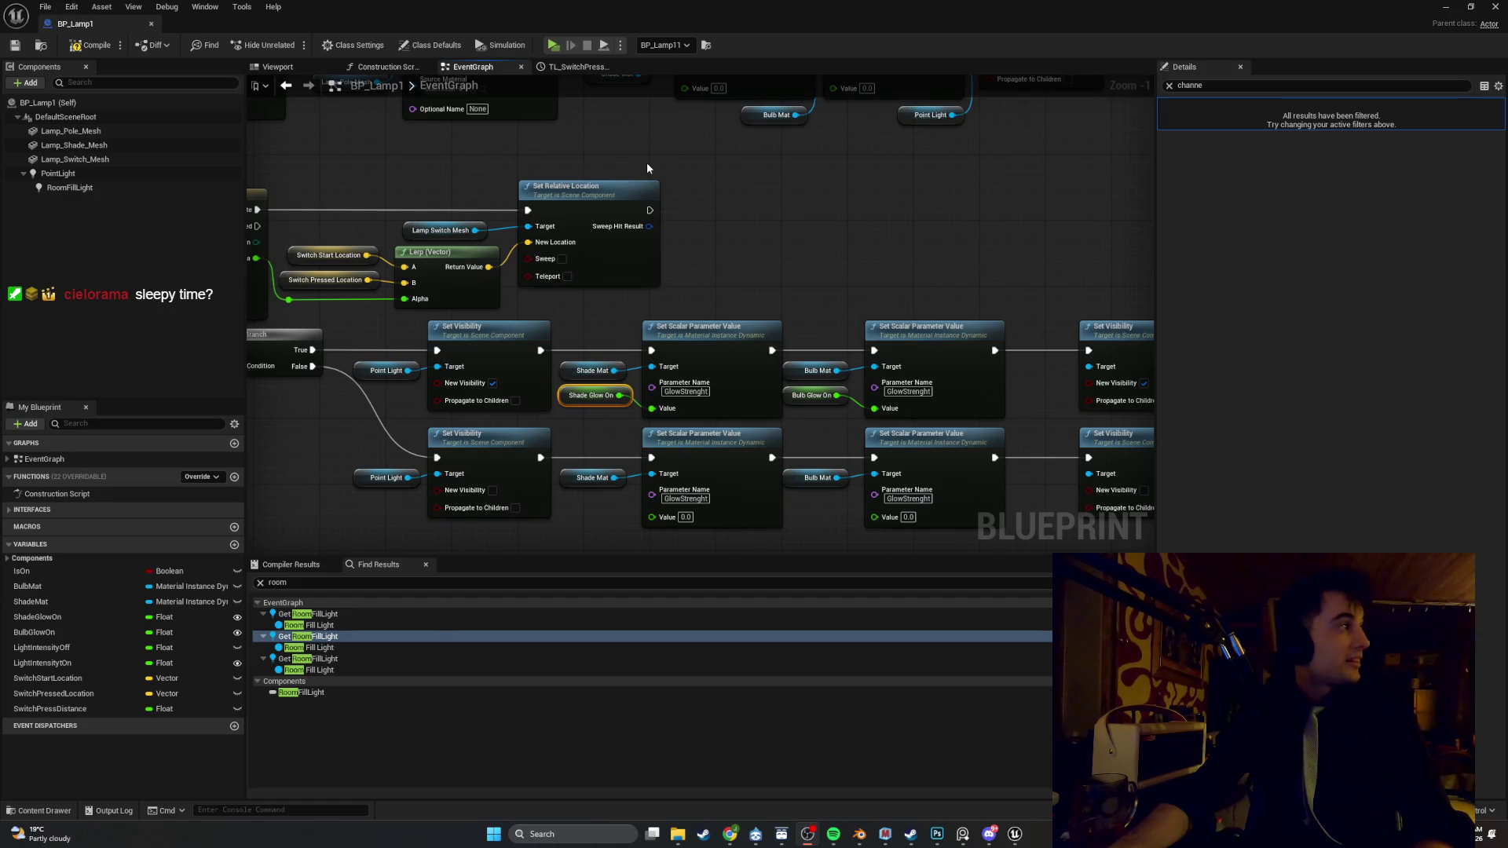
mouse_move(611, 160)
mouse_down()
mouse_move(727, 168)
mouse_move(686, 151)
mouse_up()
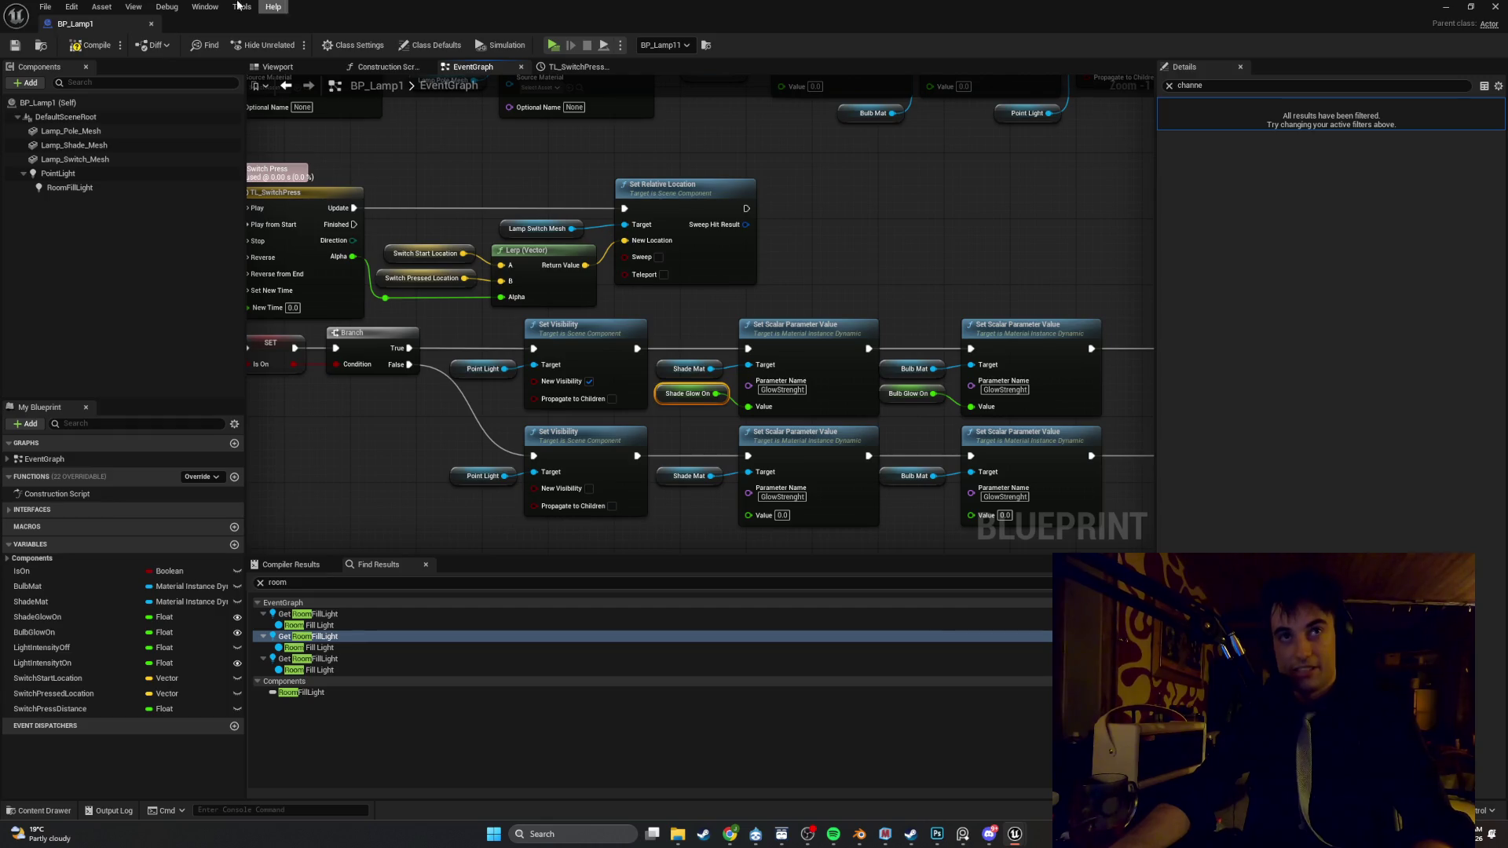
click(1443, 10)
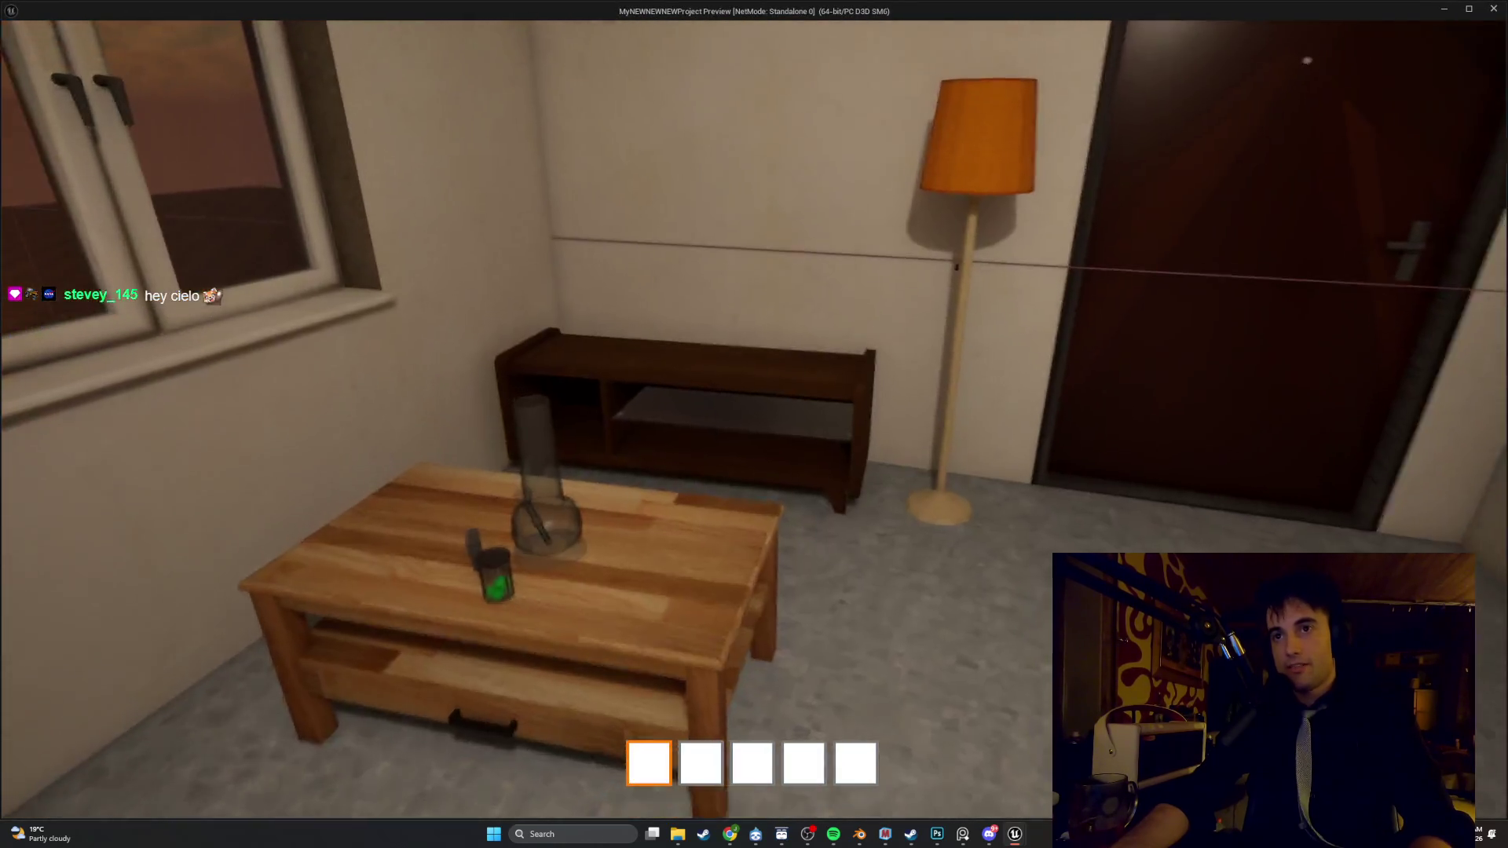
Walk to the window and back away to check the ceiling shadow, then exit the preview
key(w)
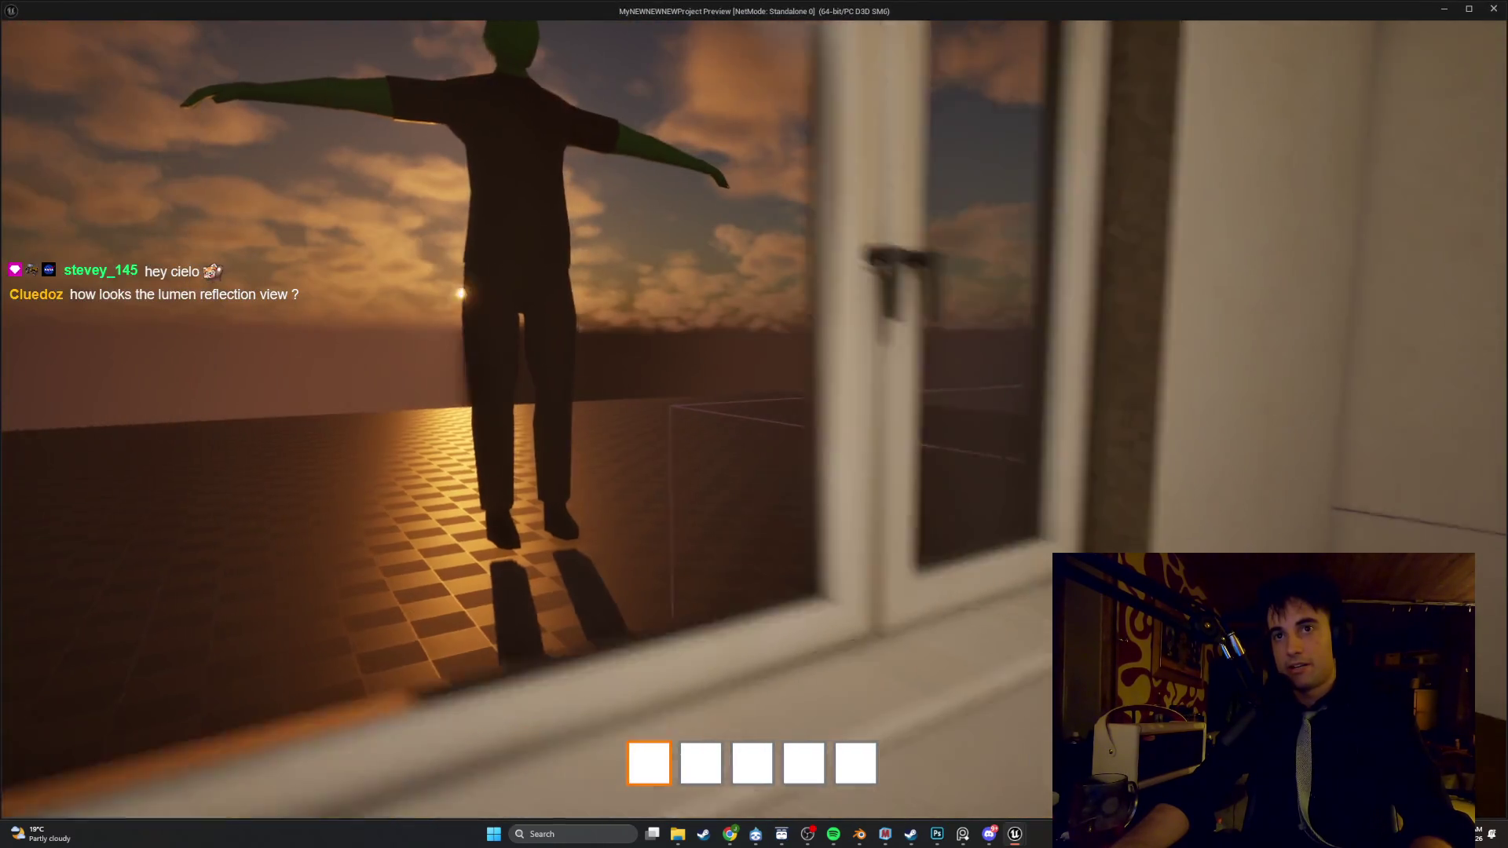
key(s)
key(e)
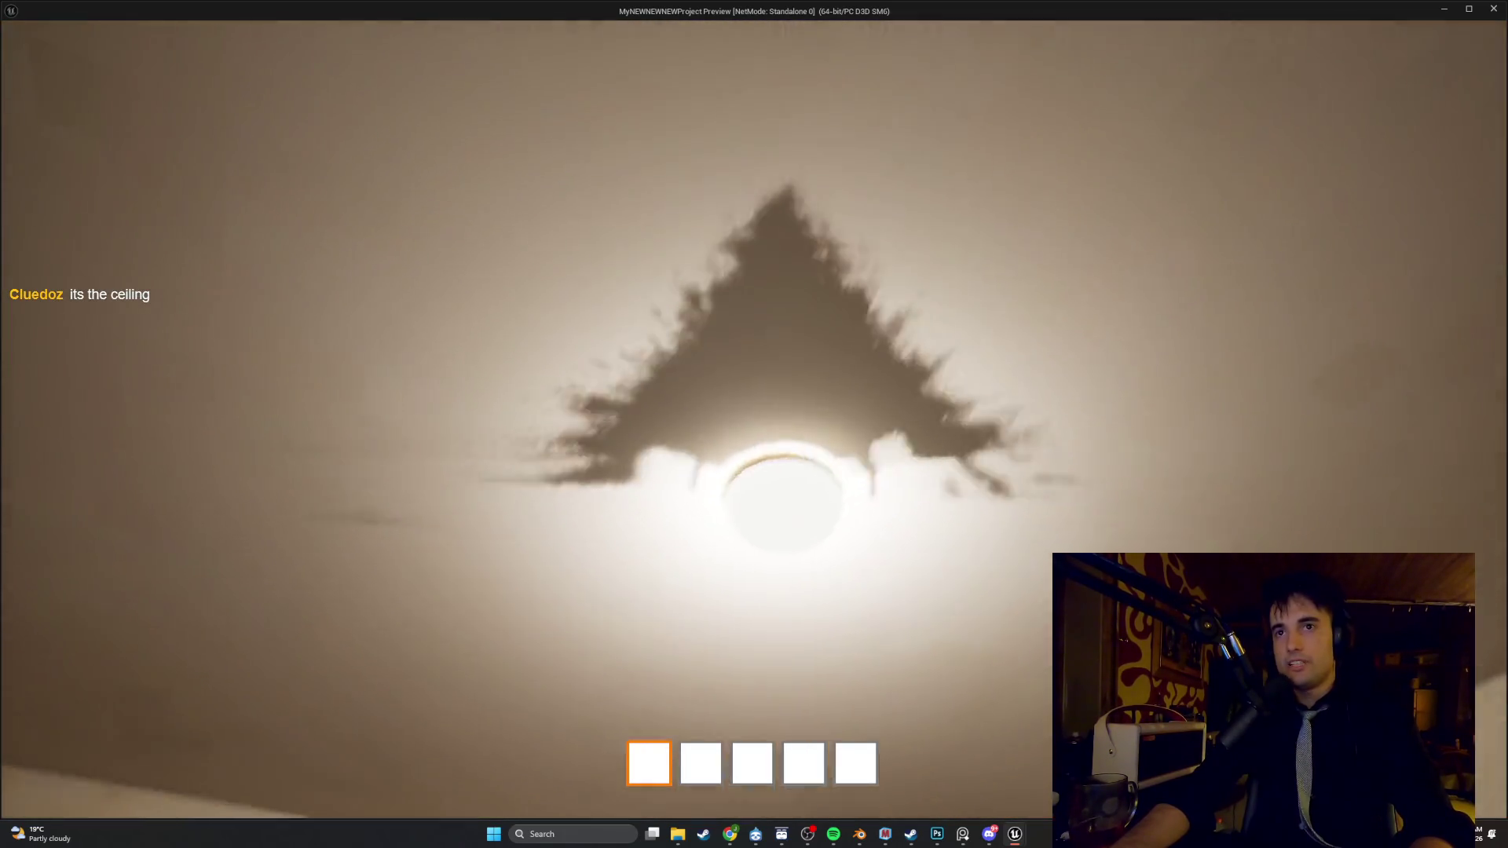
key(Escape)
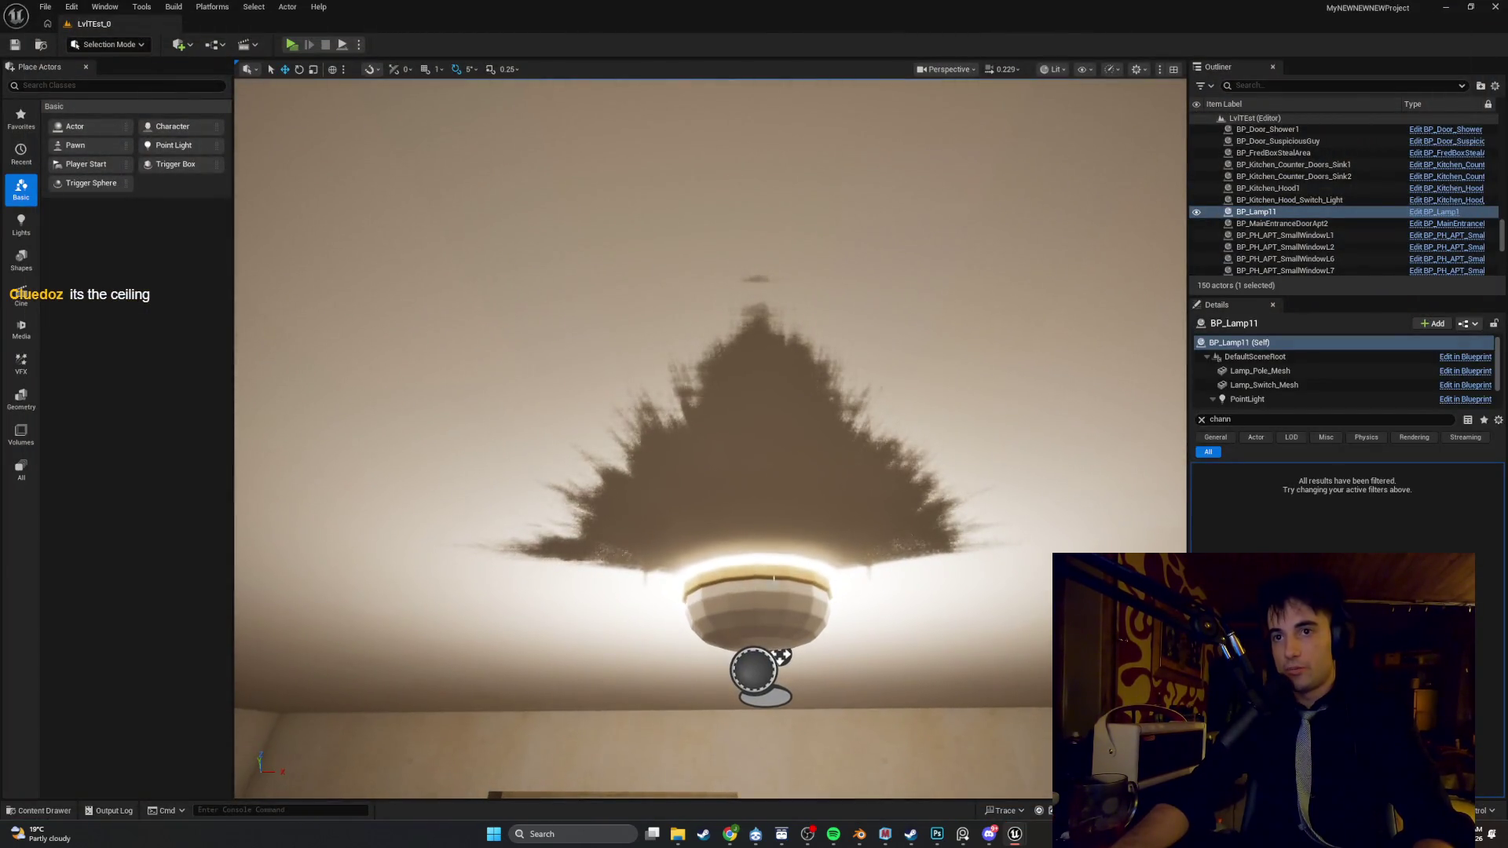
Open the ceiling lamp's BP_CellingLight1 Blueprint from the level
click(757, 585)
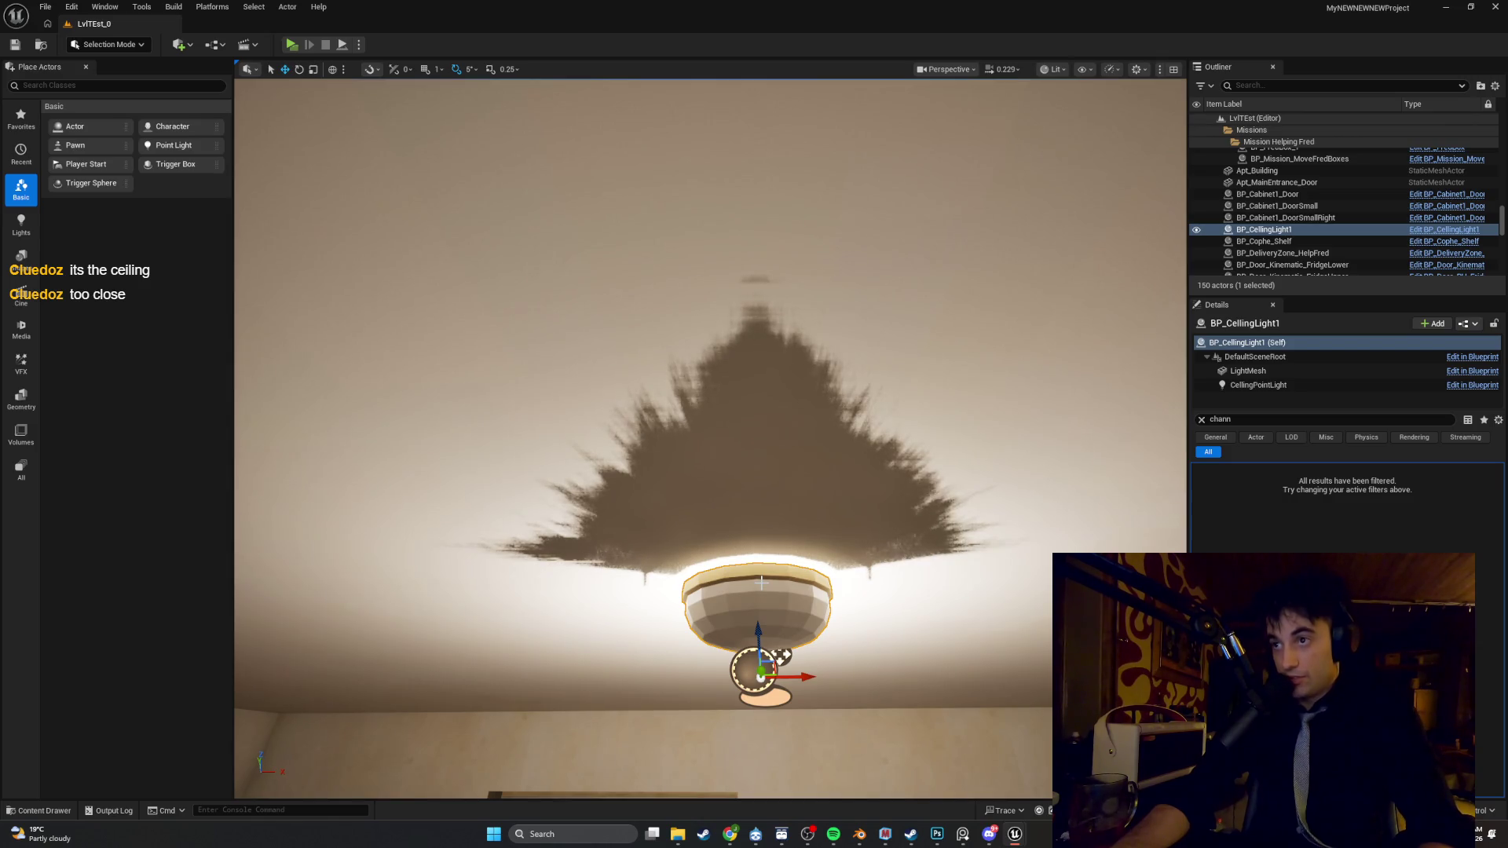
right_click(760, 582)
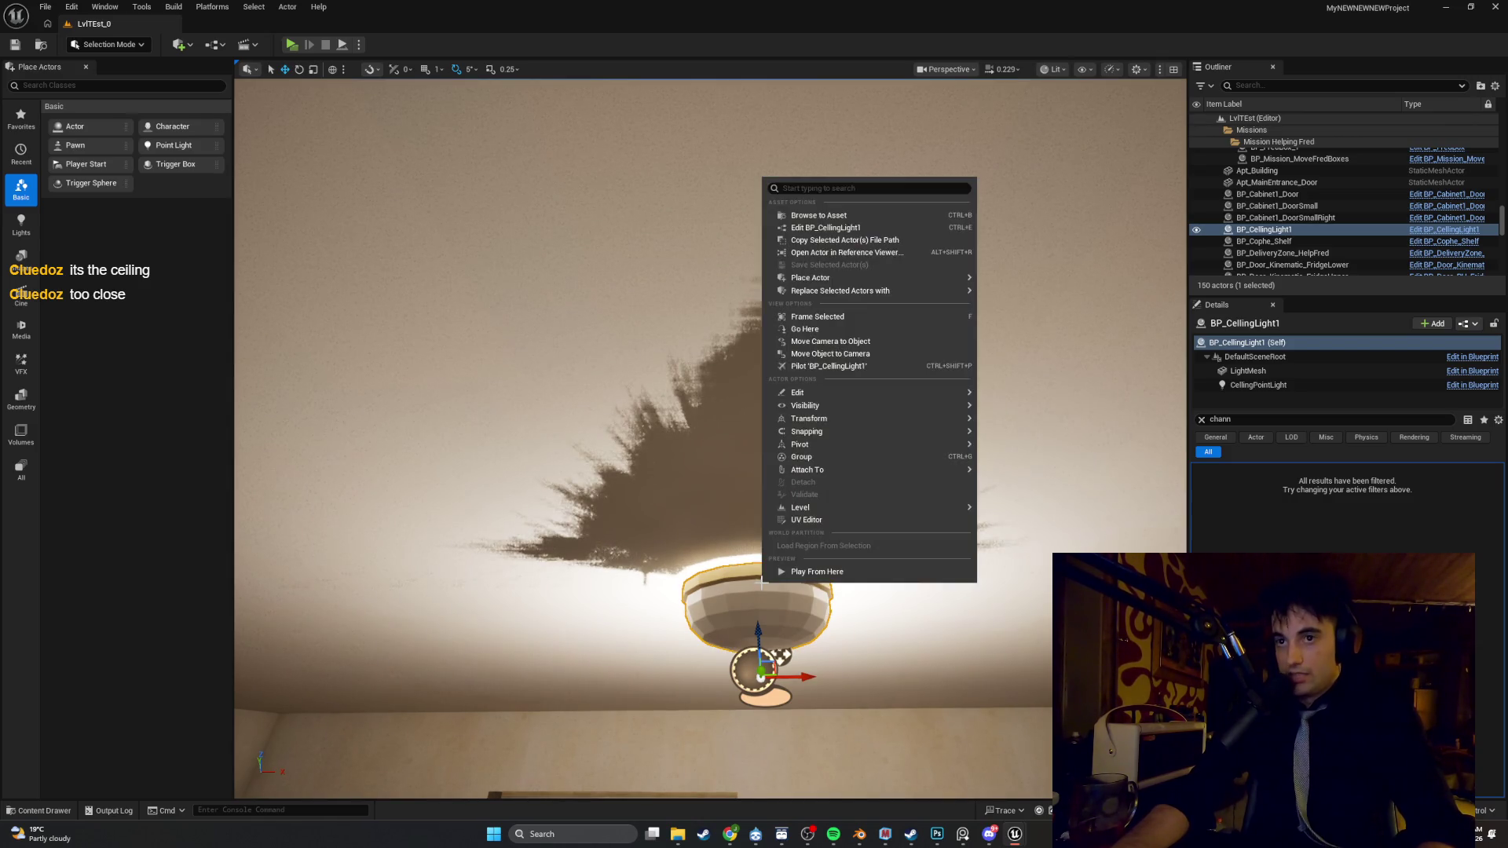
click(851, 230)
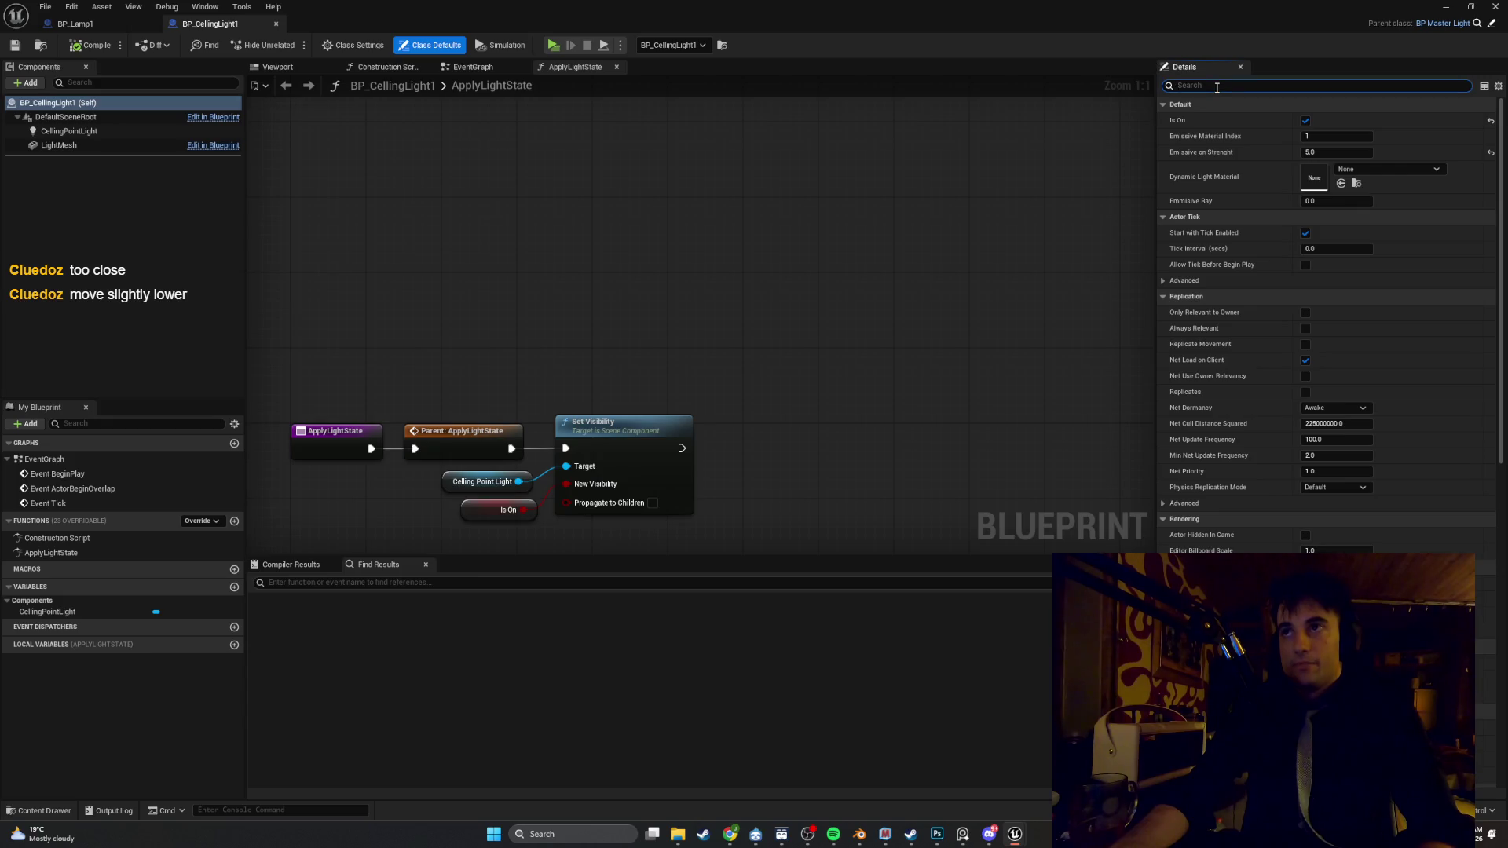
text(chane)
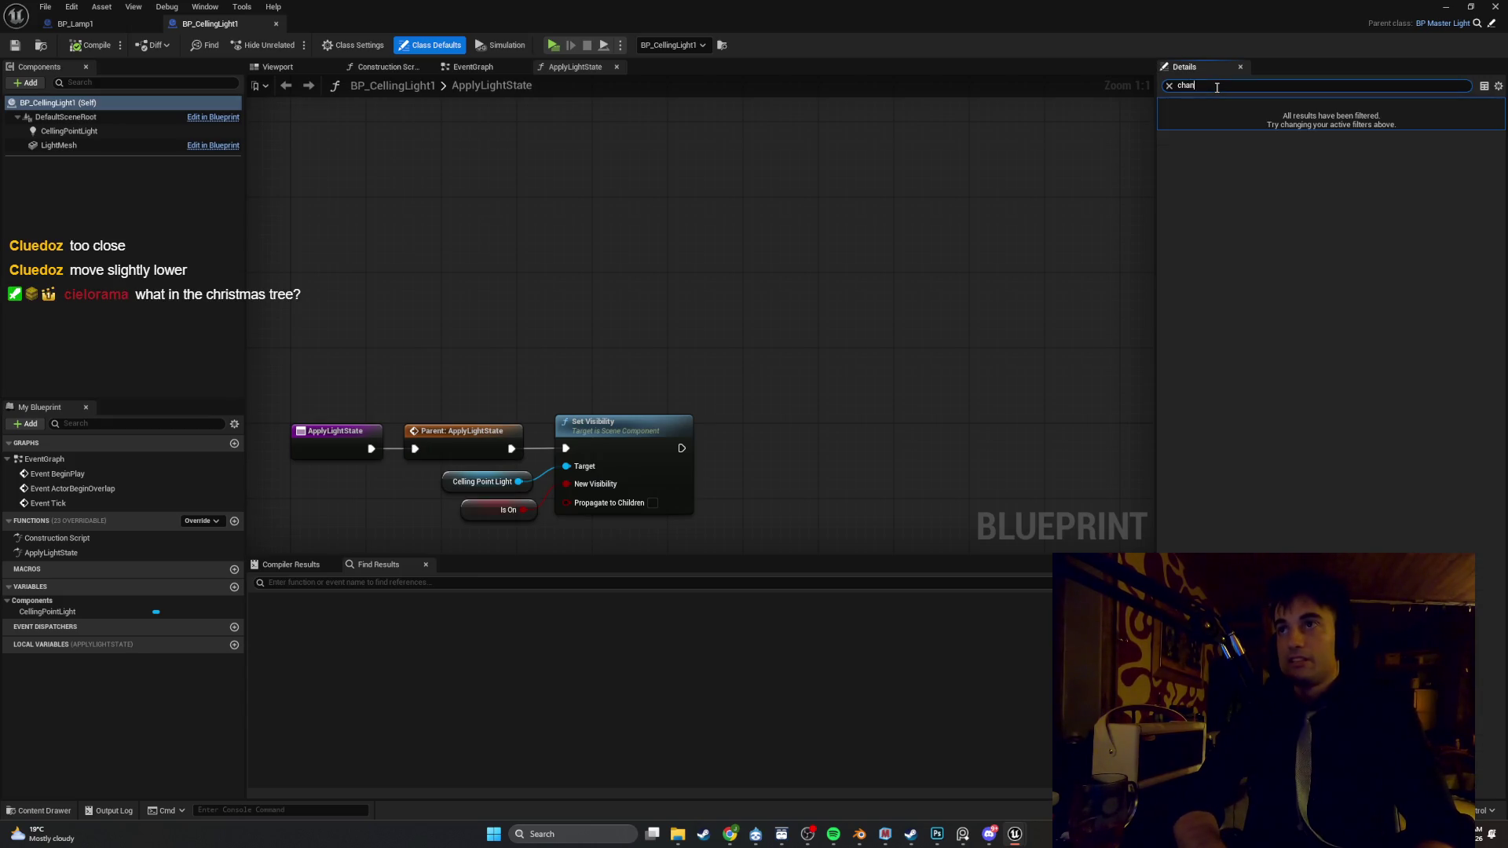
Compare CellingPointLight and LightMesh channels, clearing Lighting Channel 1 on LightMesh, then return to the level
click(87, 132)
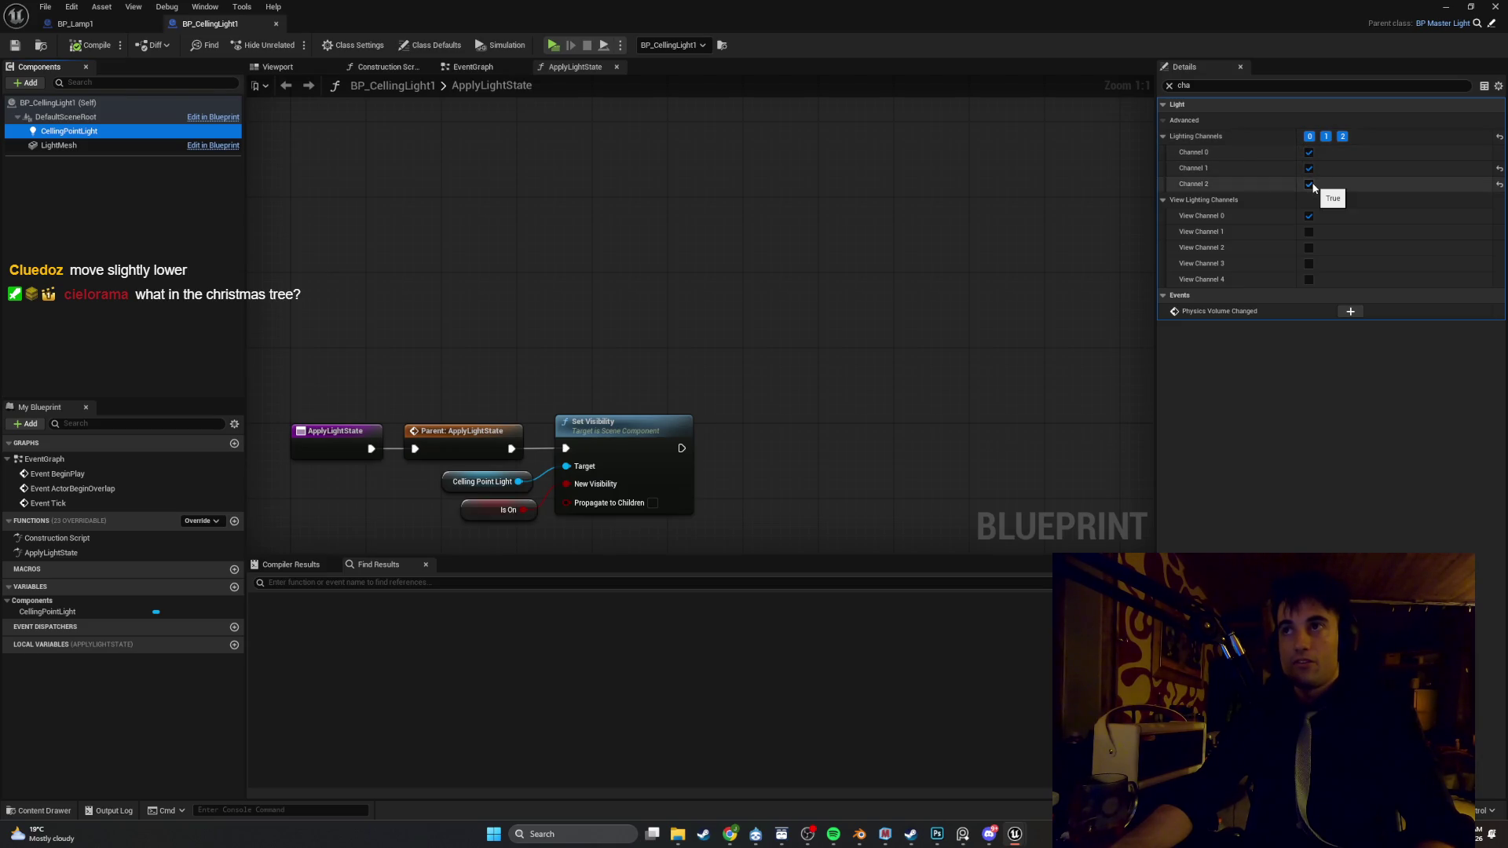
click(138, 146)
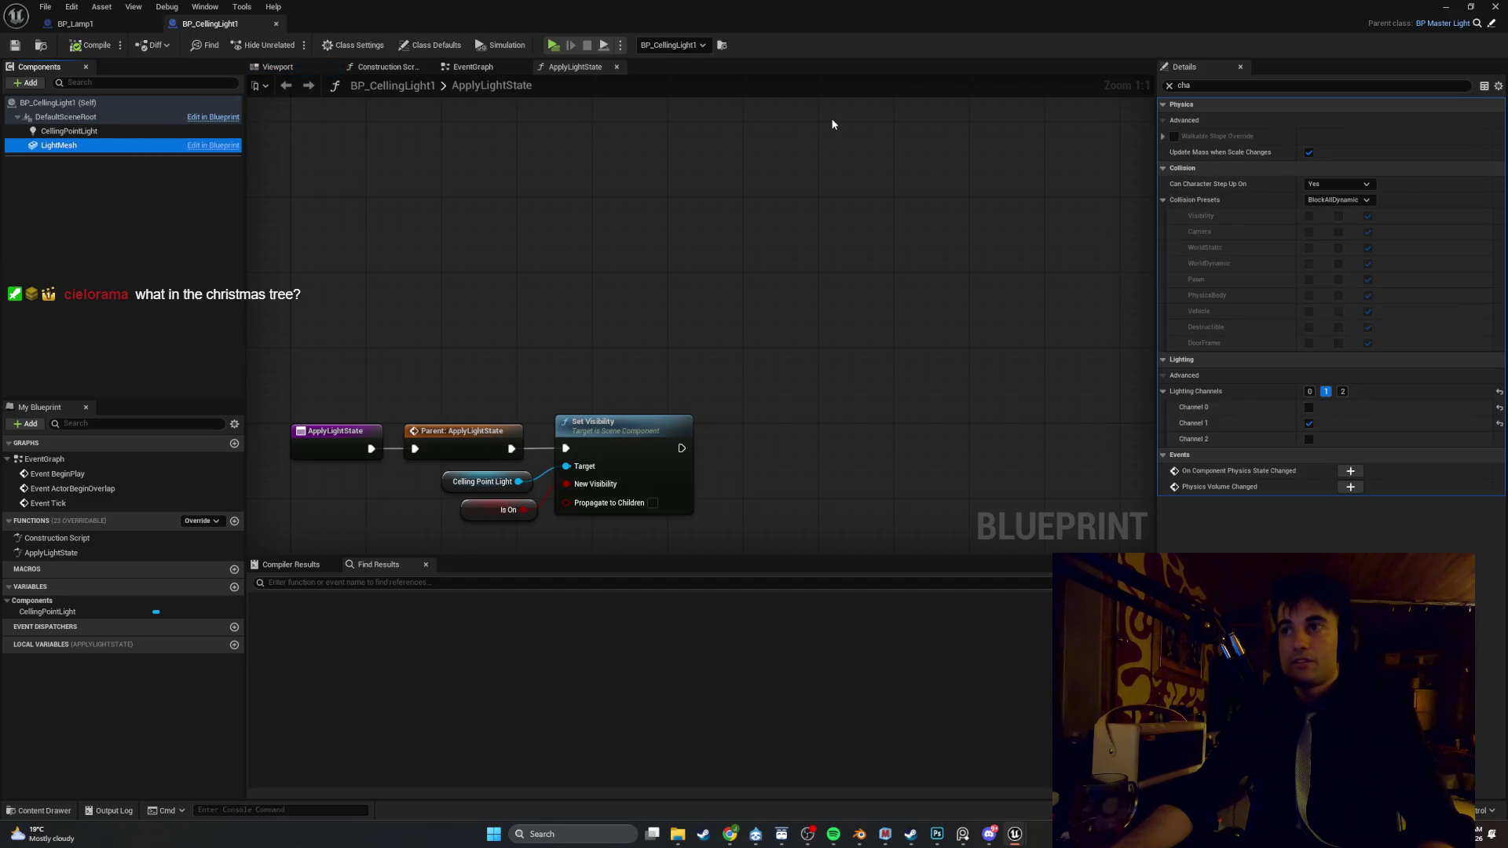
click(116, 133)
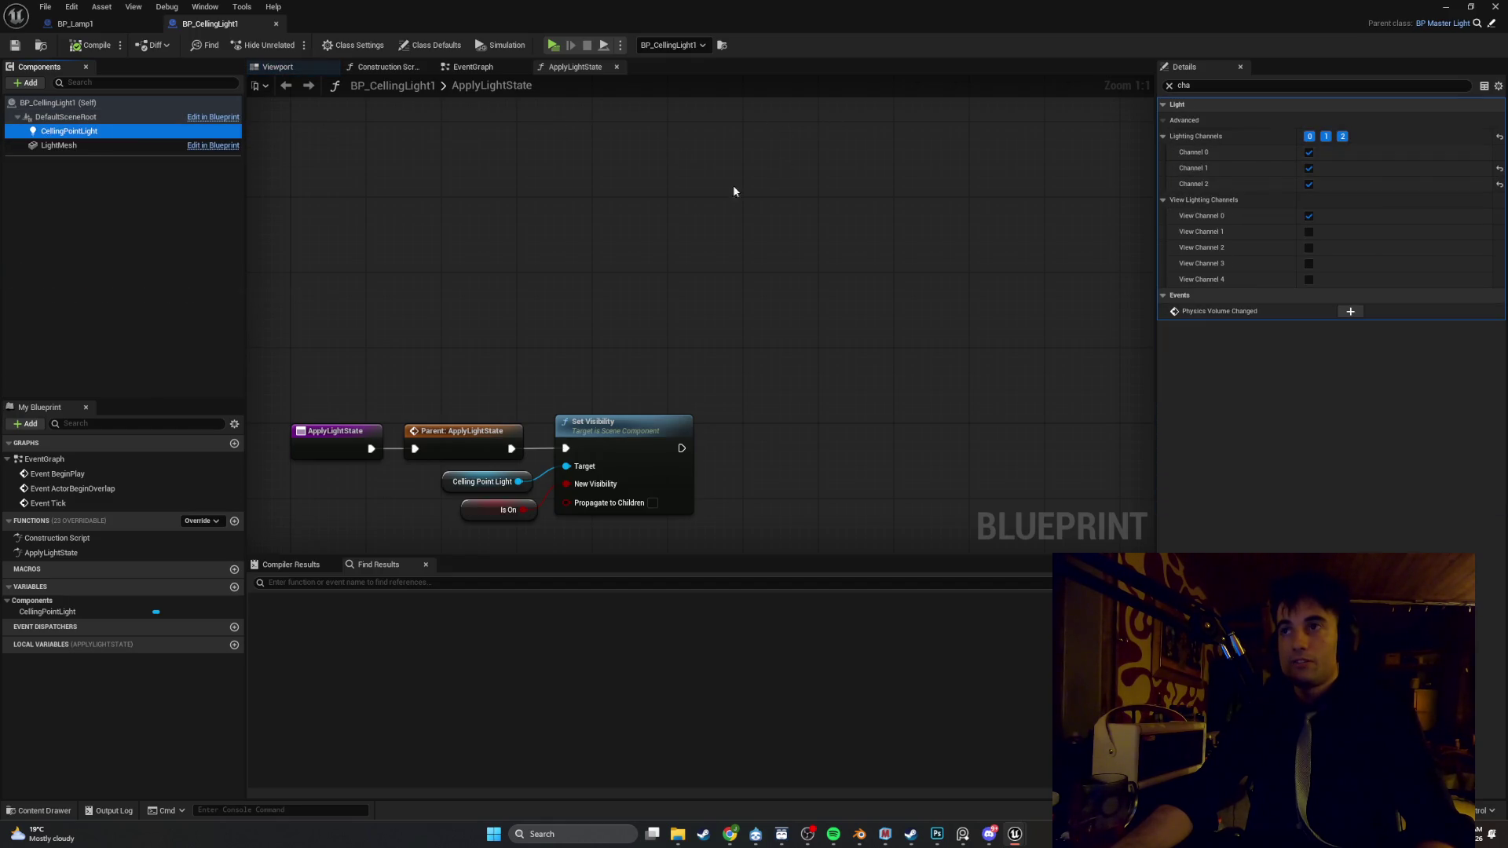
drag(753, 182, 856, 200)
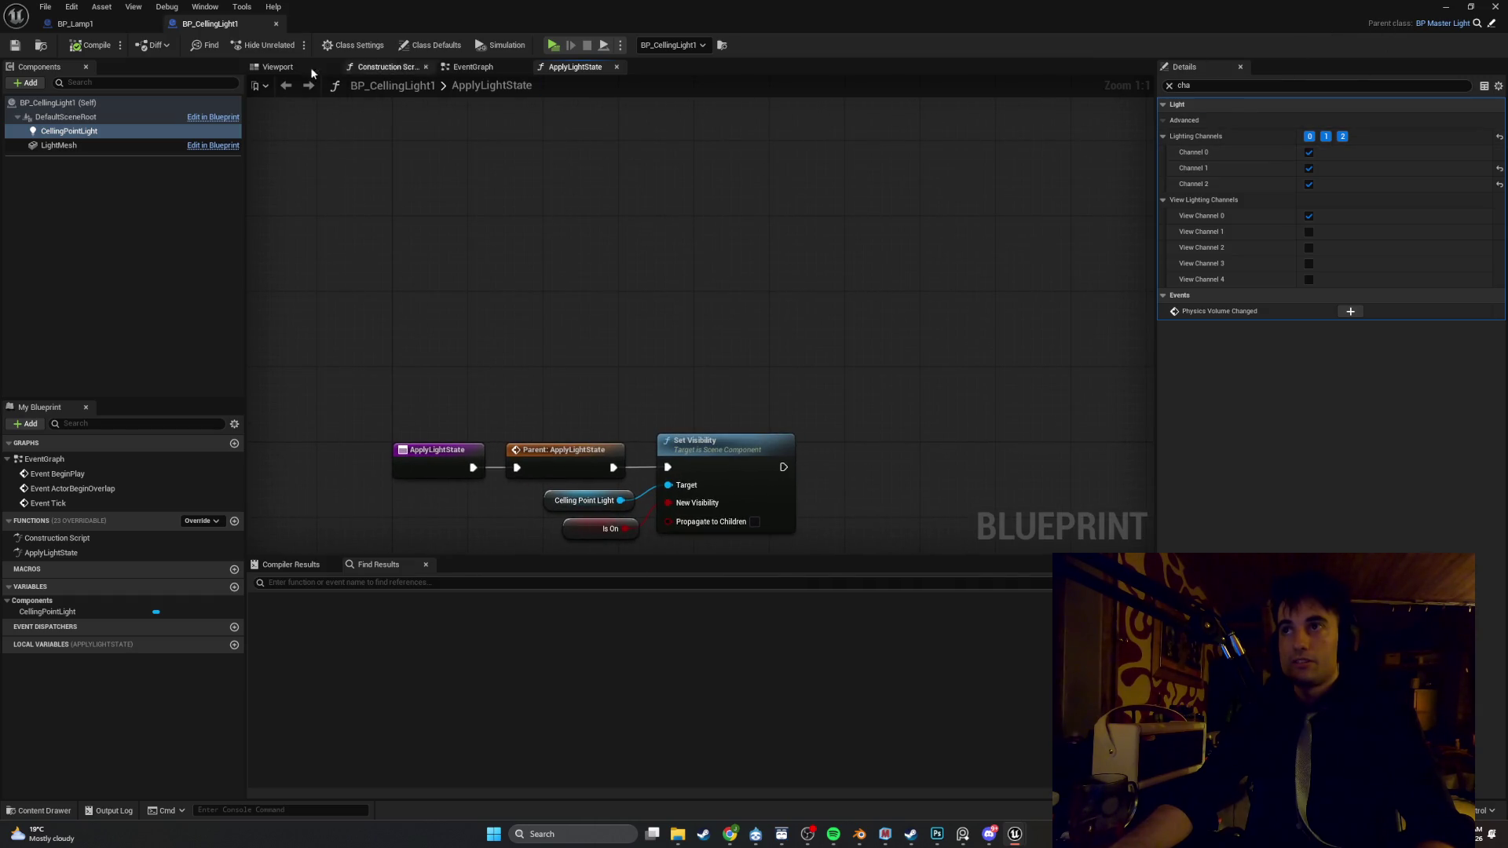
click(118, 146)
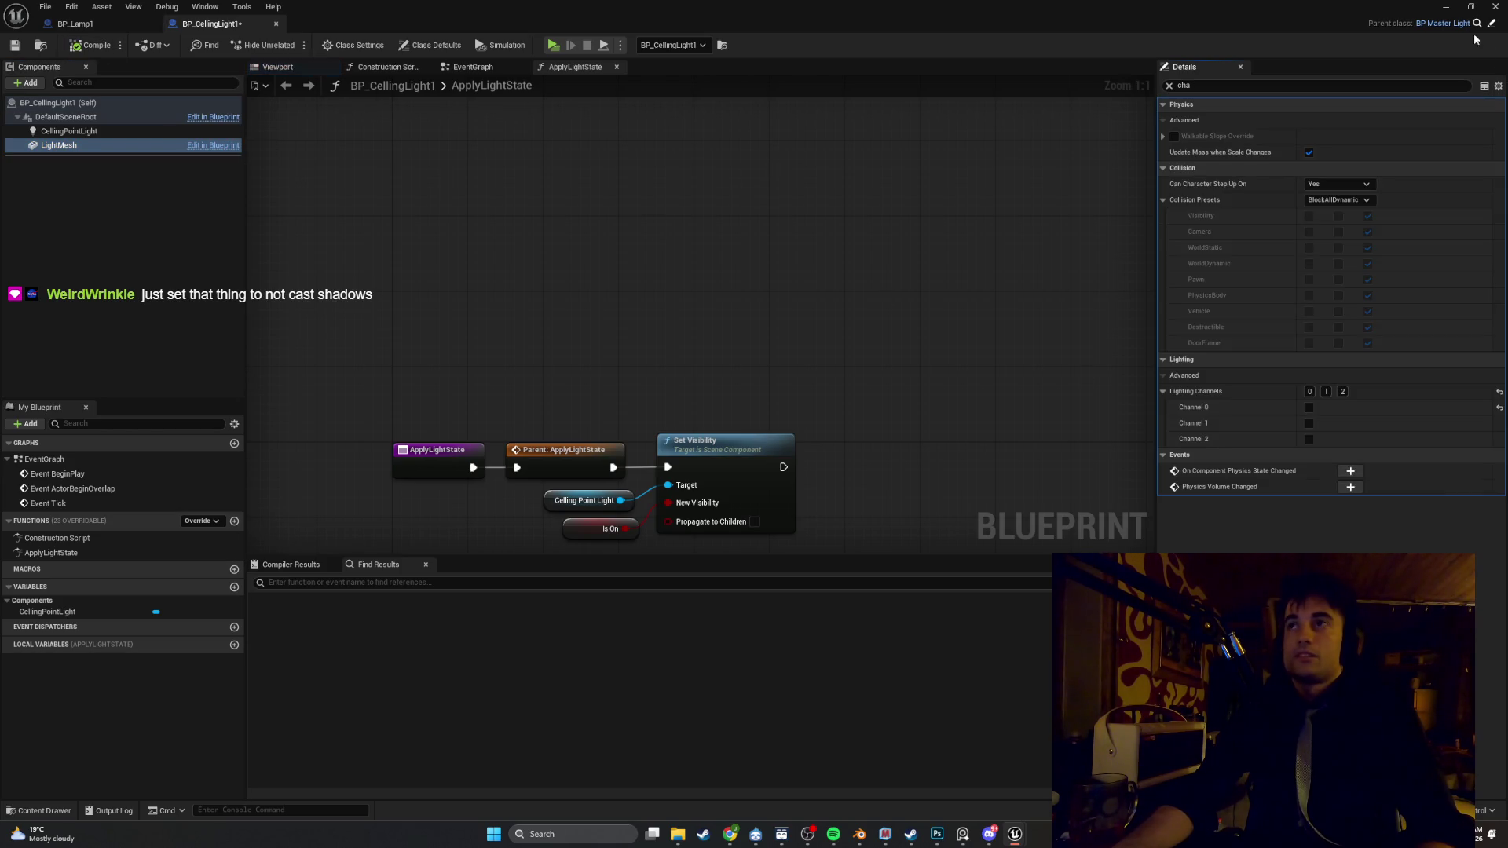
click(1495, 6)
Frame the ceiling light and orbit to show the wall and window
key(f)
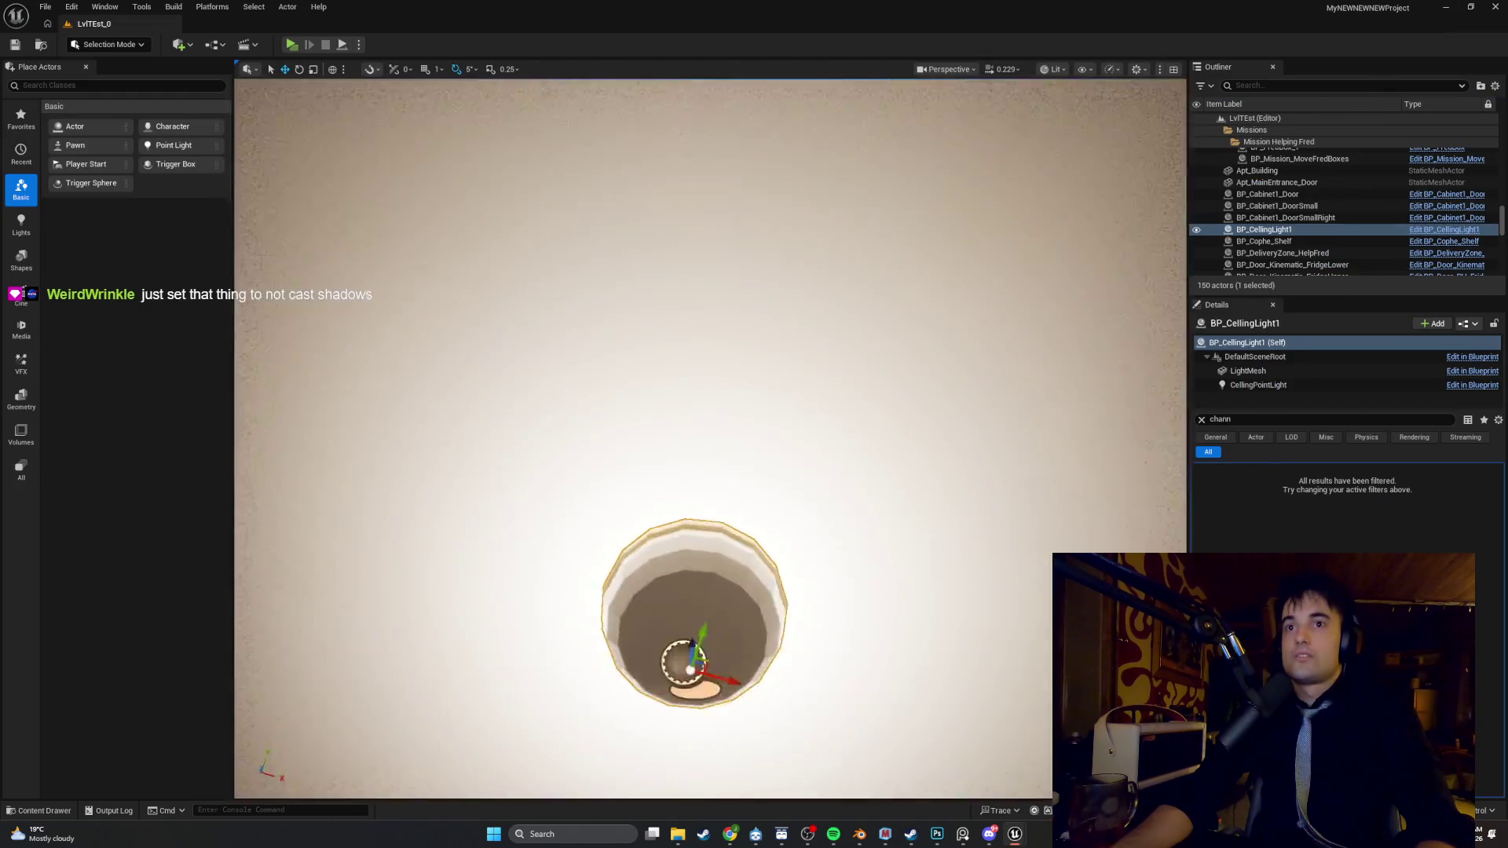
scroll(691, 628, down, 3)
mouse_move(706, 487)
mouse_down()
mouse_move(707, 393)
mouse_move(715, 518)
mouse_move(675, 573)
mouse_move(707, 597)
mouse_move(840, 596)
mouse_move(903, 628)
mouse_move(783, 162)
mouse_up()
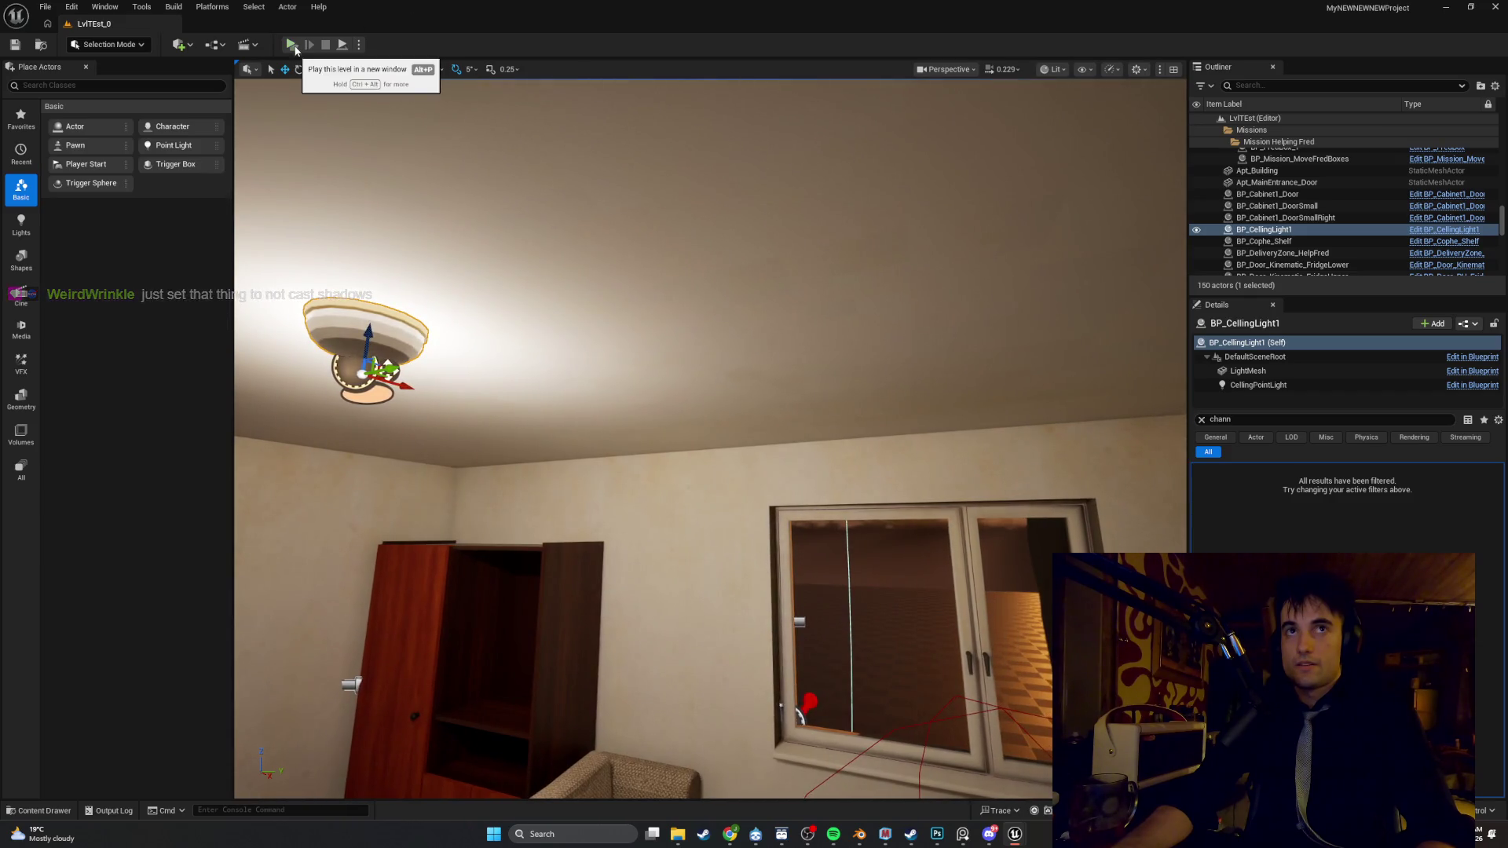
Play-test standalone, viewing the ceiling glow and walking past the floor lamp, then stop
click(291, 45)
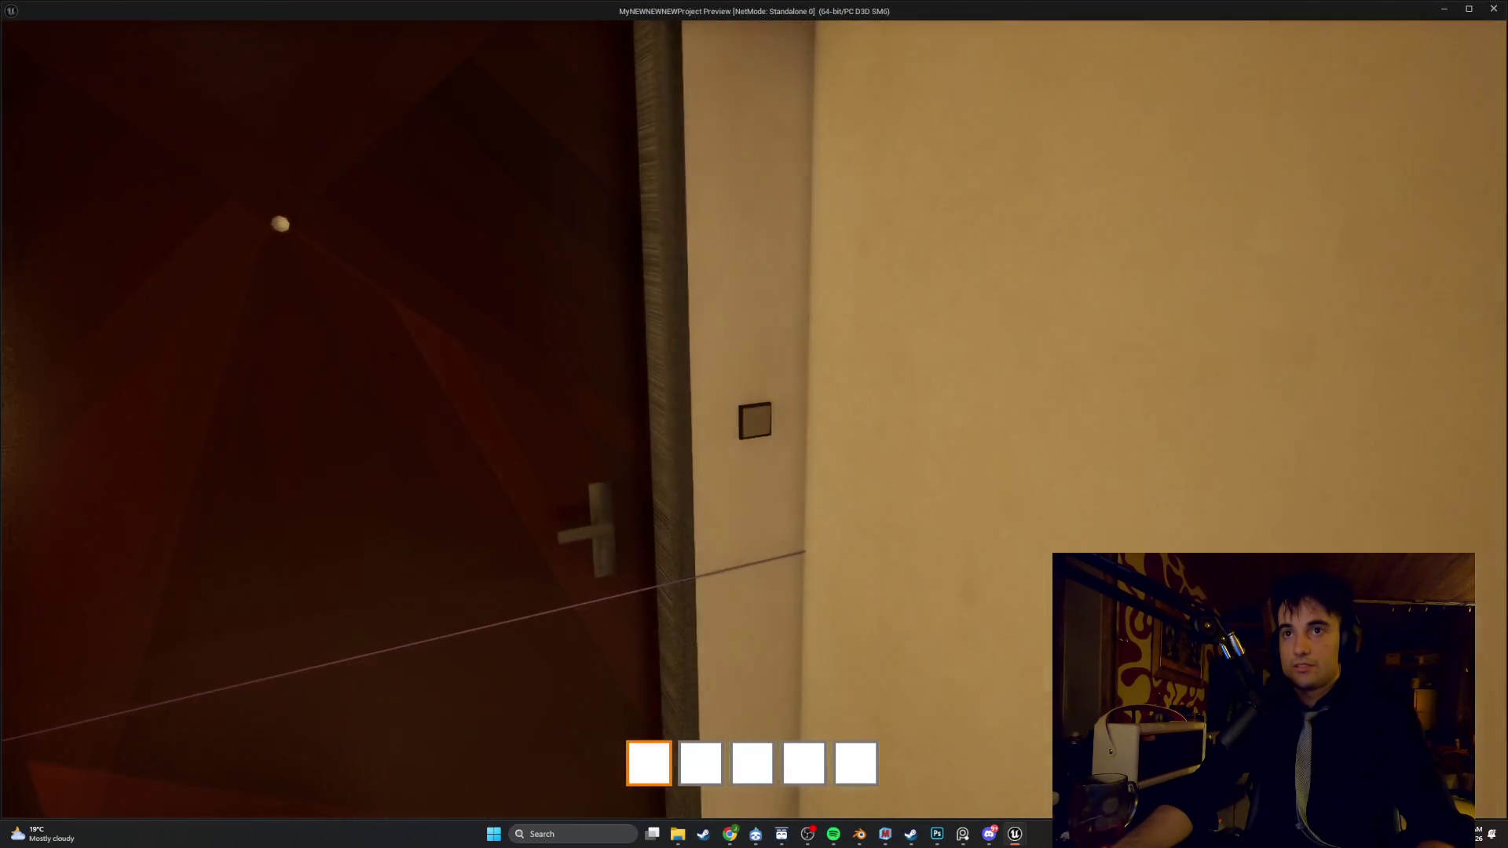
mouse_move(754, 424)
key(s)
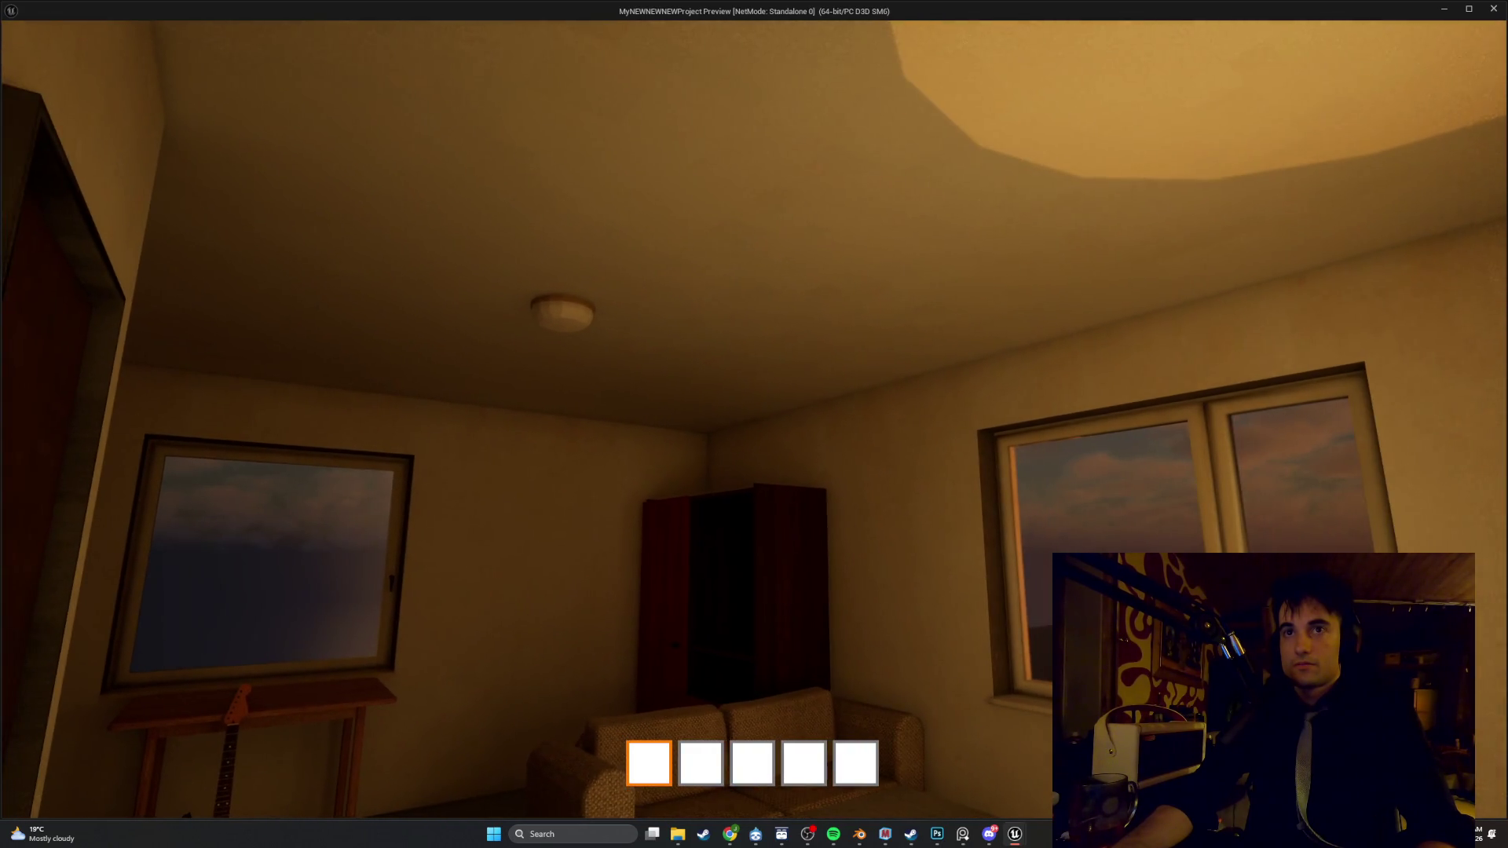
key(s)
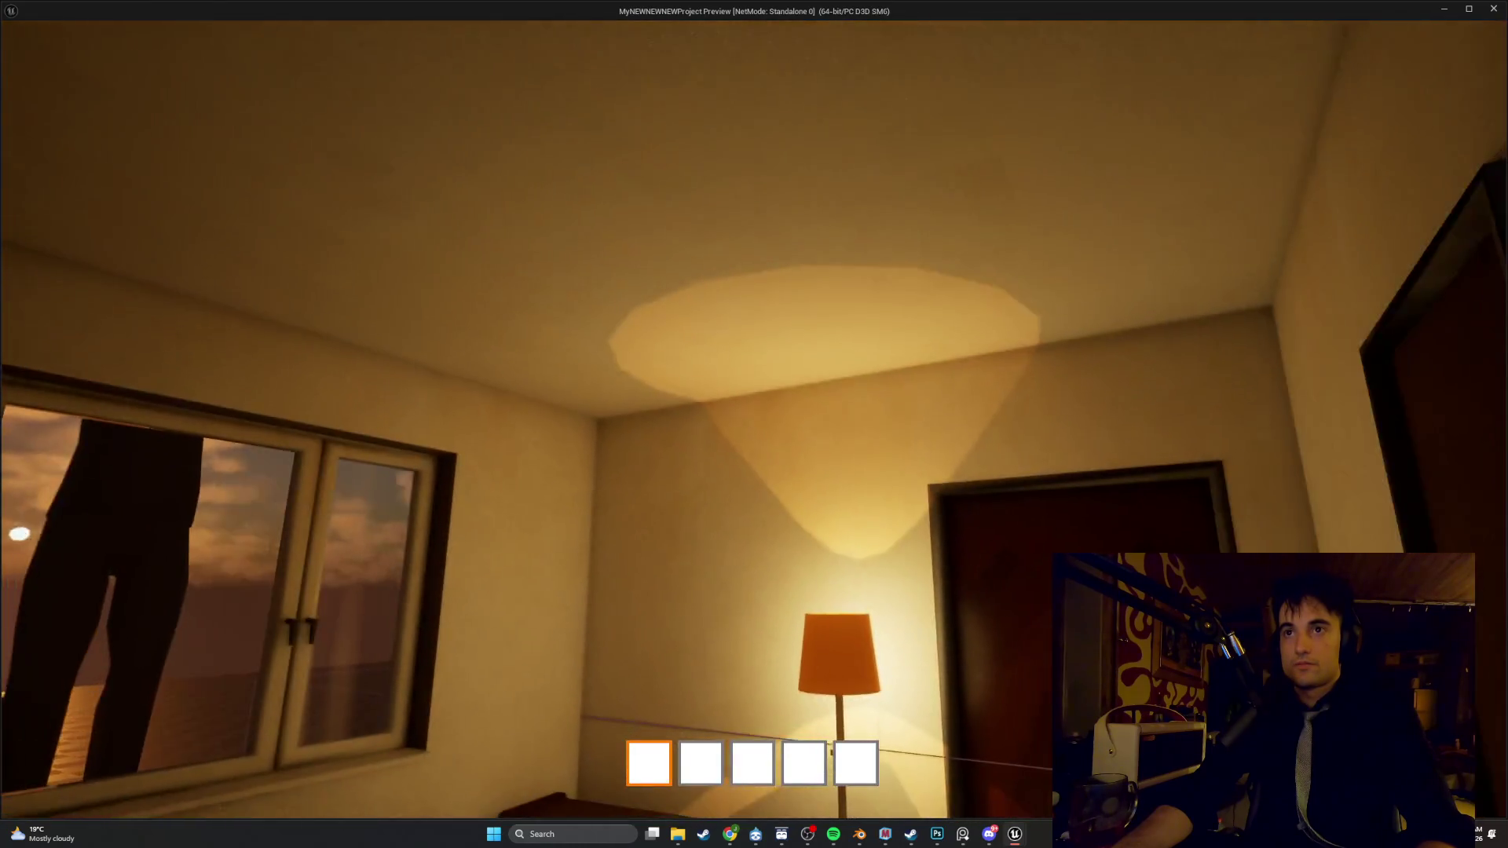
key(w)
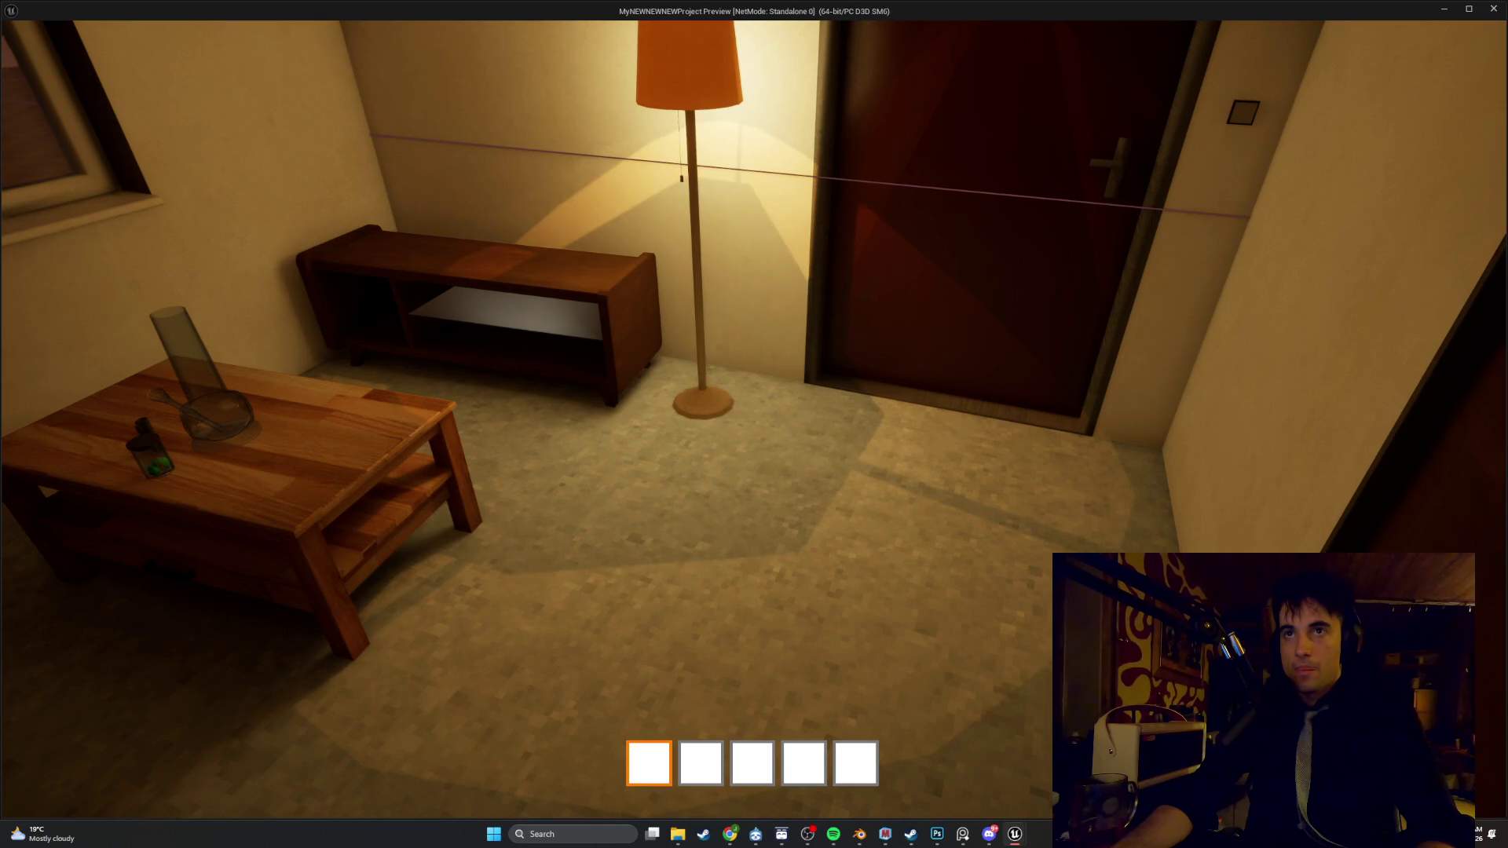
key(w)
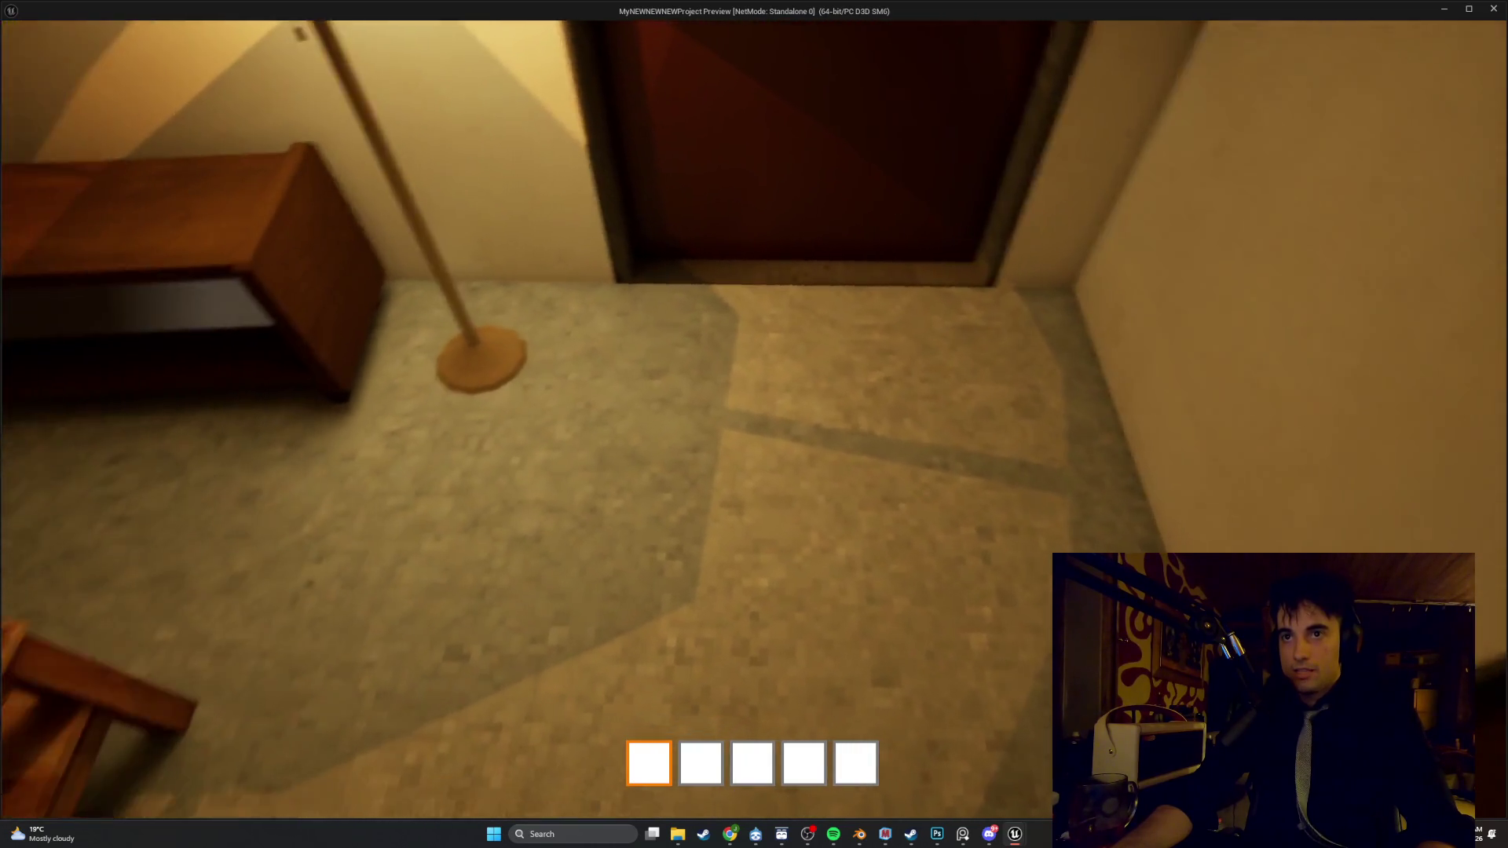
key(s)
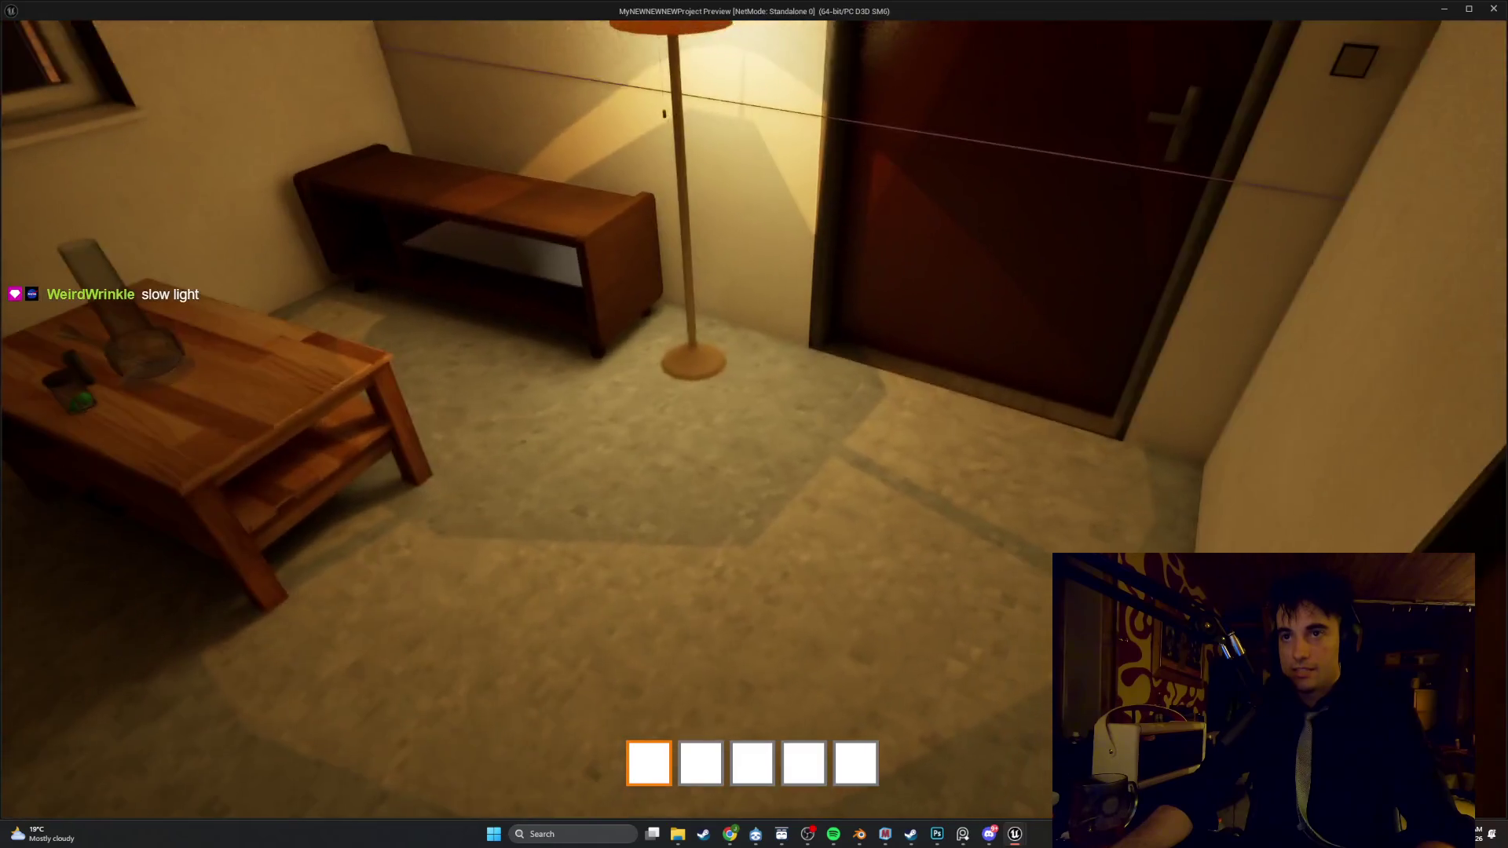
key(Escape)
Focus and select the floor lamp in the editor viewport
key(w)
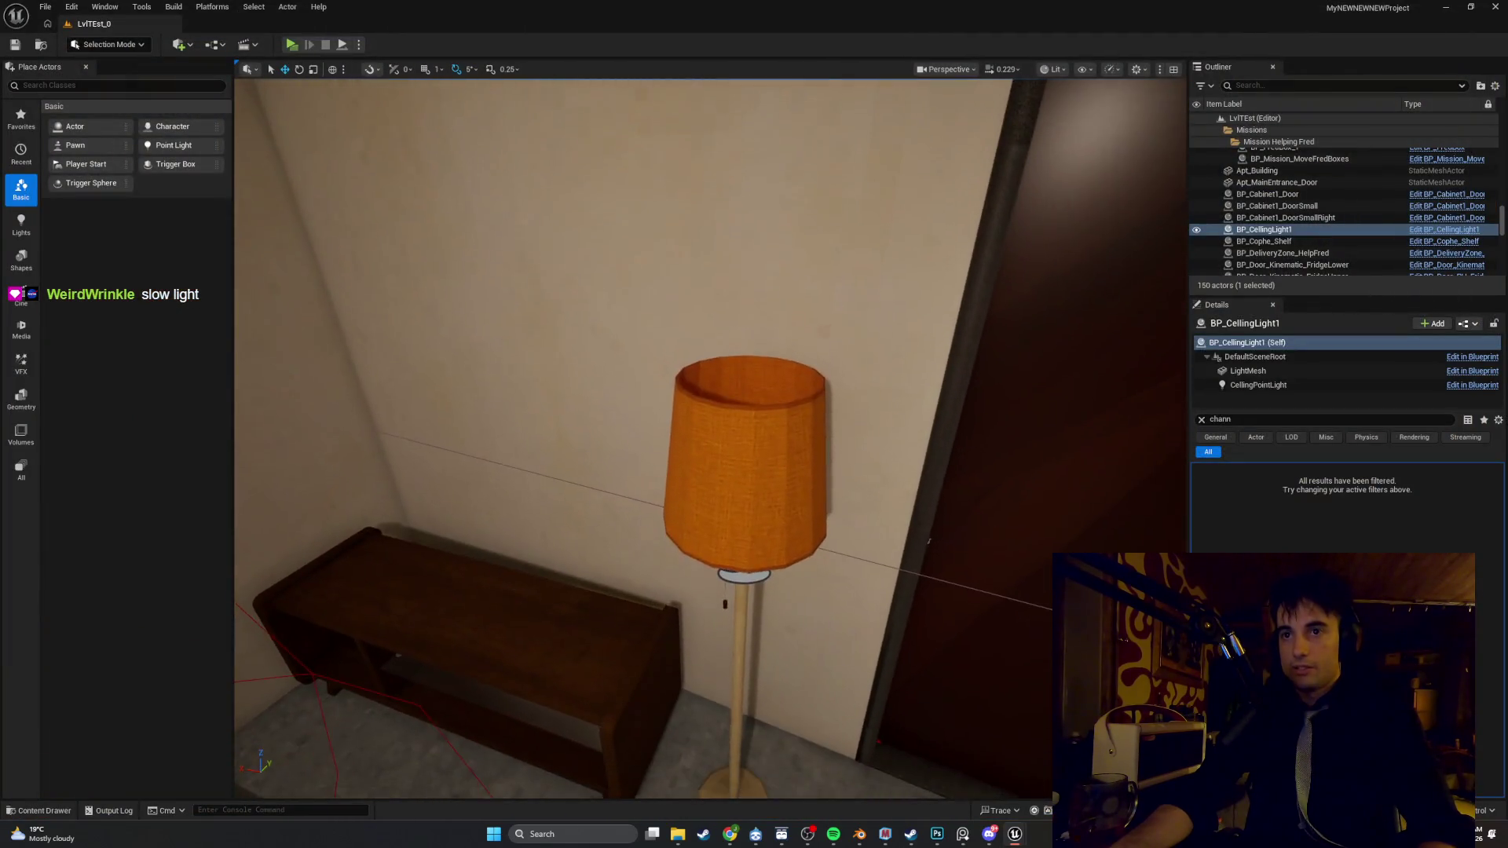
right_click(801, 399)
text(s)
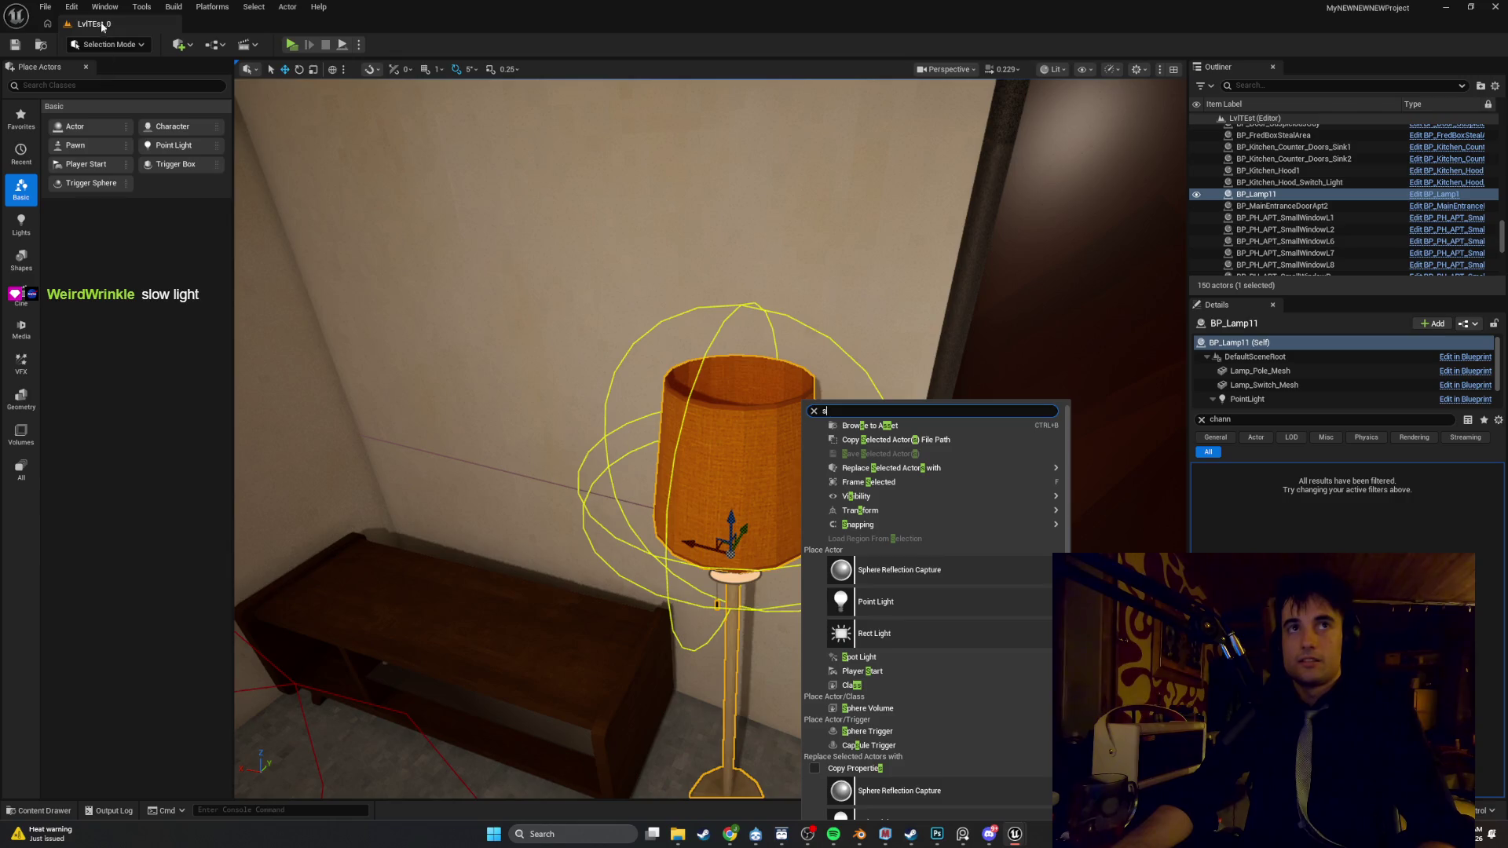
Turn off MegaLights in Project Settings via a 'mega' search and play-test the lamp lighting
click(73, 7)
click(131, 192)
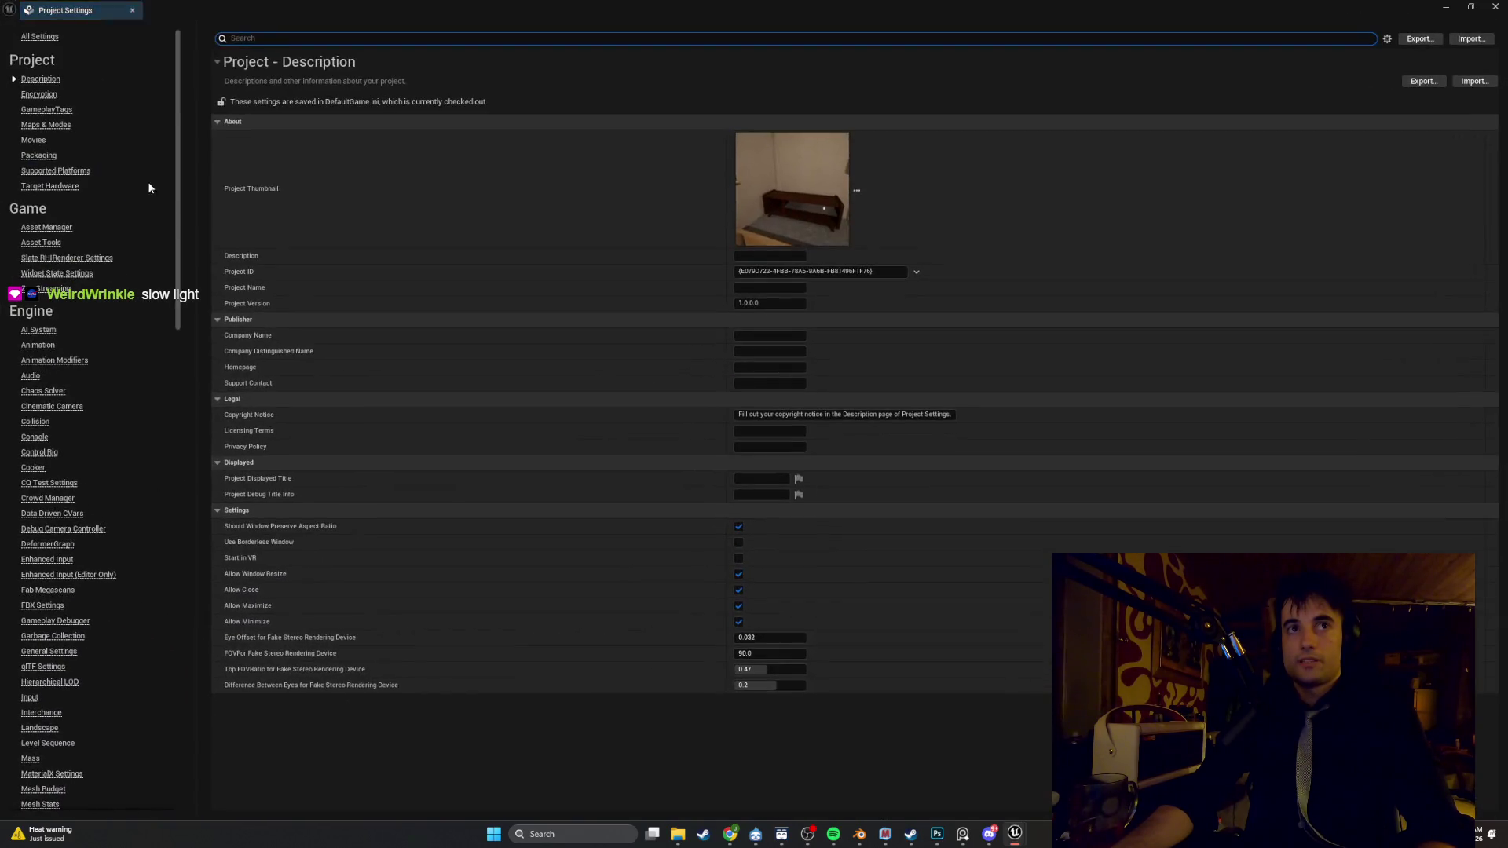
text(mega)
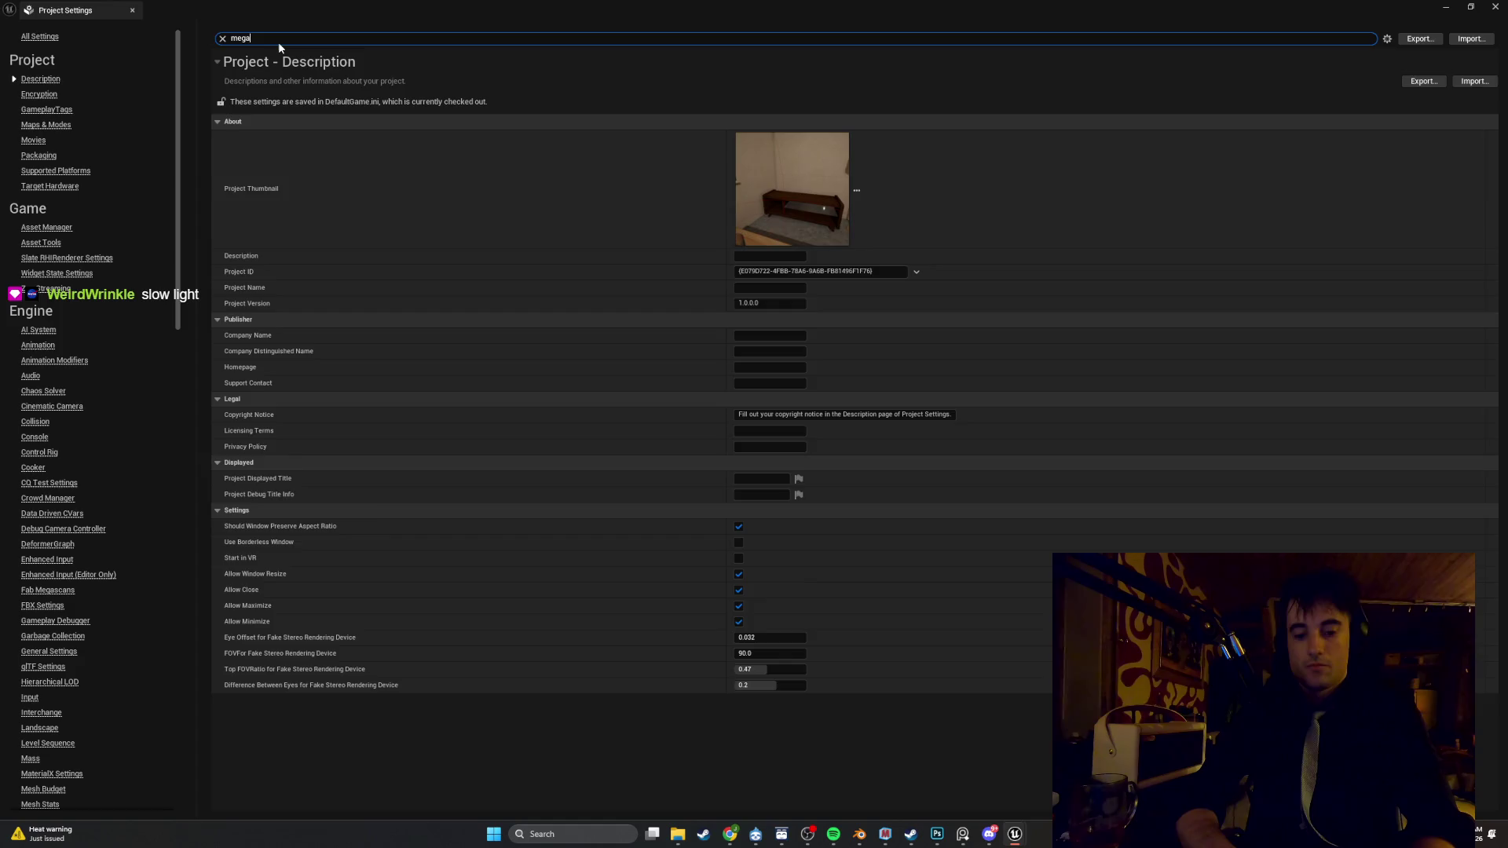
click(739, 500)
click(1469, 8)
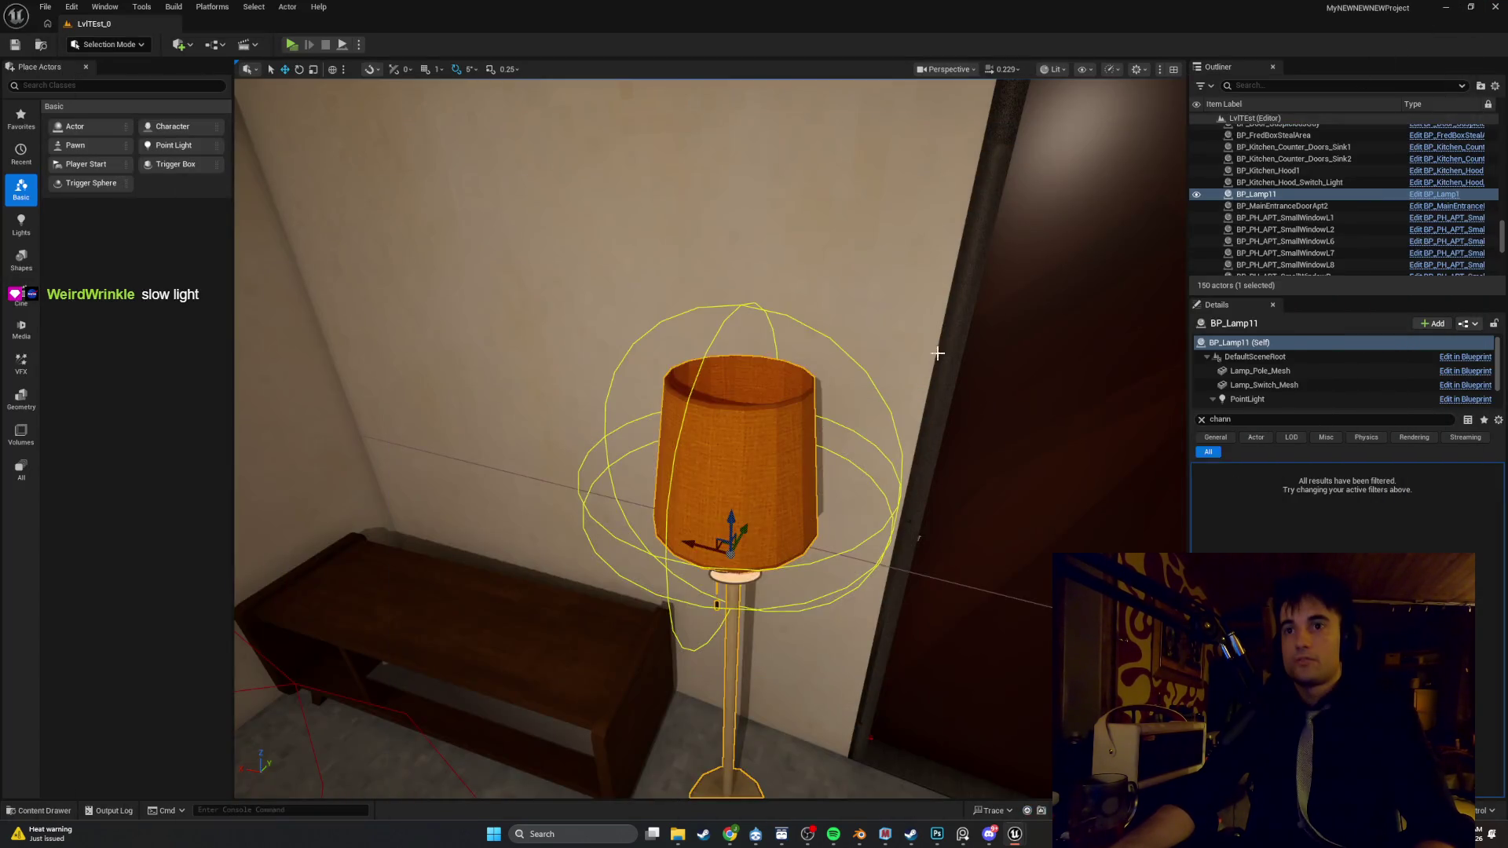
click(290, 44)
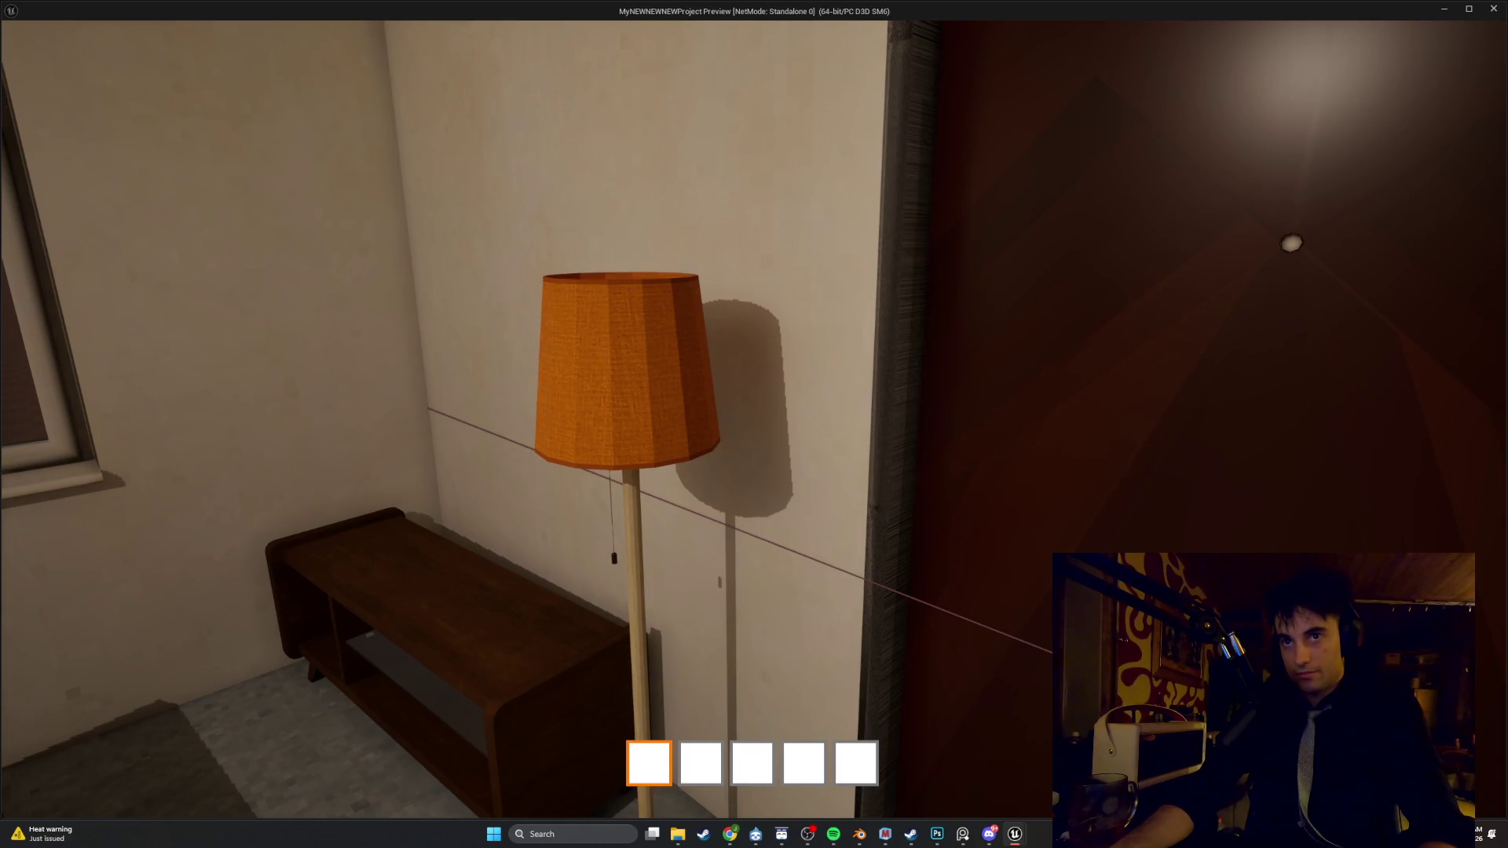
key(Escape)
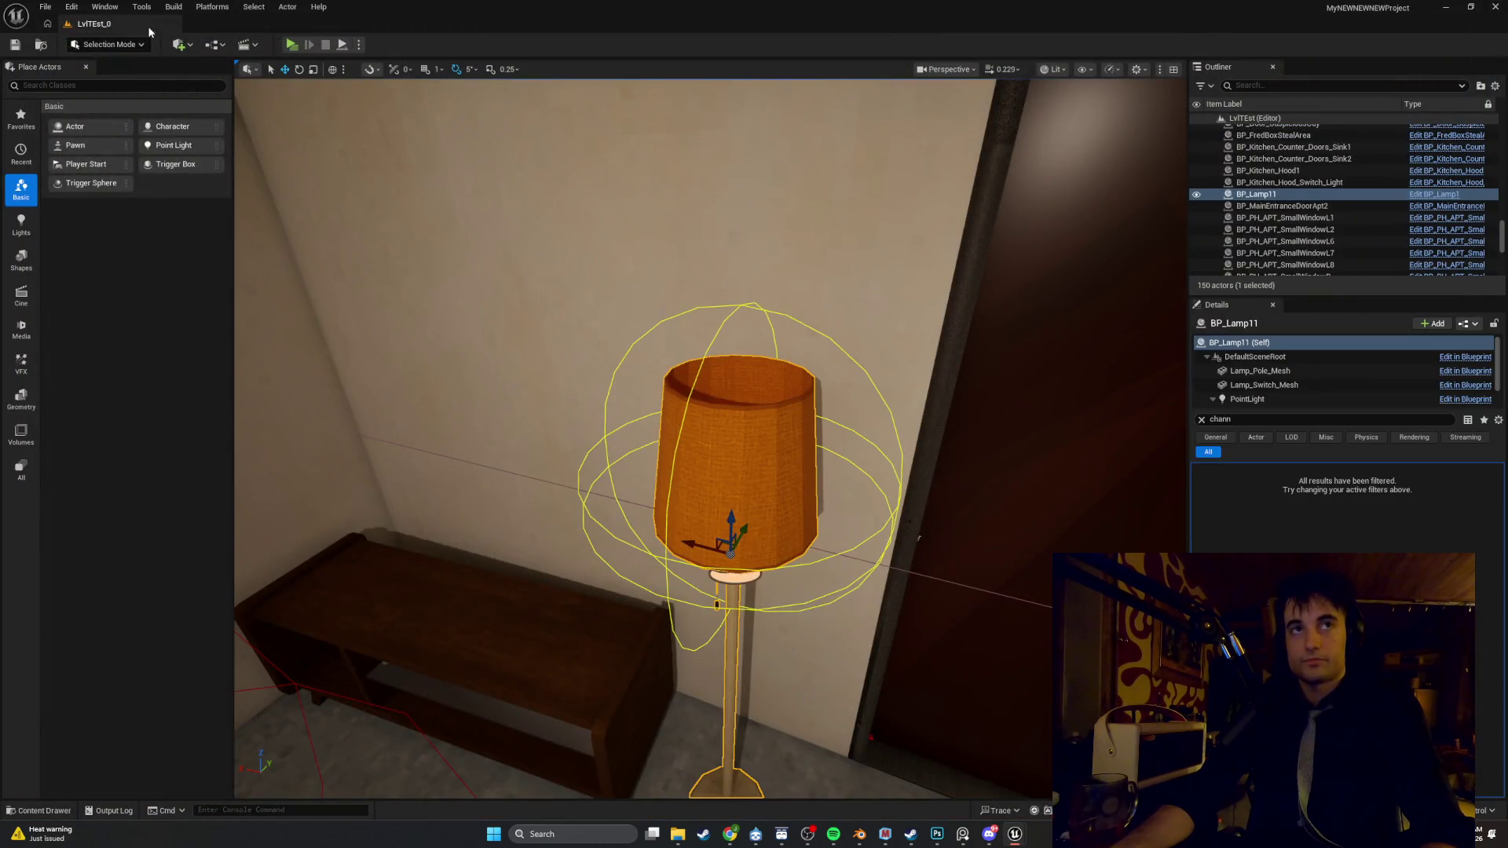
Re-enable MegaLights and start a new play preview to check the lamp
click(145, 190)
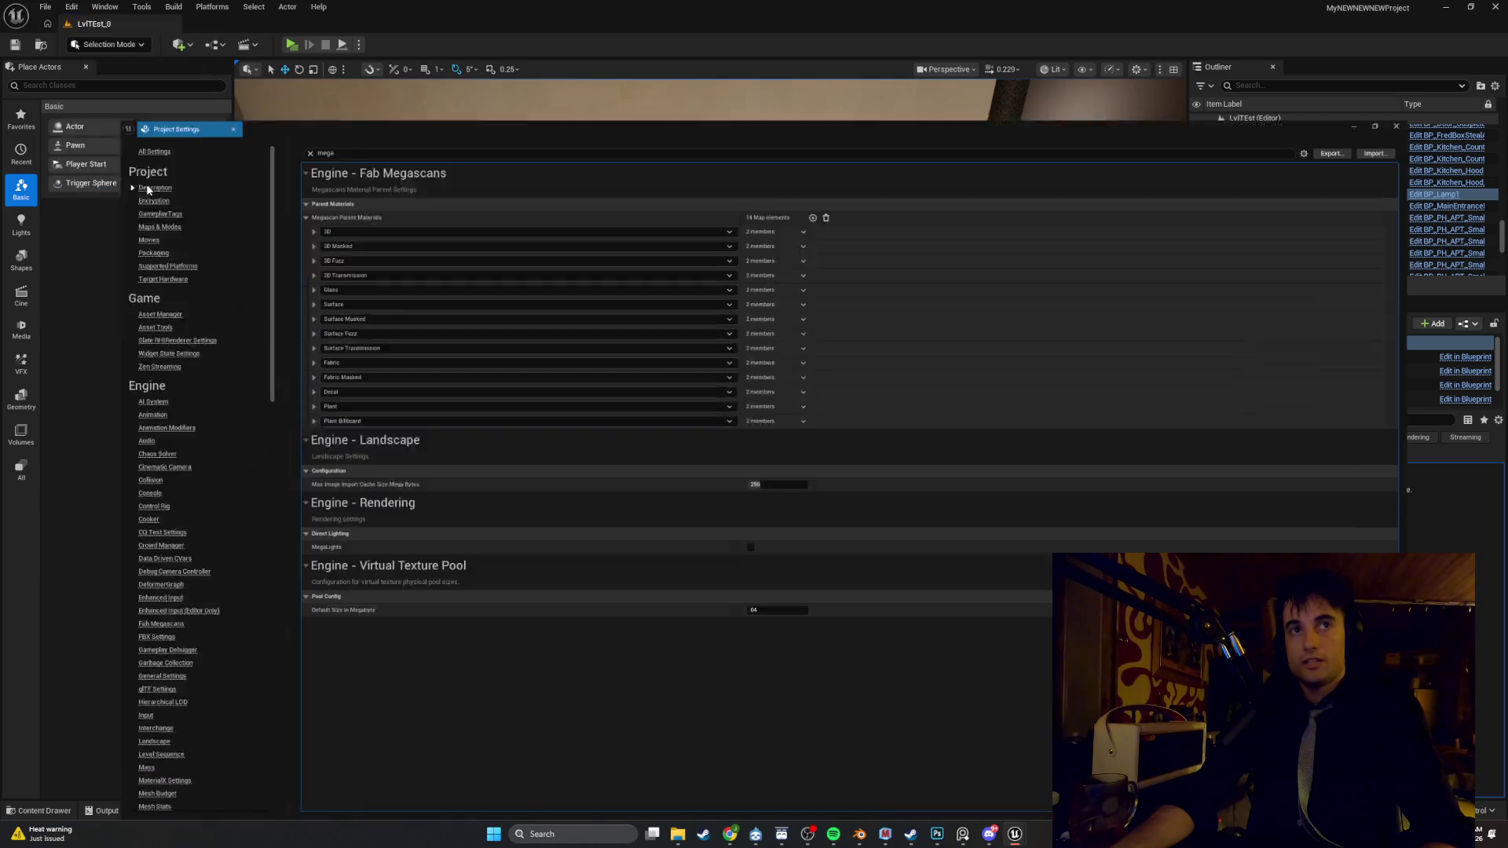
click(735, 499)
click(1442, 12)
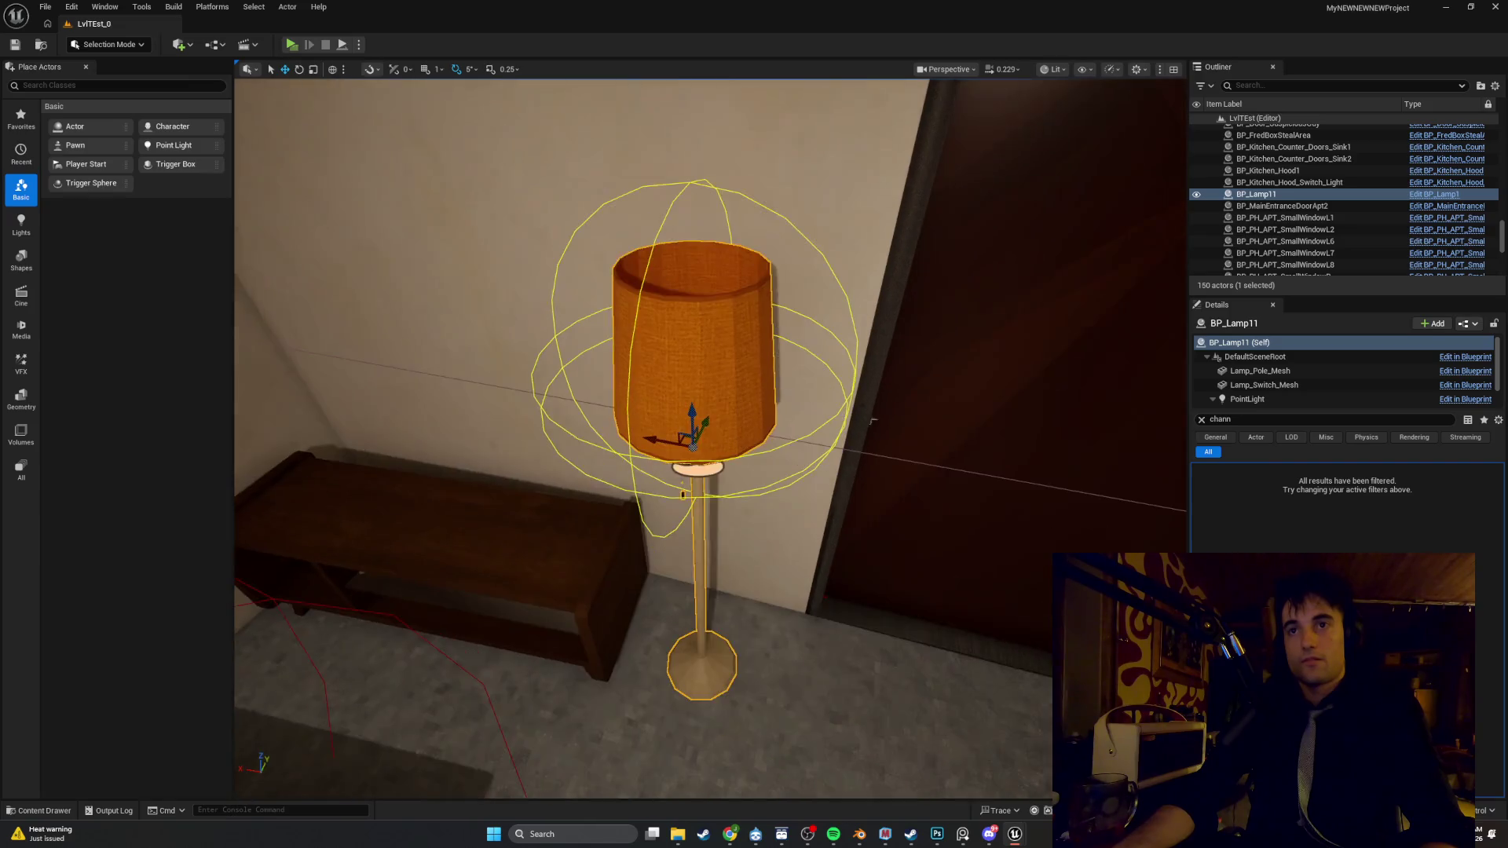
click(299, 44)
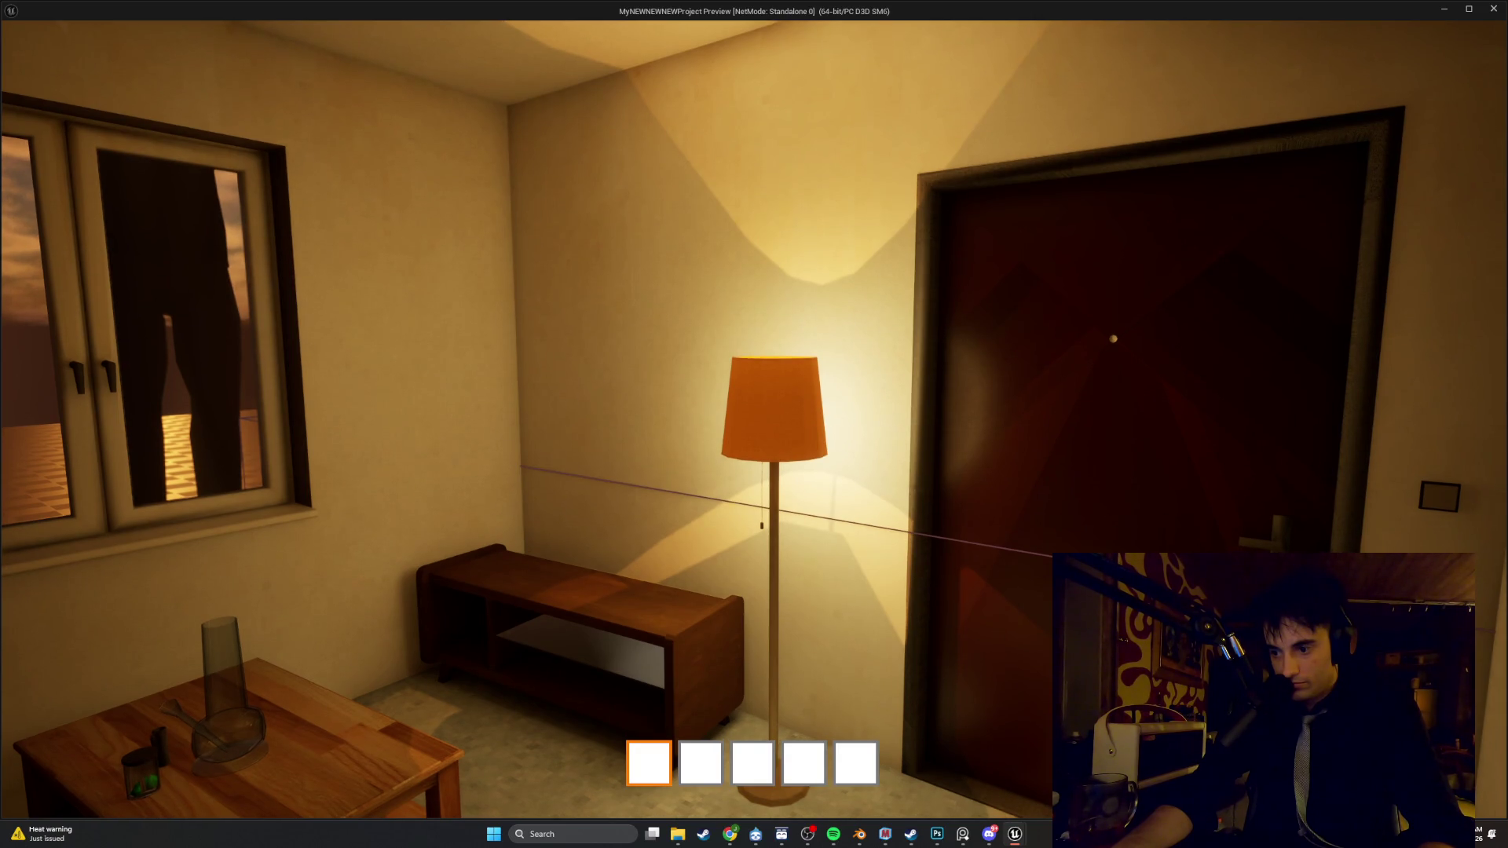
Walk around the lit lamp with MegaLights on to check its light and shadows, then stop the preview
key(w)
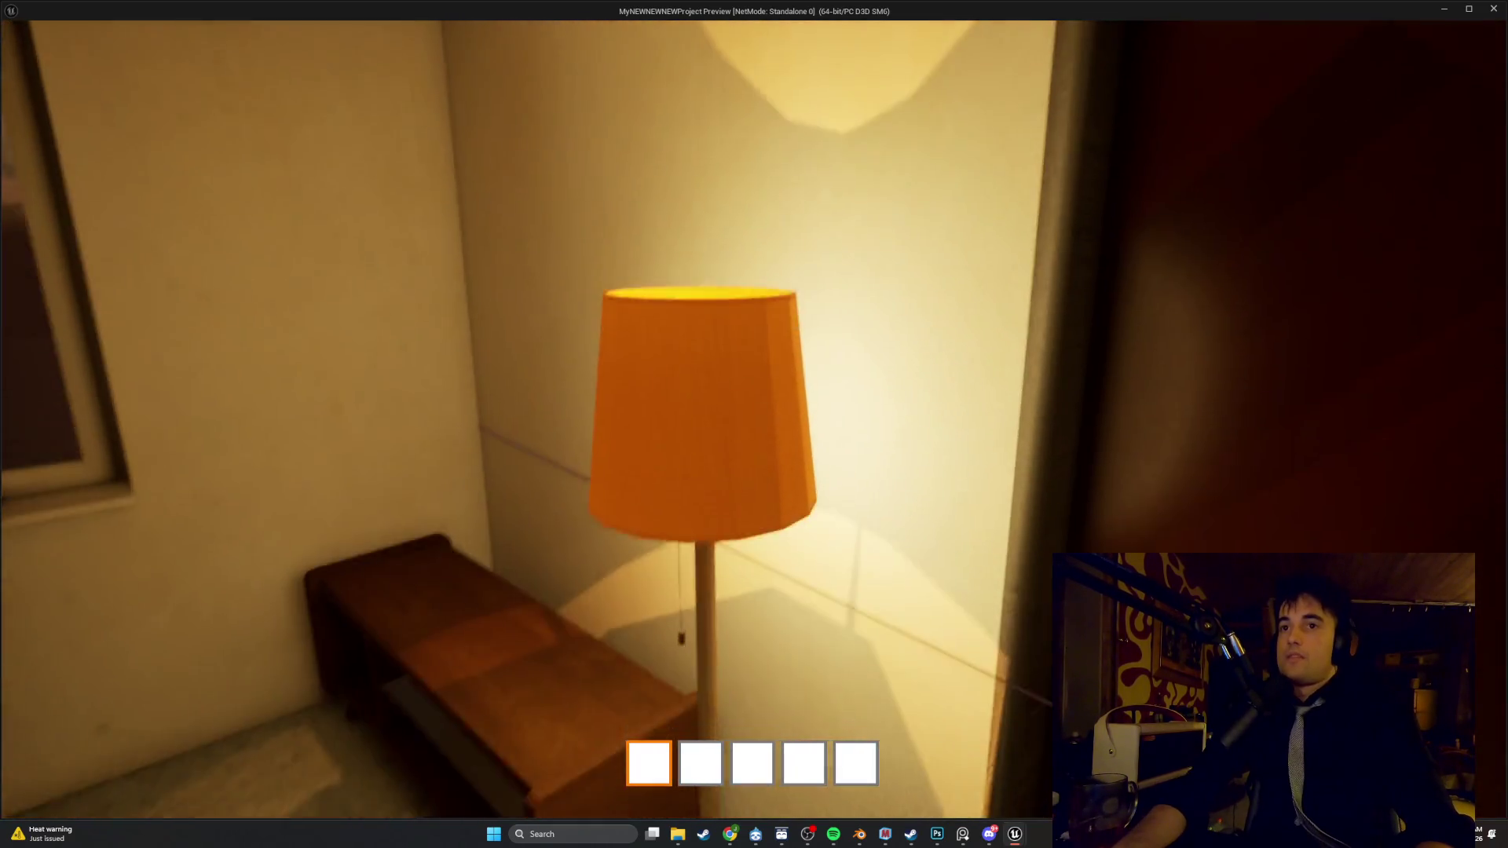
key(s)
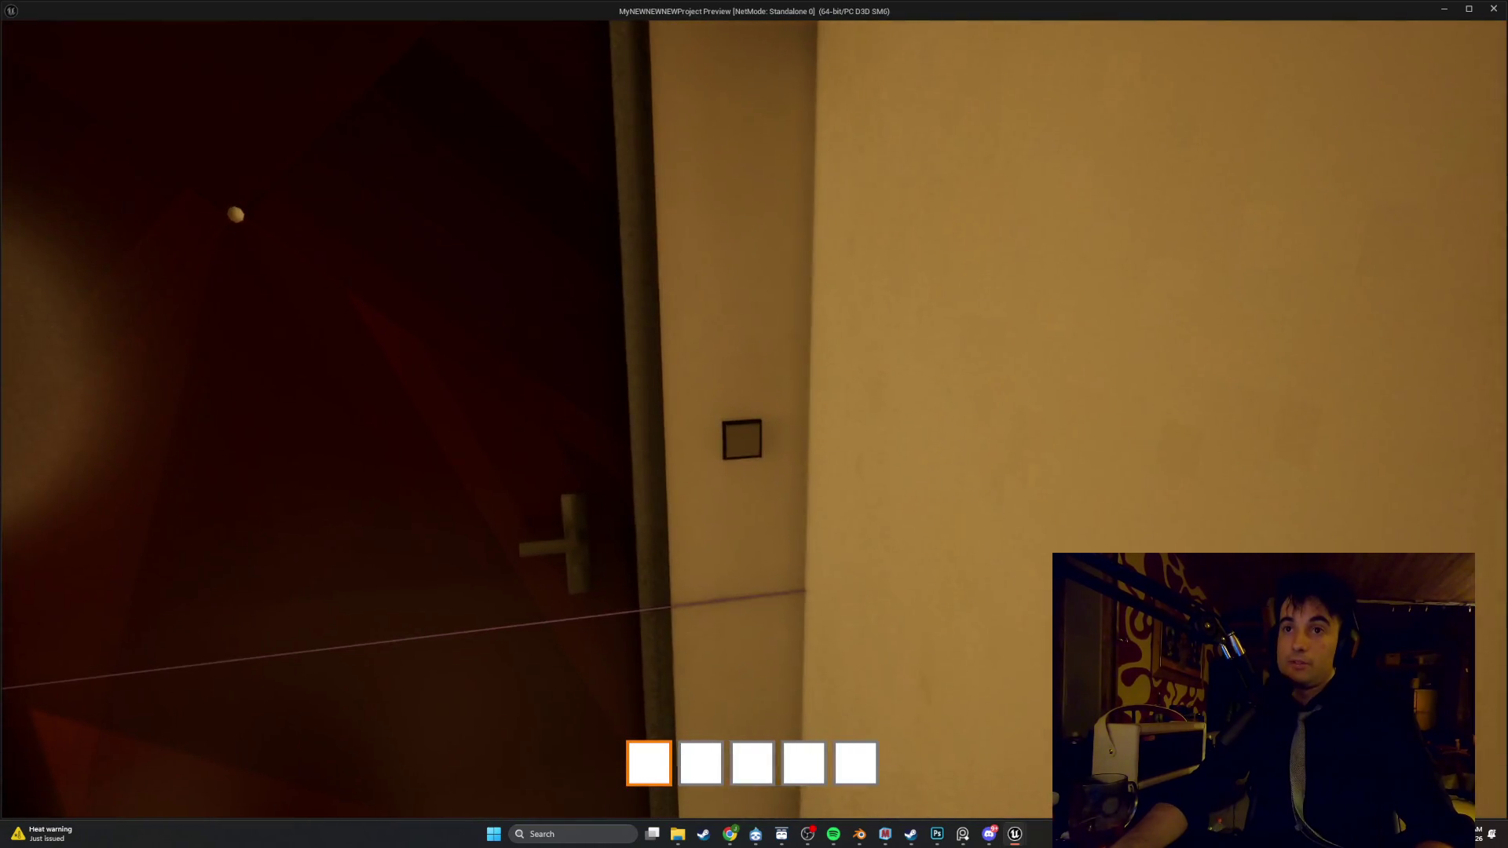
key(w)
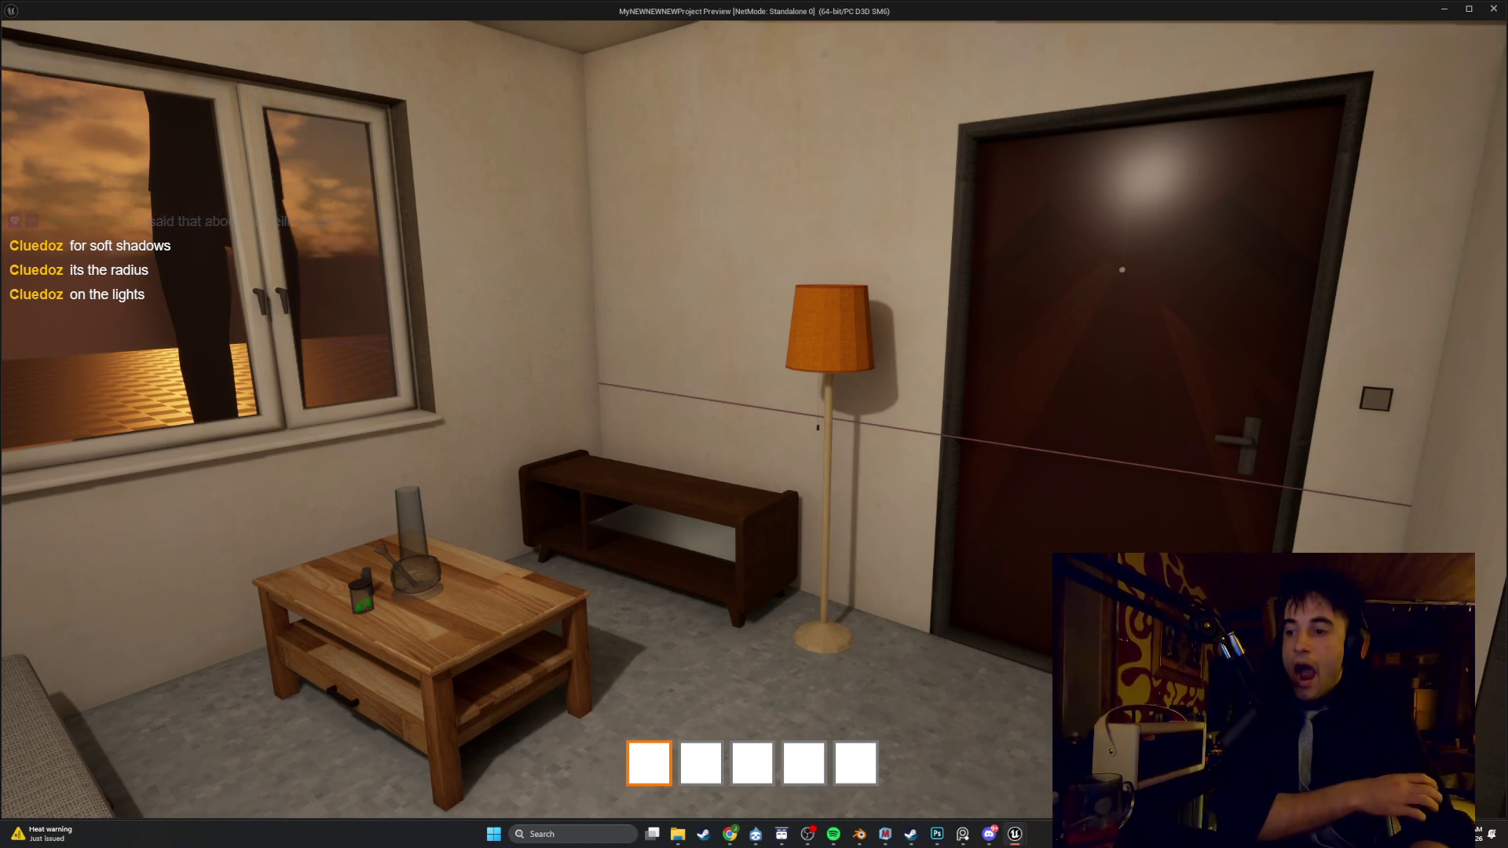
key(w)
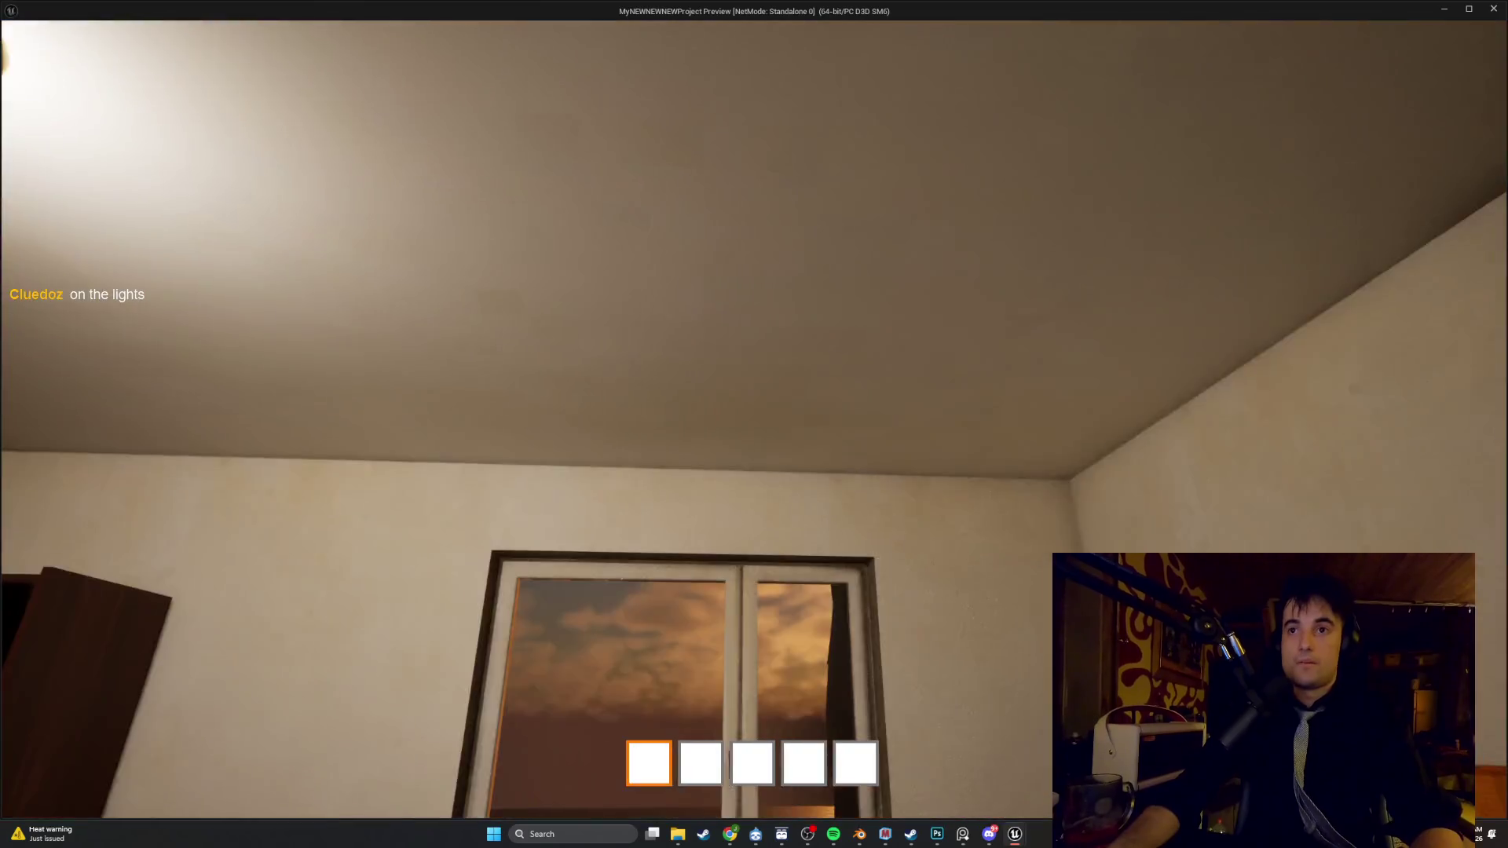
key(w)
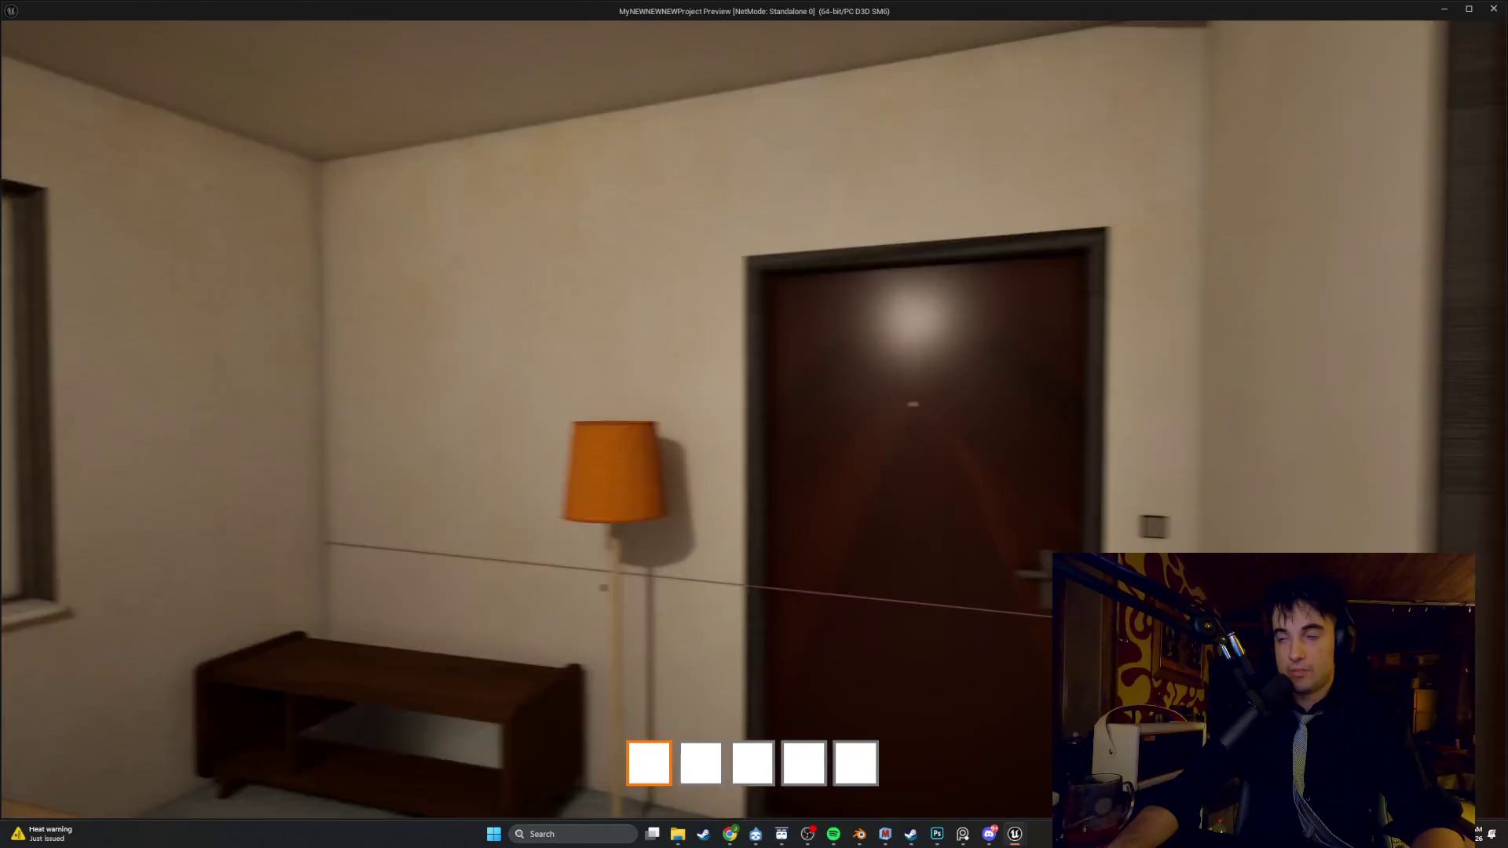
key(w)
key(s)
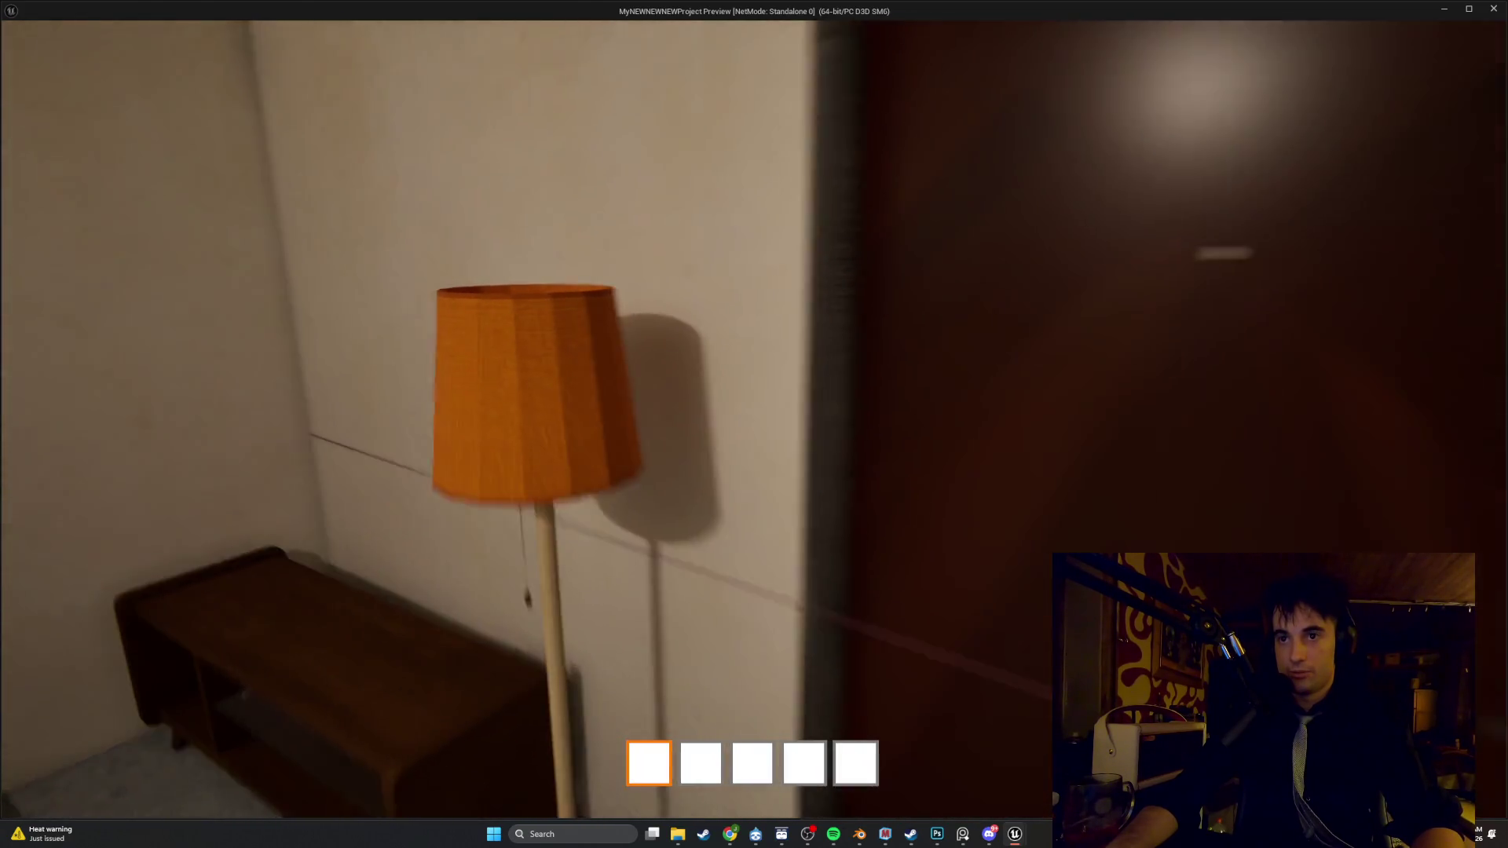
key(Escape)
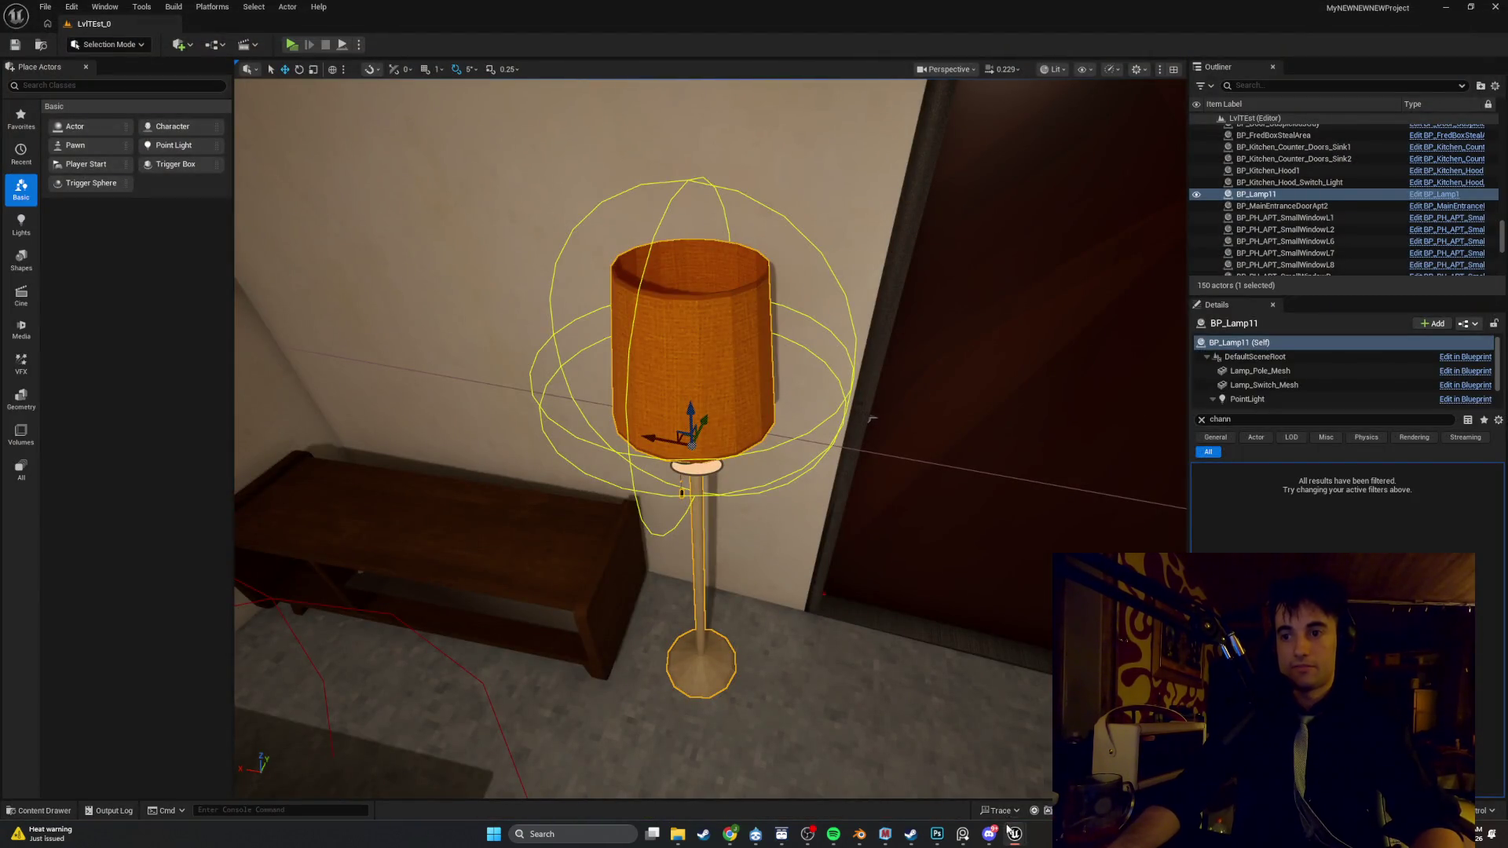
Untick MegaLights in Project Settings, minimize the editor windows and start a fresh play preview
mouse_move(1009, 831)
click(1009, 793)
click(1010, 803)
click(738, 501)
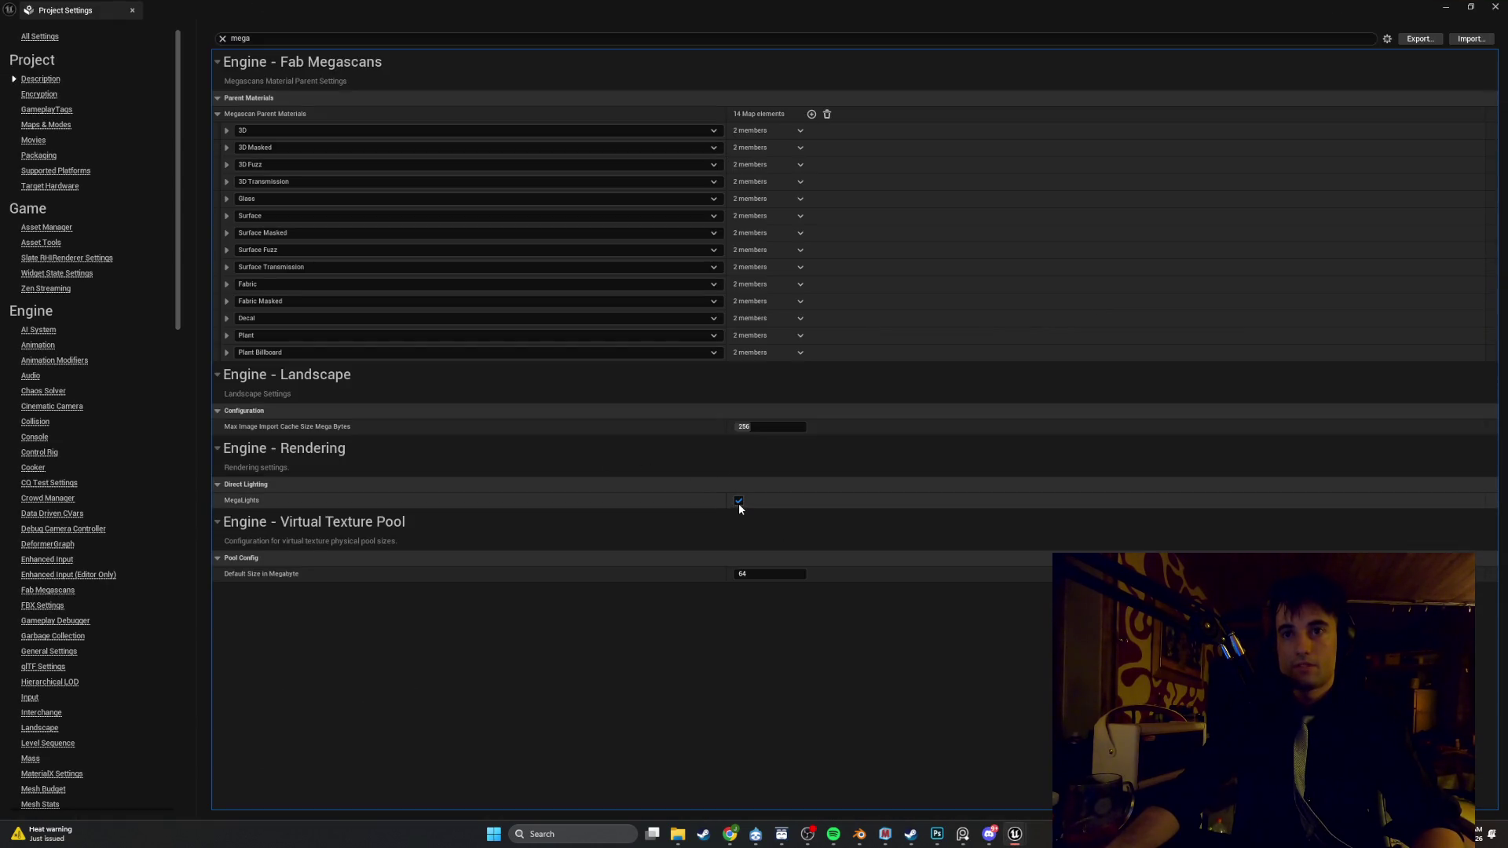
click(738, 501)
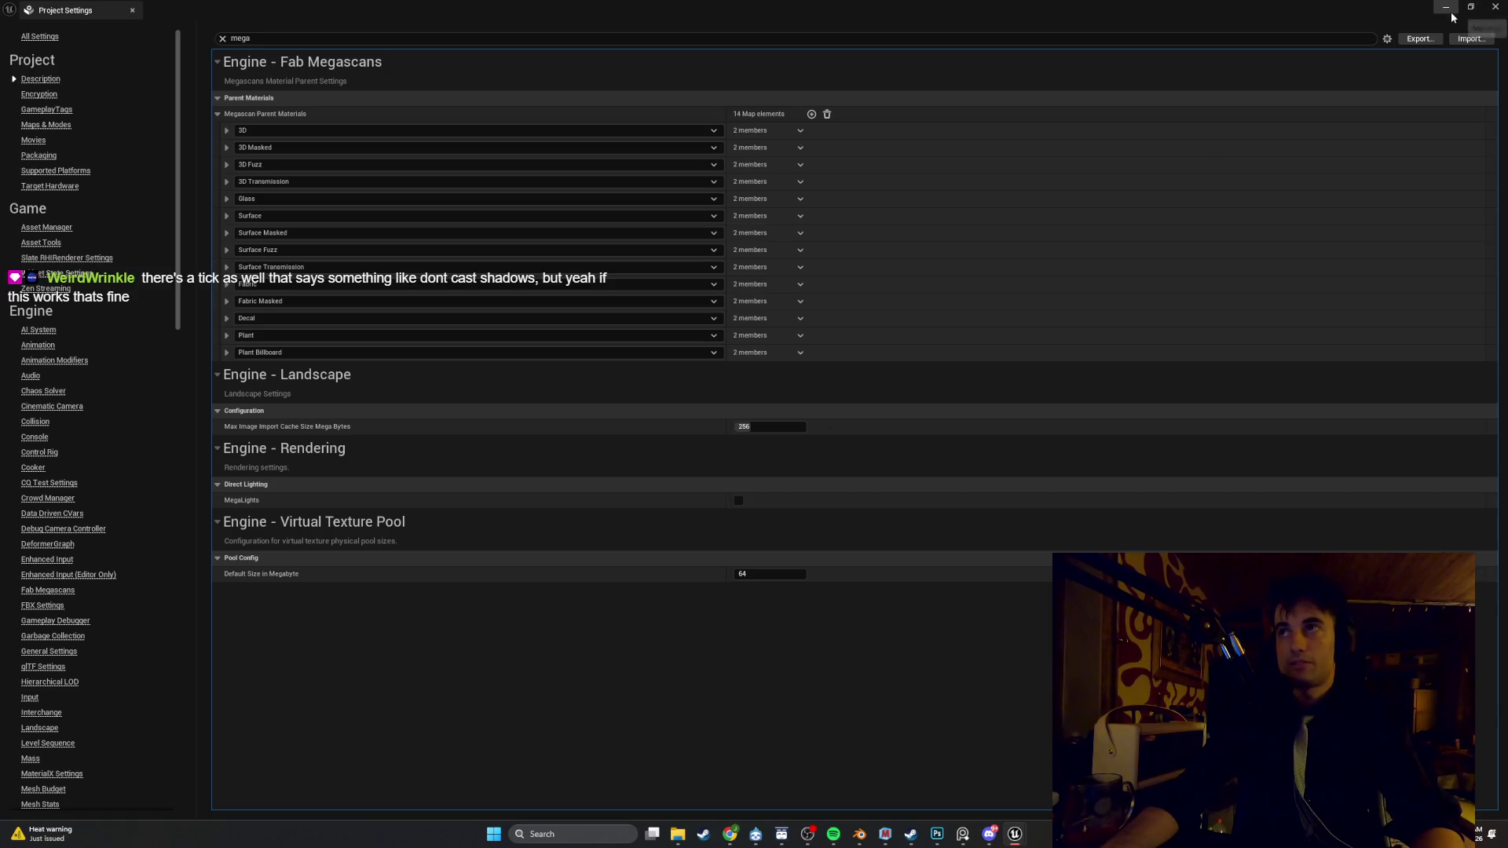
click(1449, 9)
click(1444, 7)
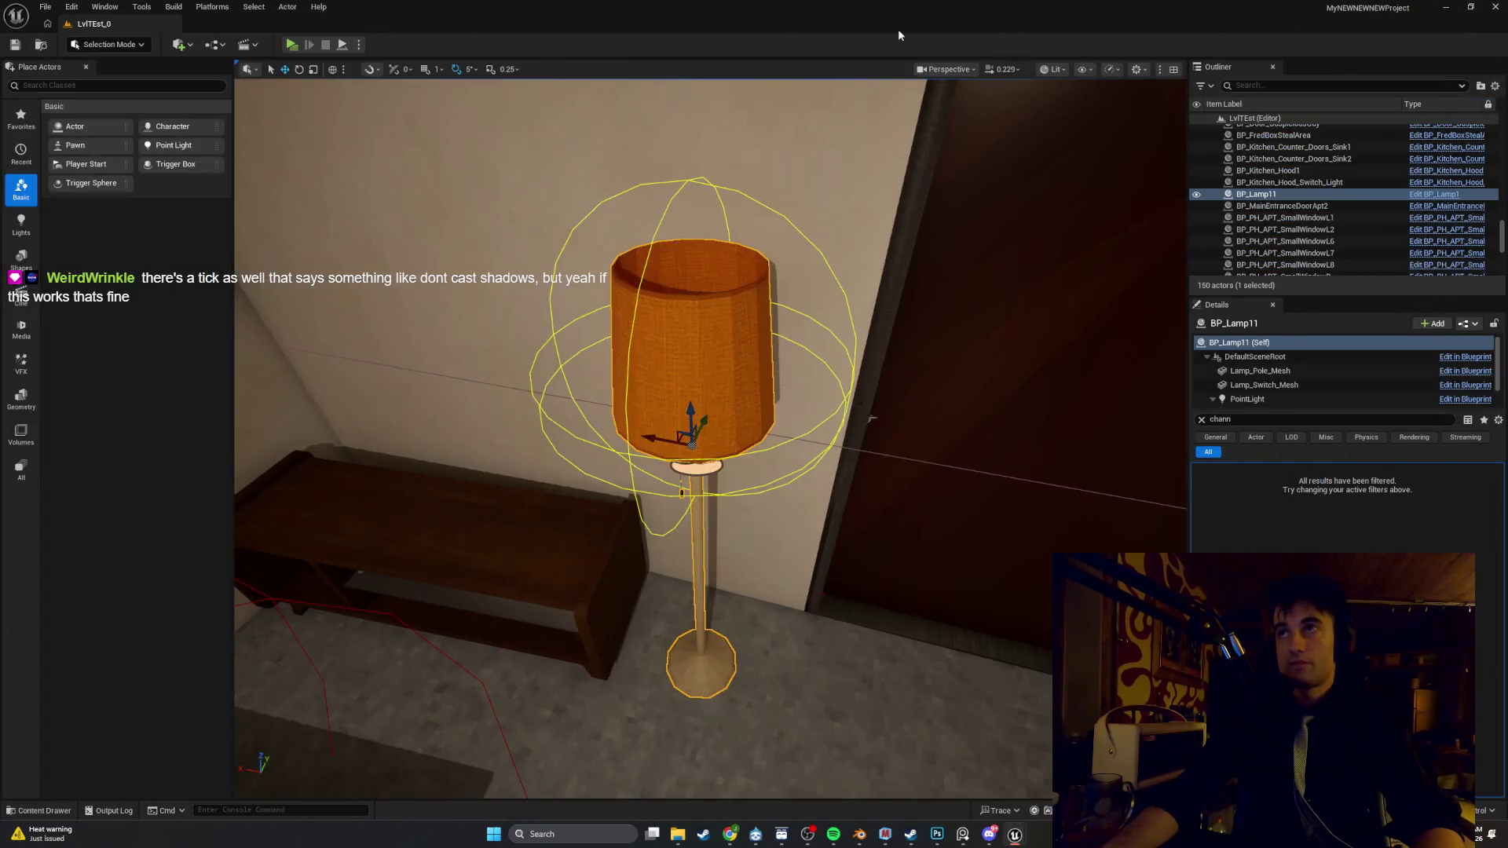
click(291, 44)
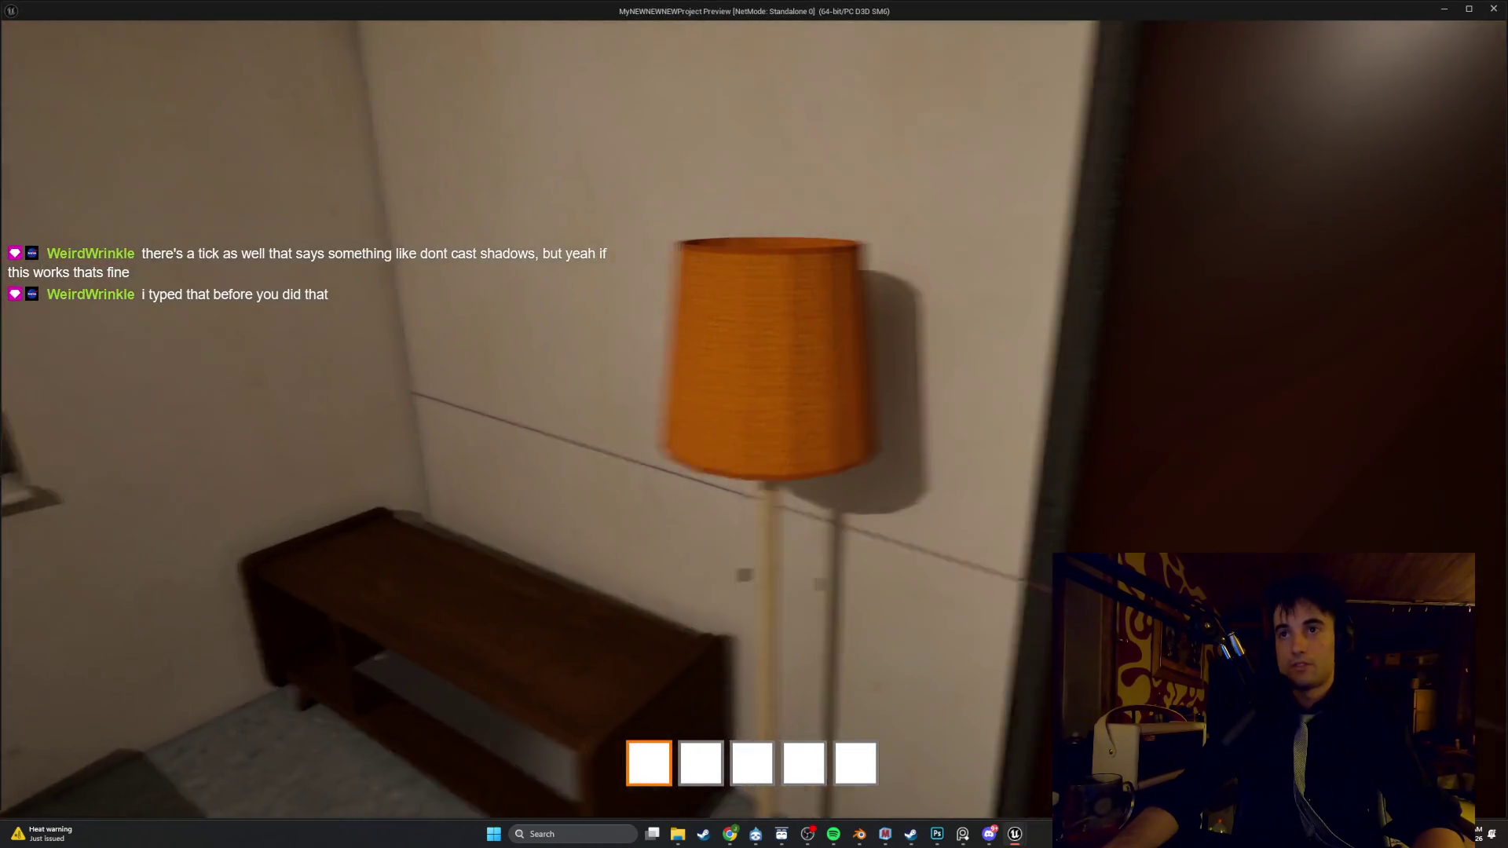
Walk around the orange floor lamp, examining the lampshade and its shadow from near and far
key(w)
key(d)
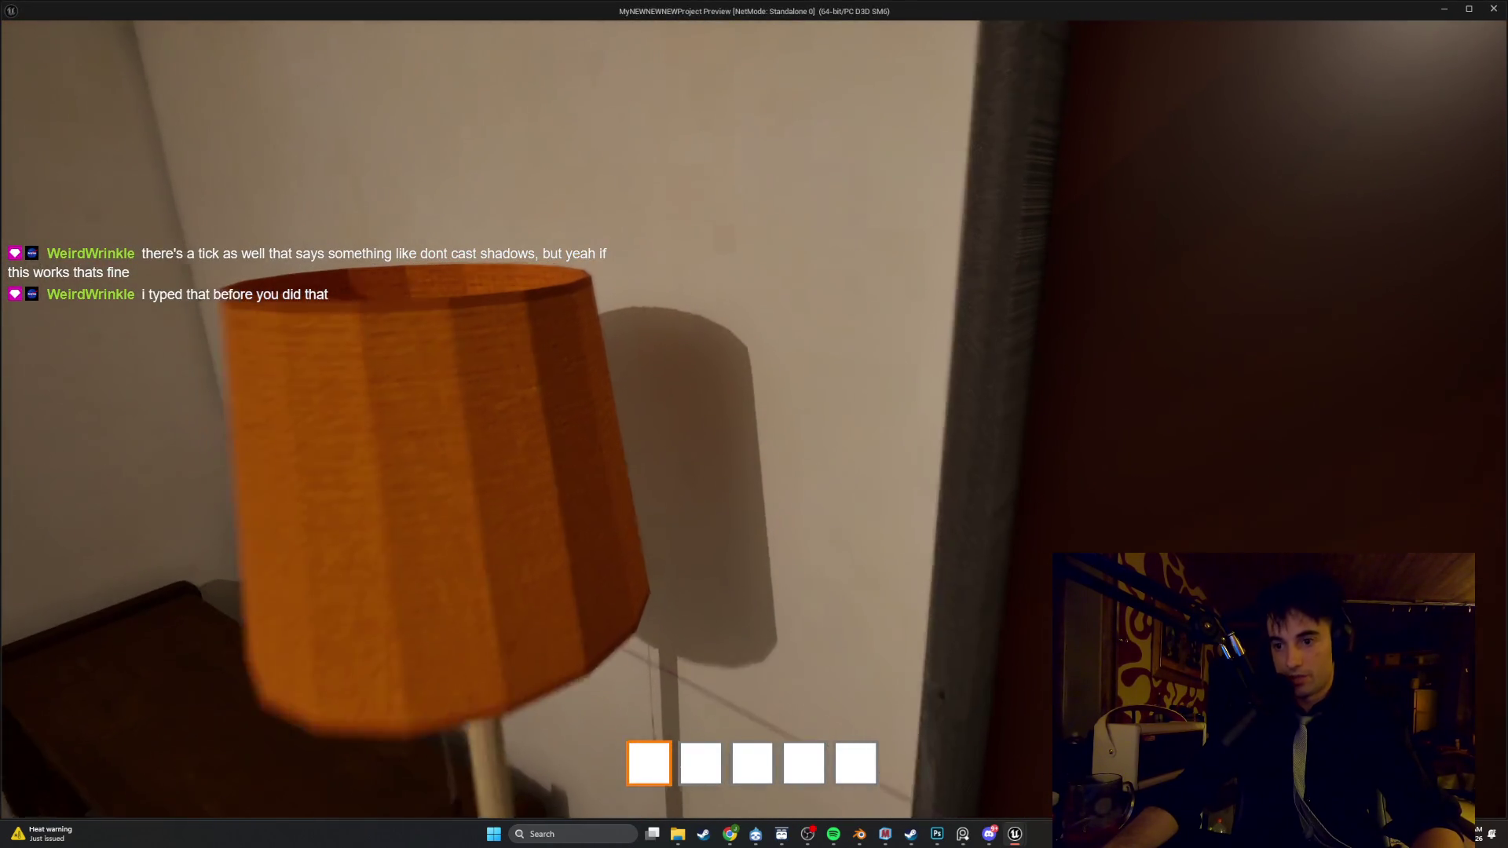
key(a)
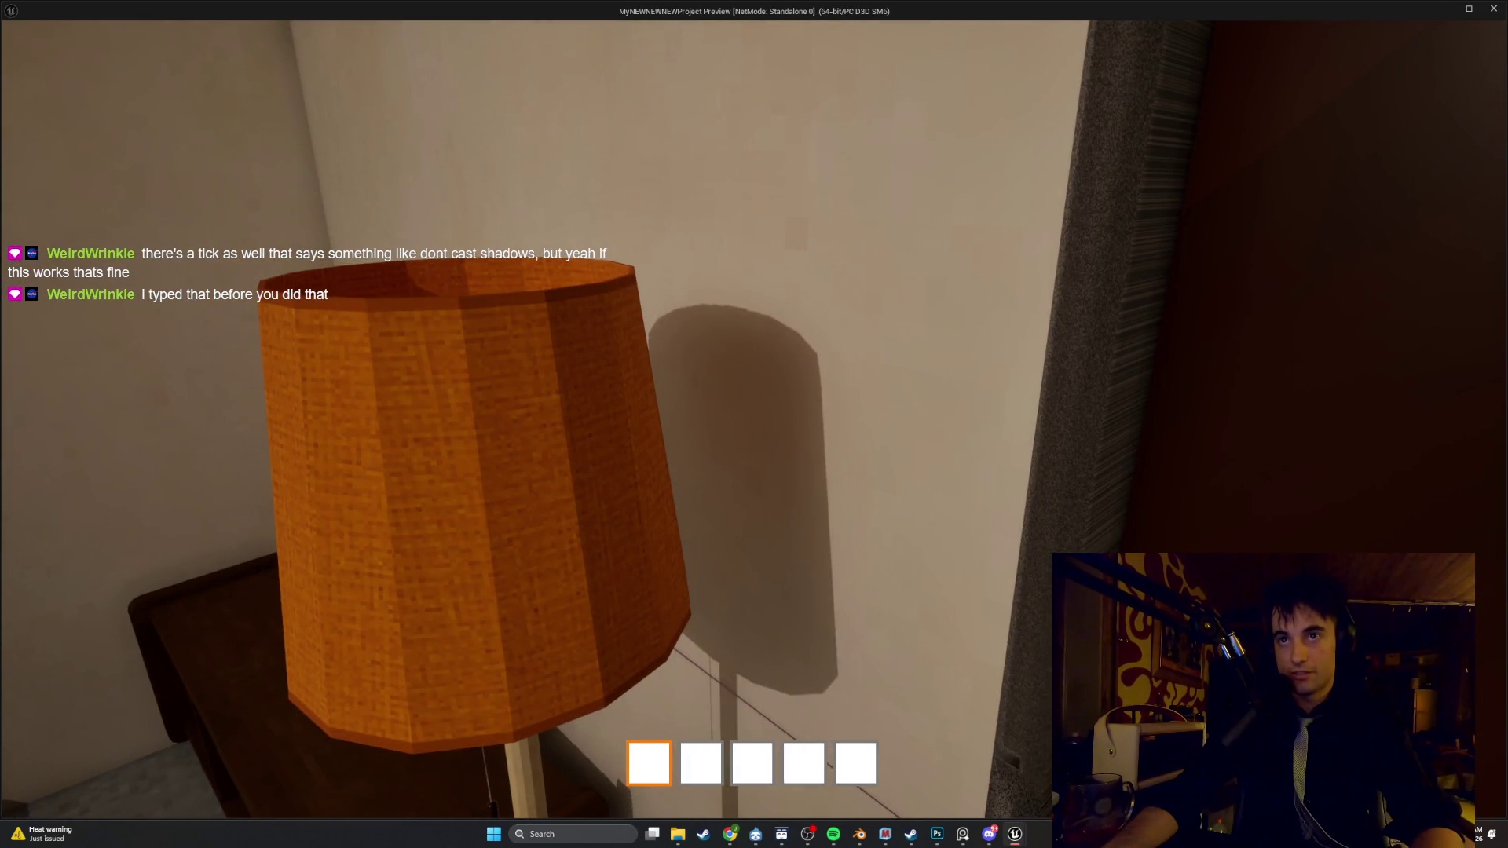
key(a)
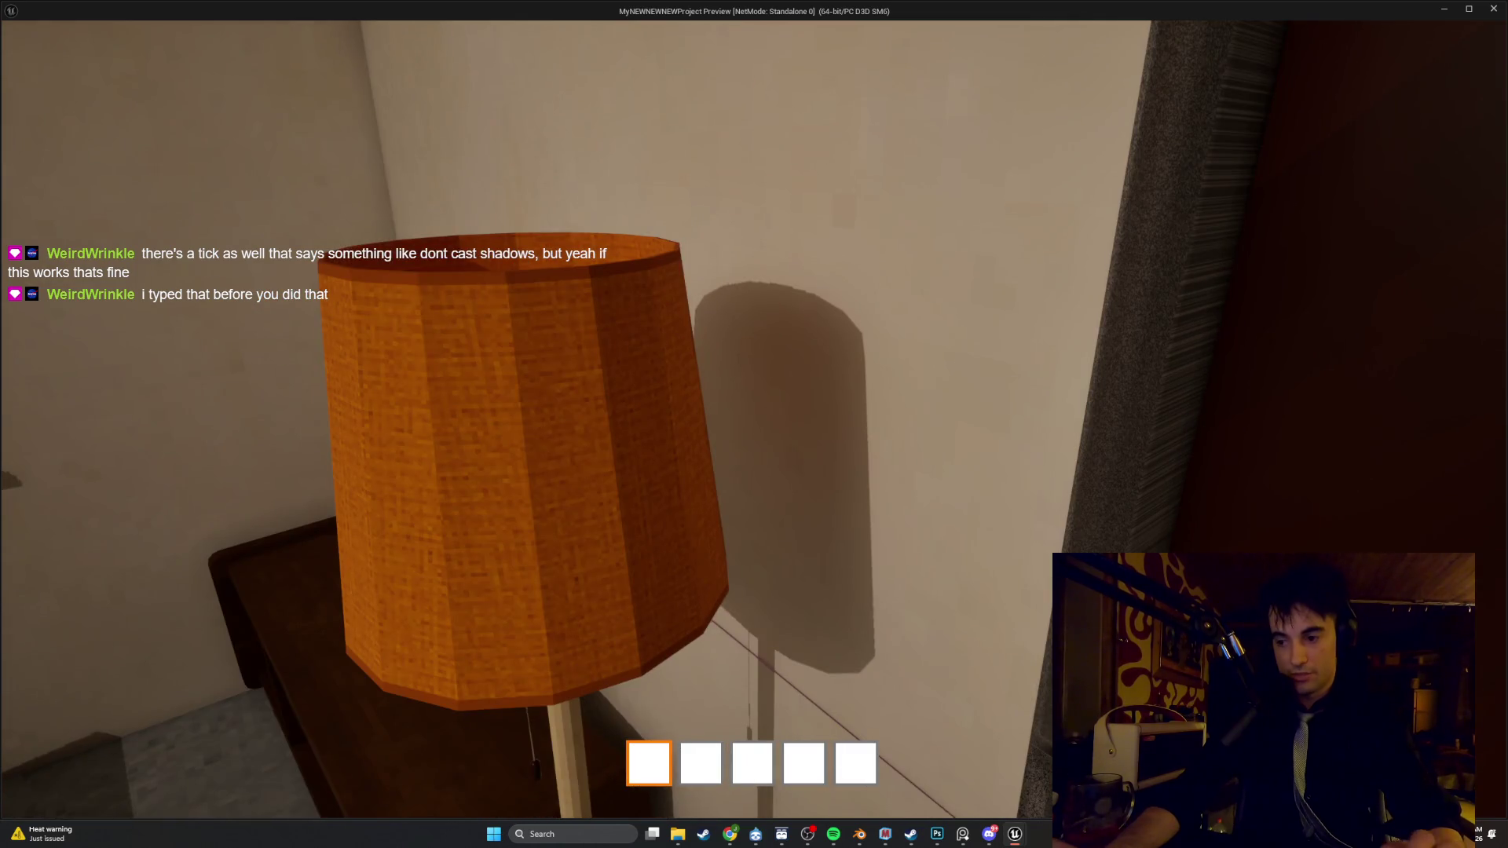
key(d)
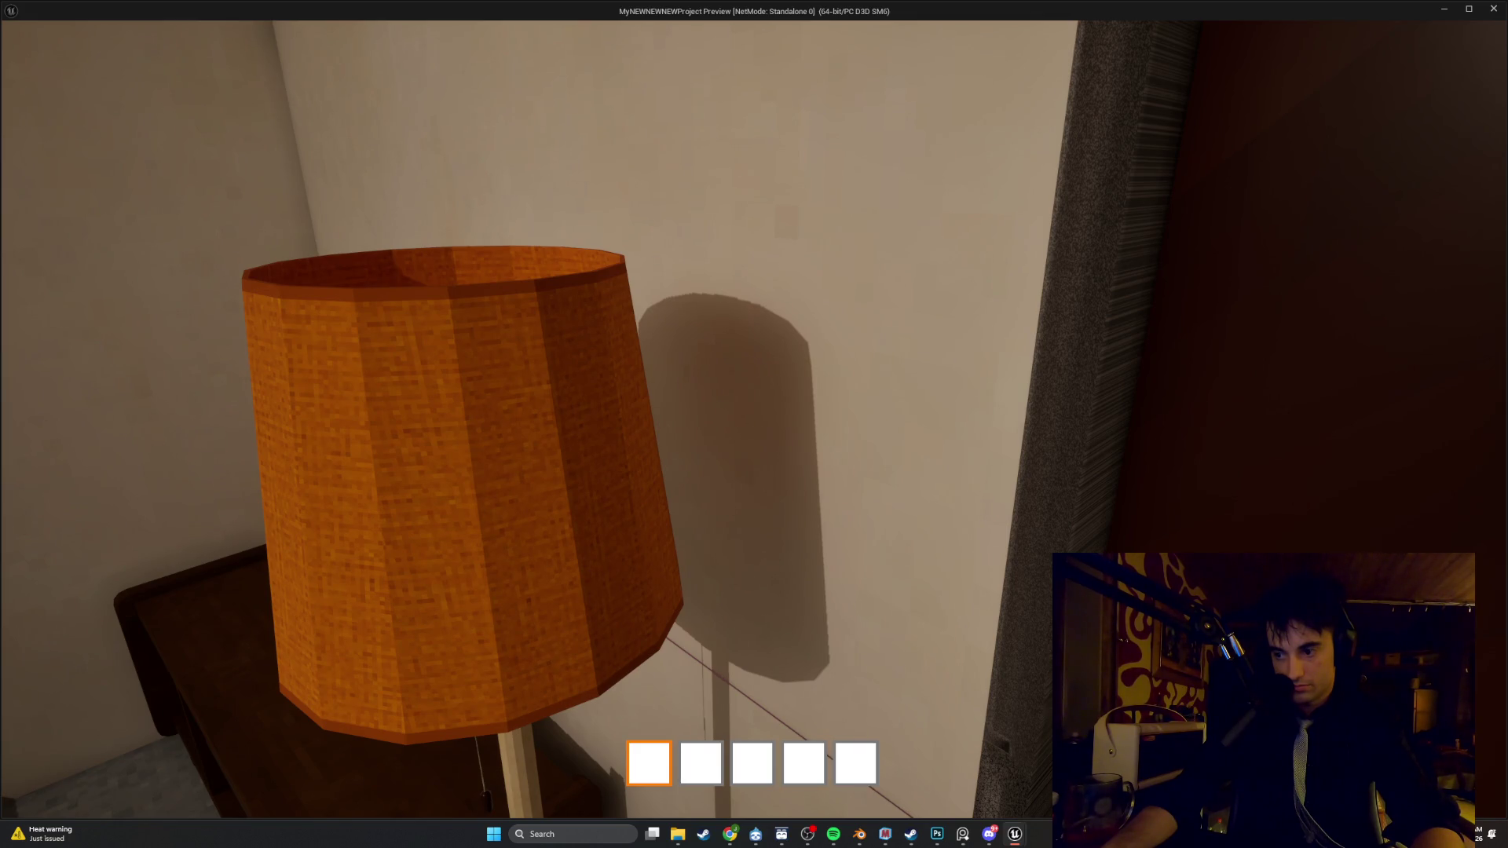
key(s)
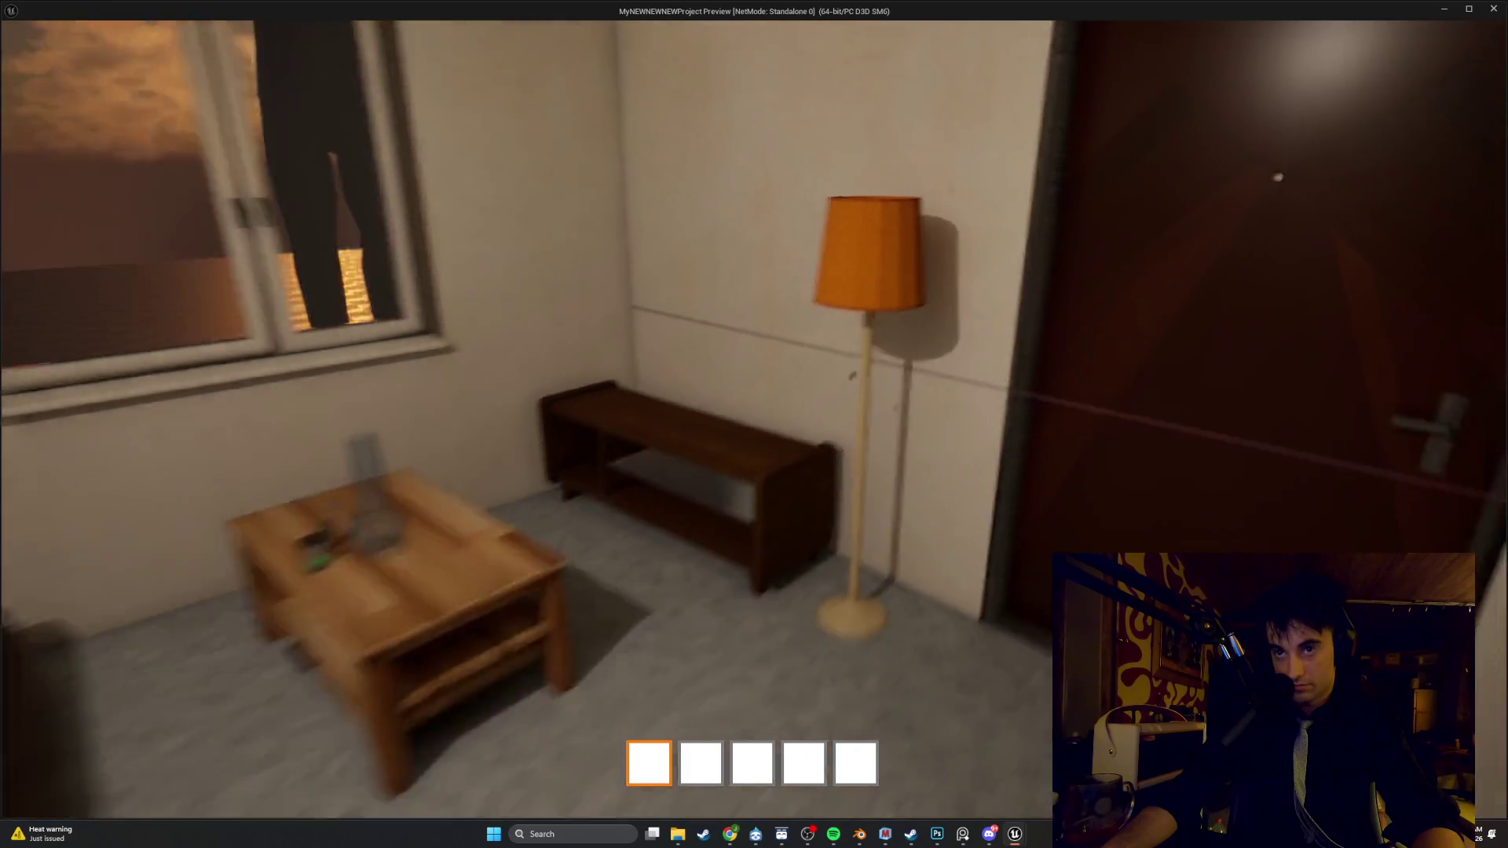
key(w)
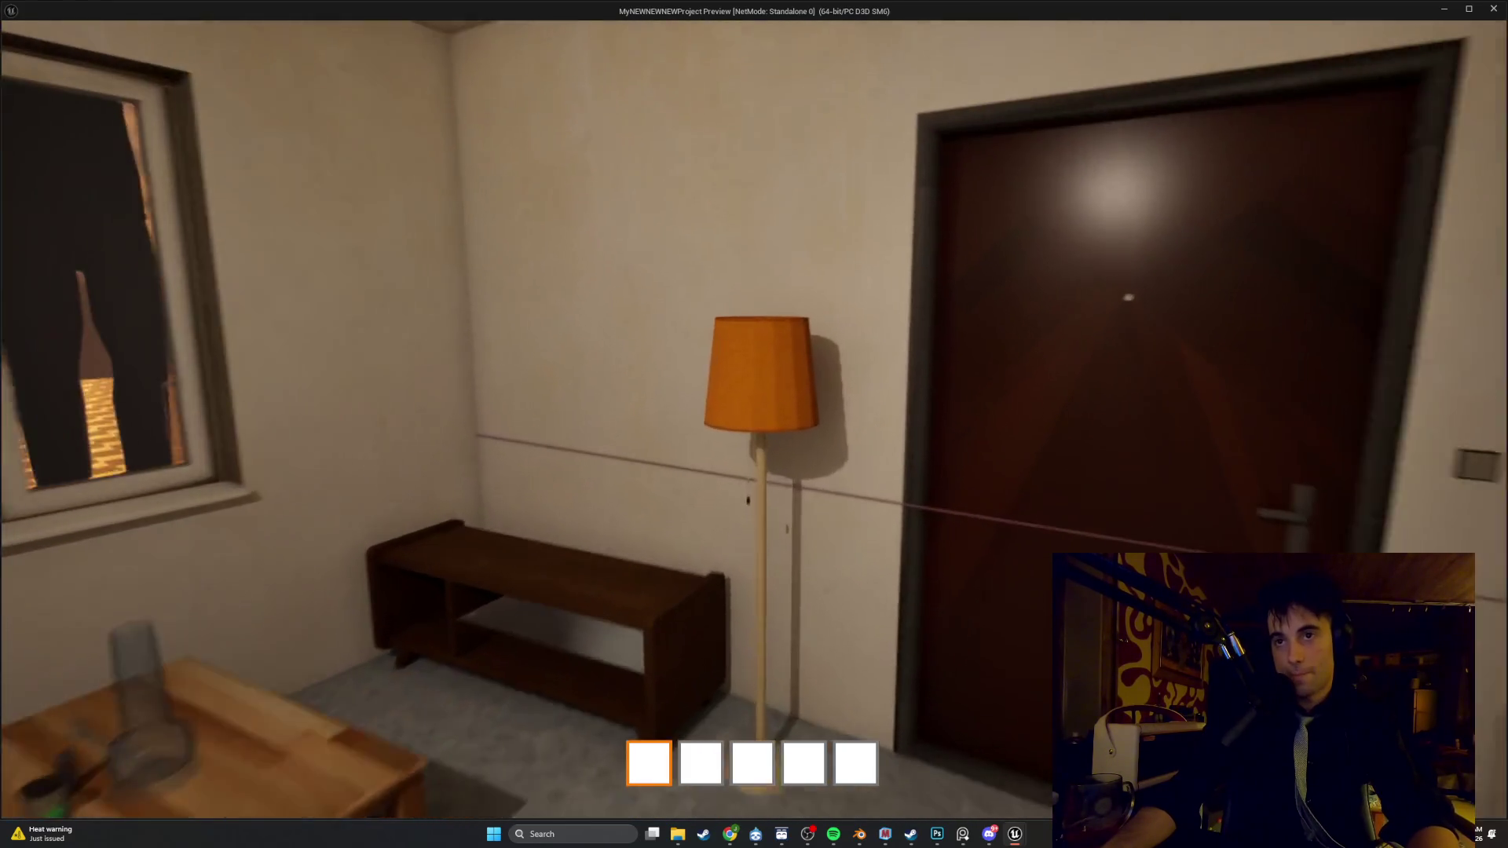
key(w)
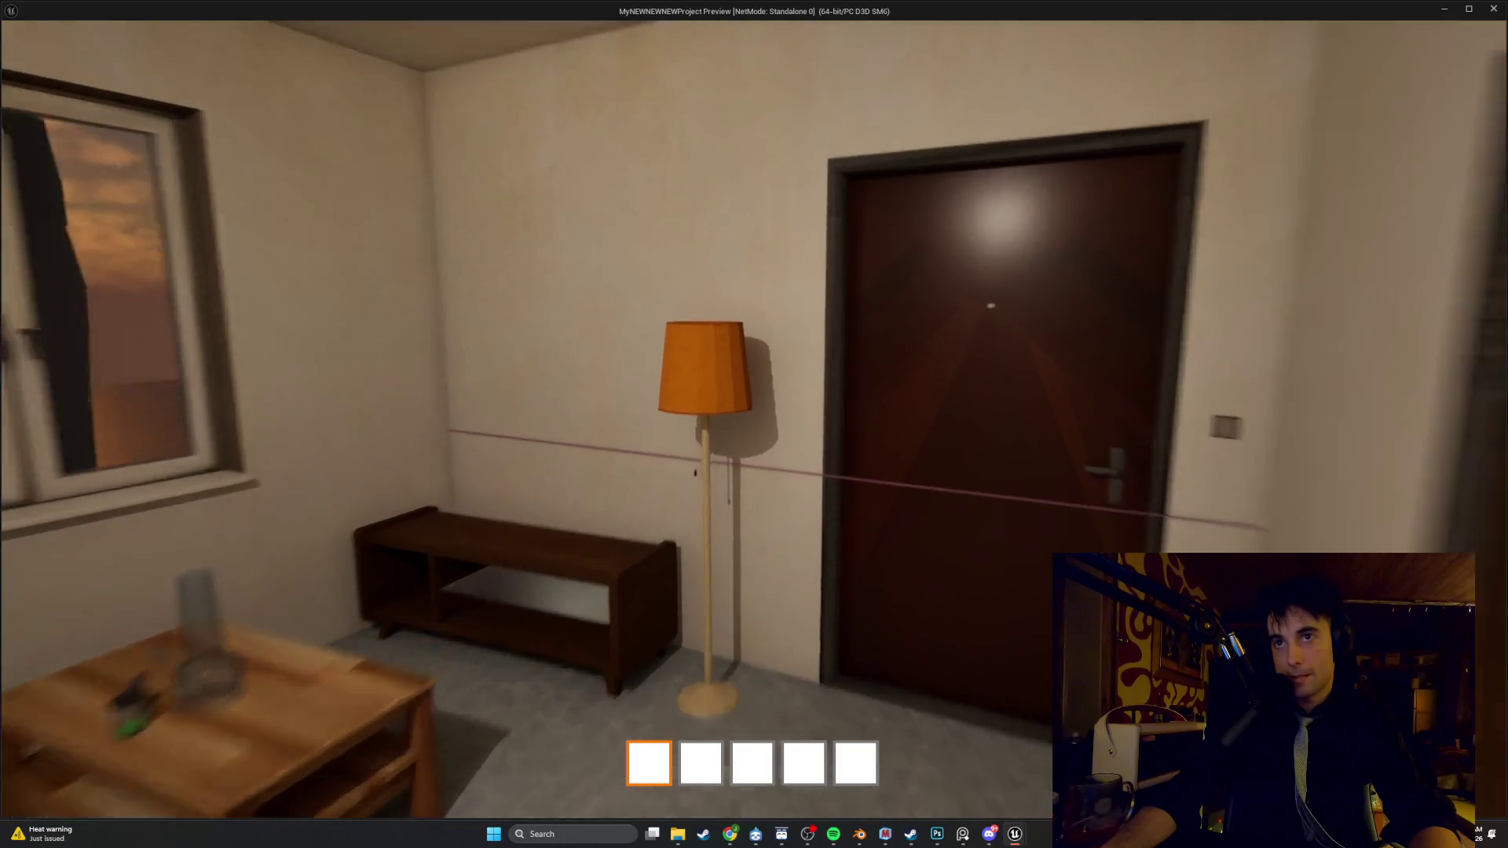
key(s)
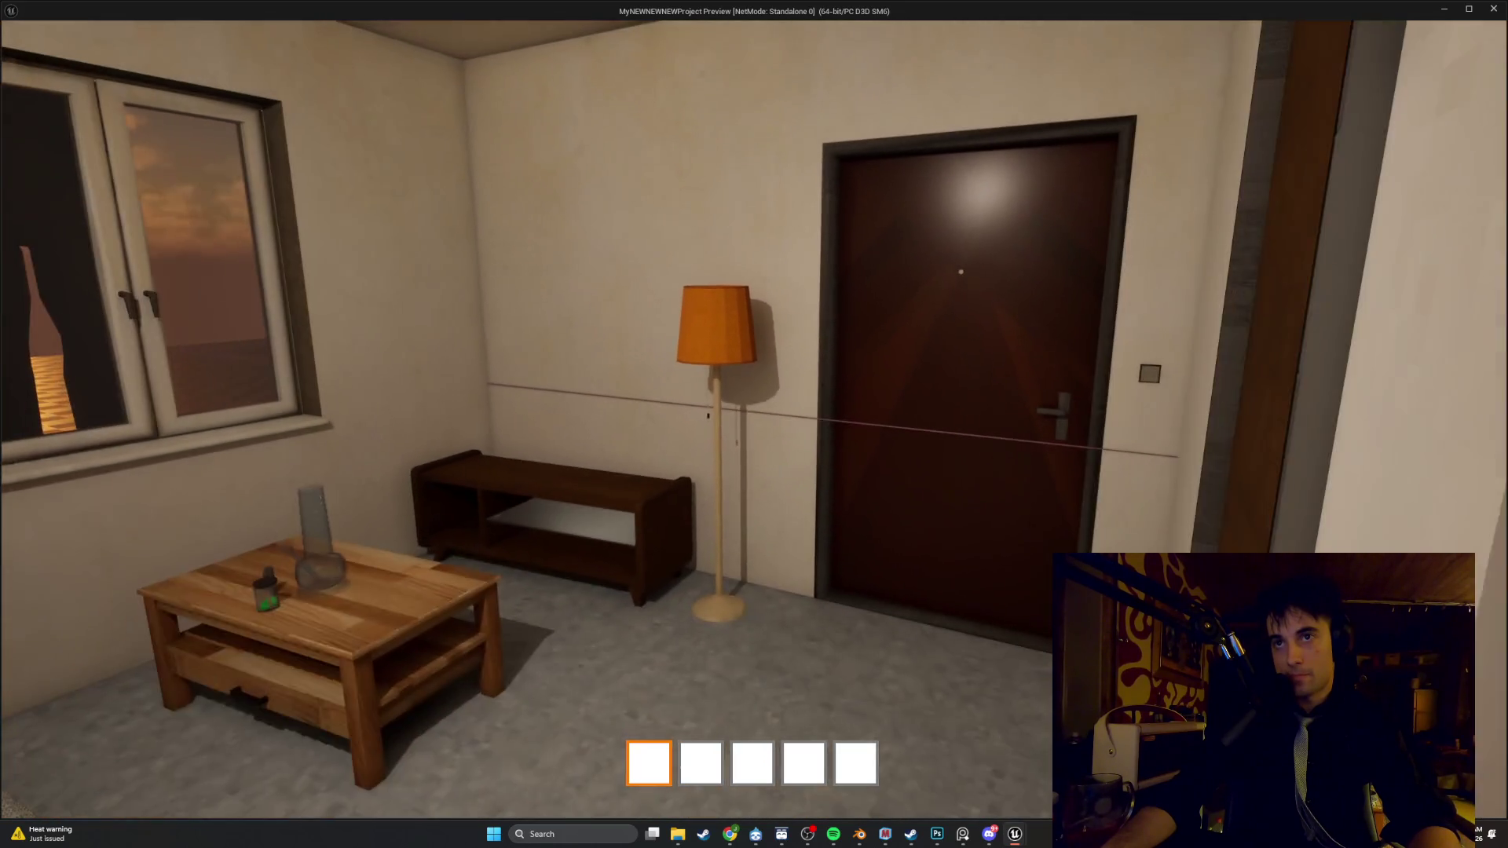
key(s)
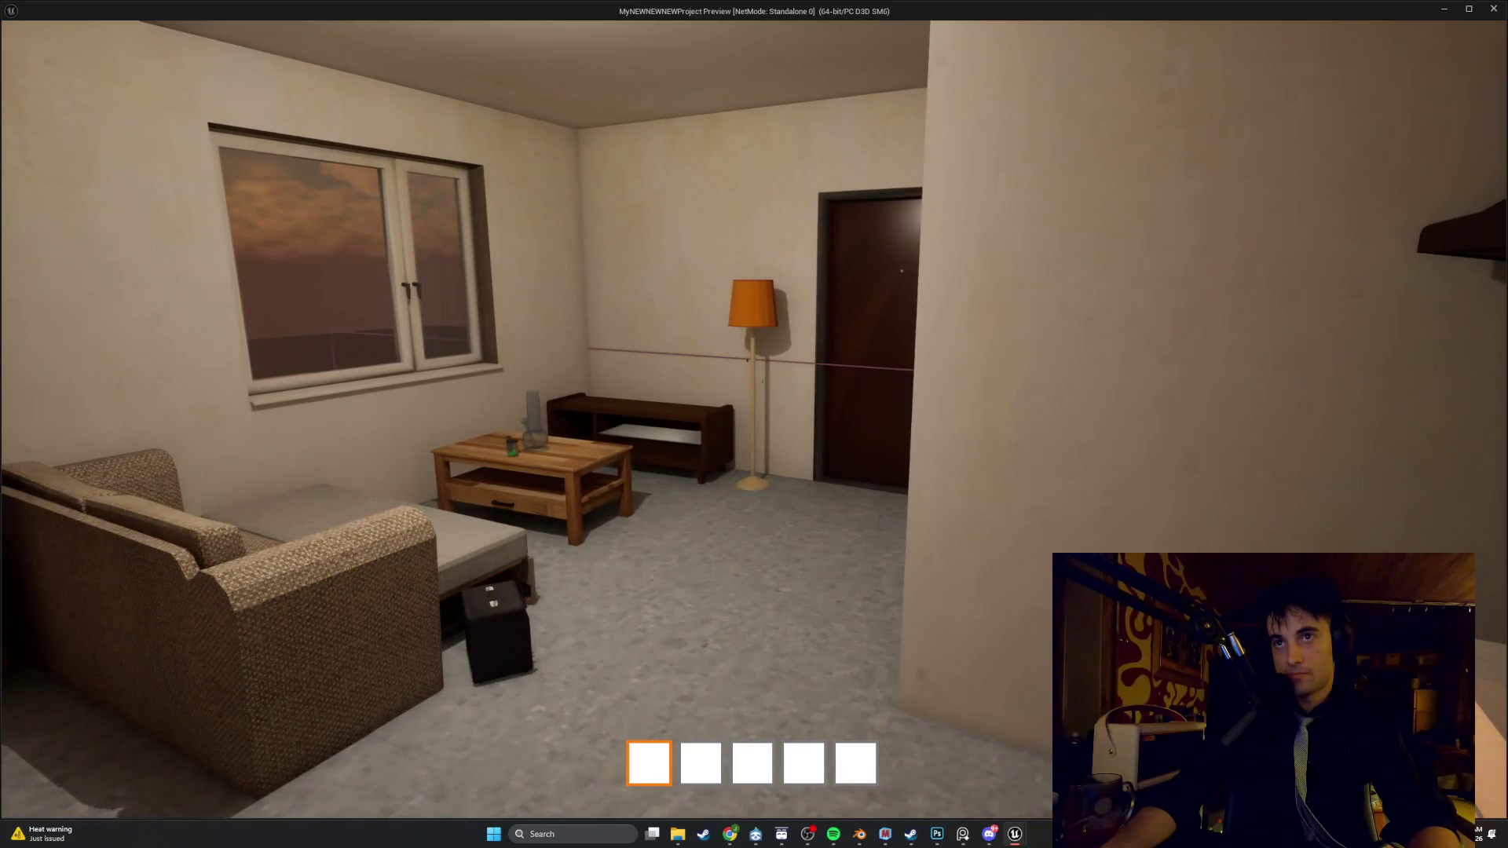
key(s)
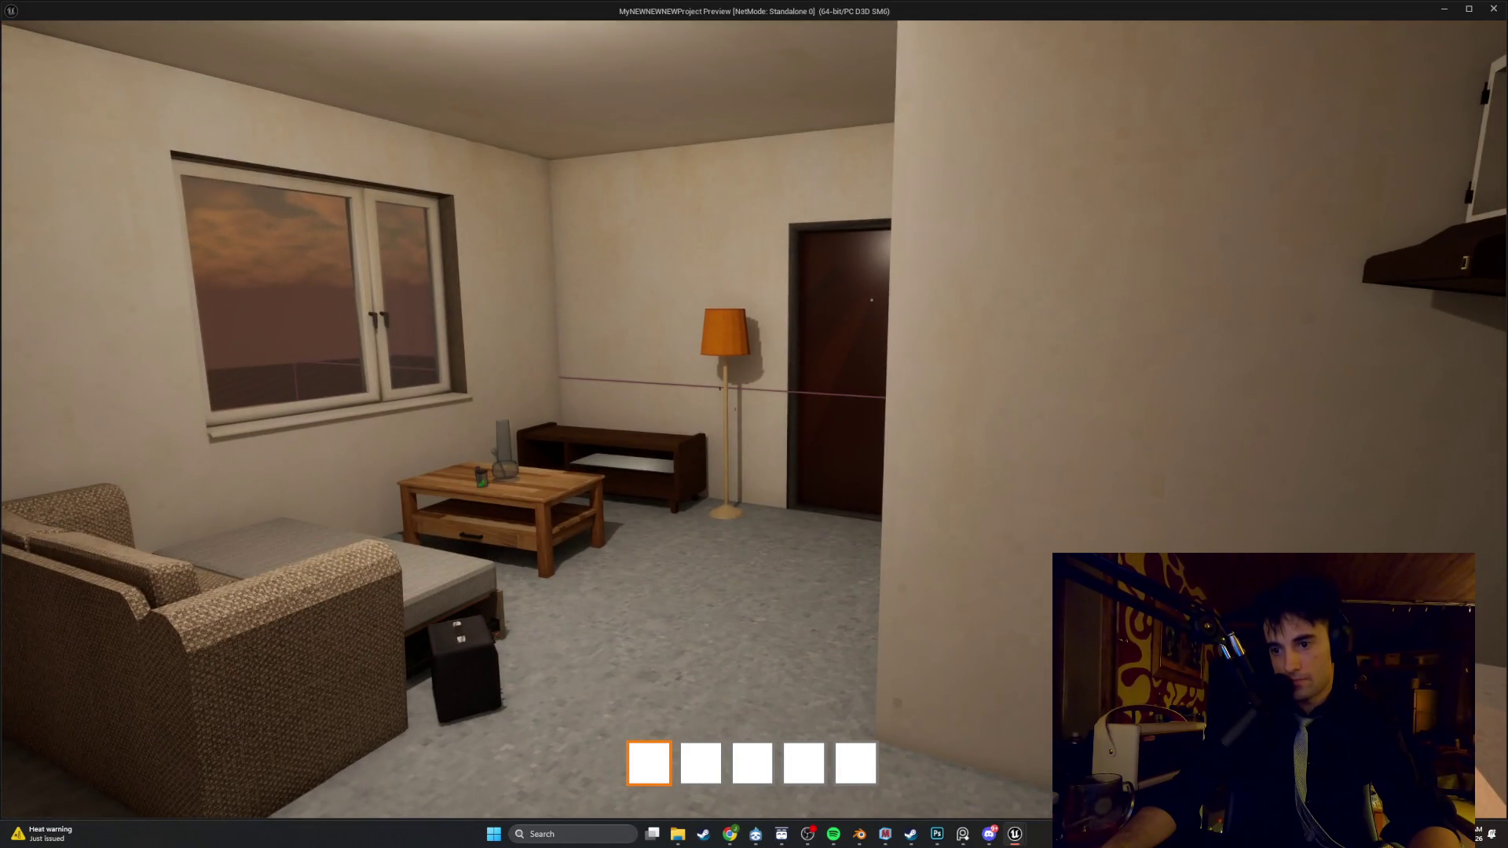
key(w)
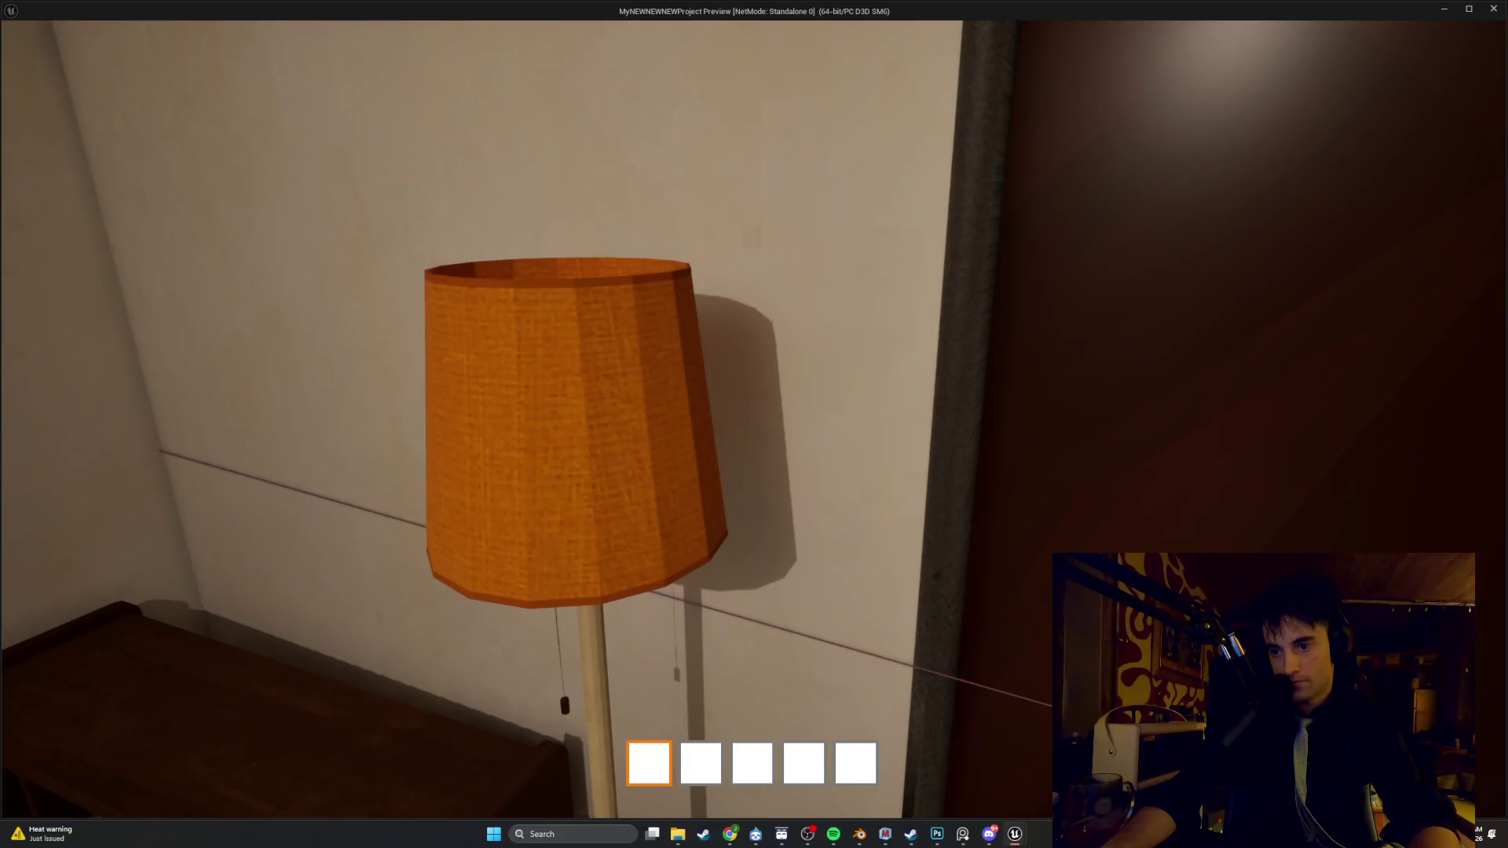
key(s)
key(s)
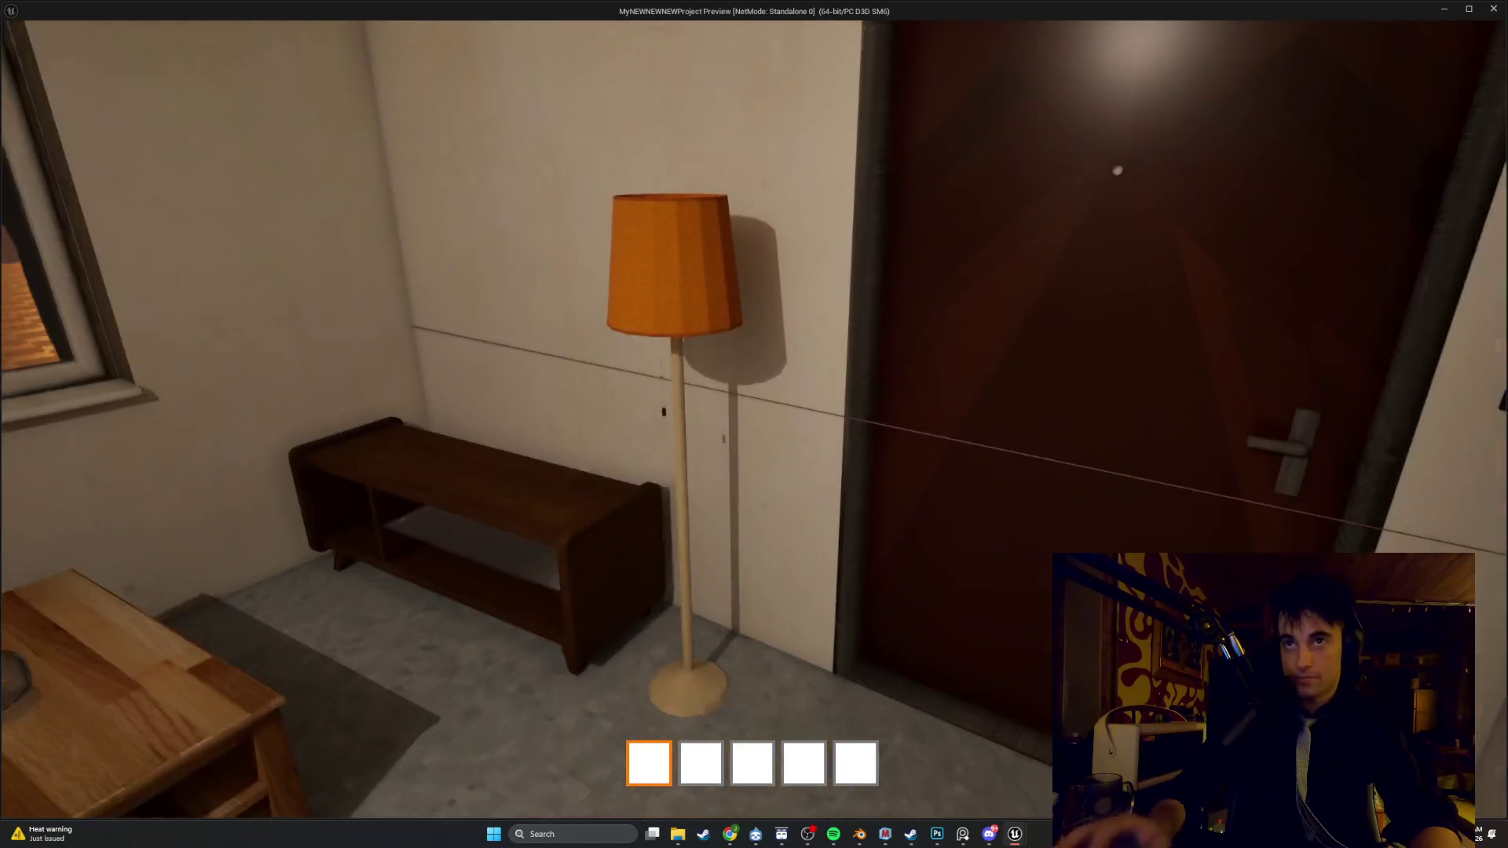
key(s)
key(w)
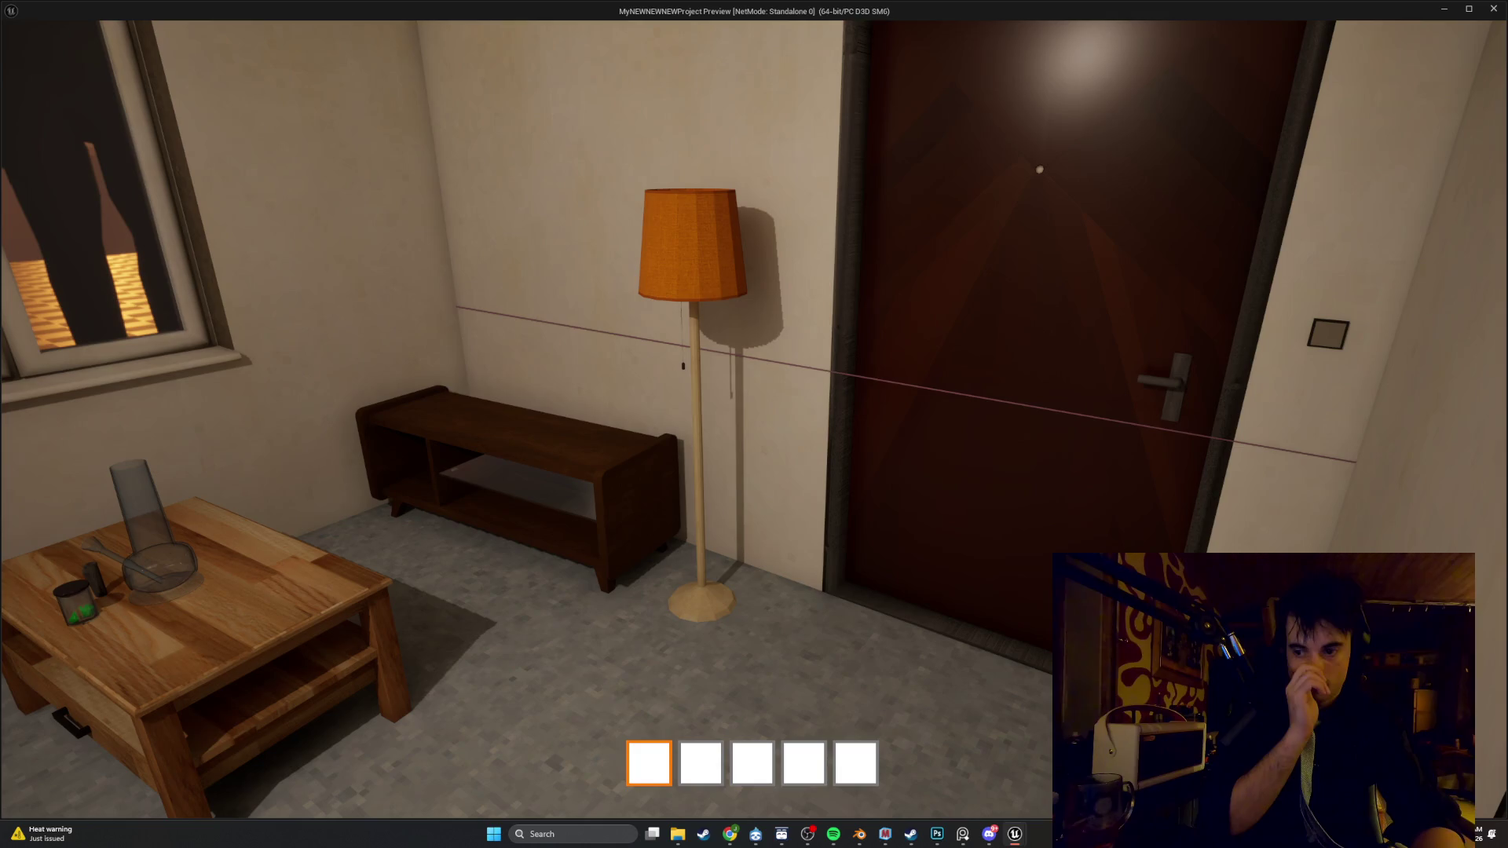
key(w)
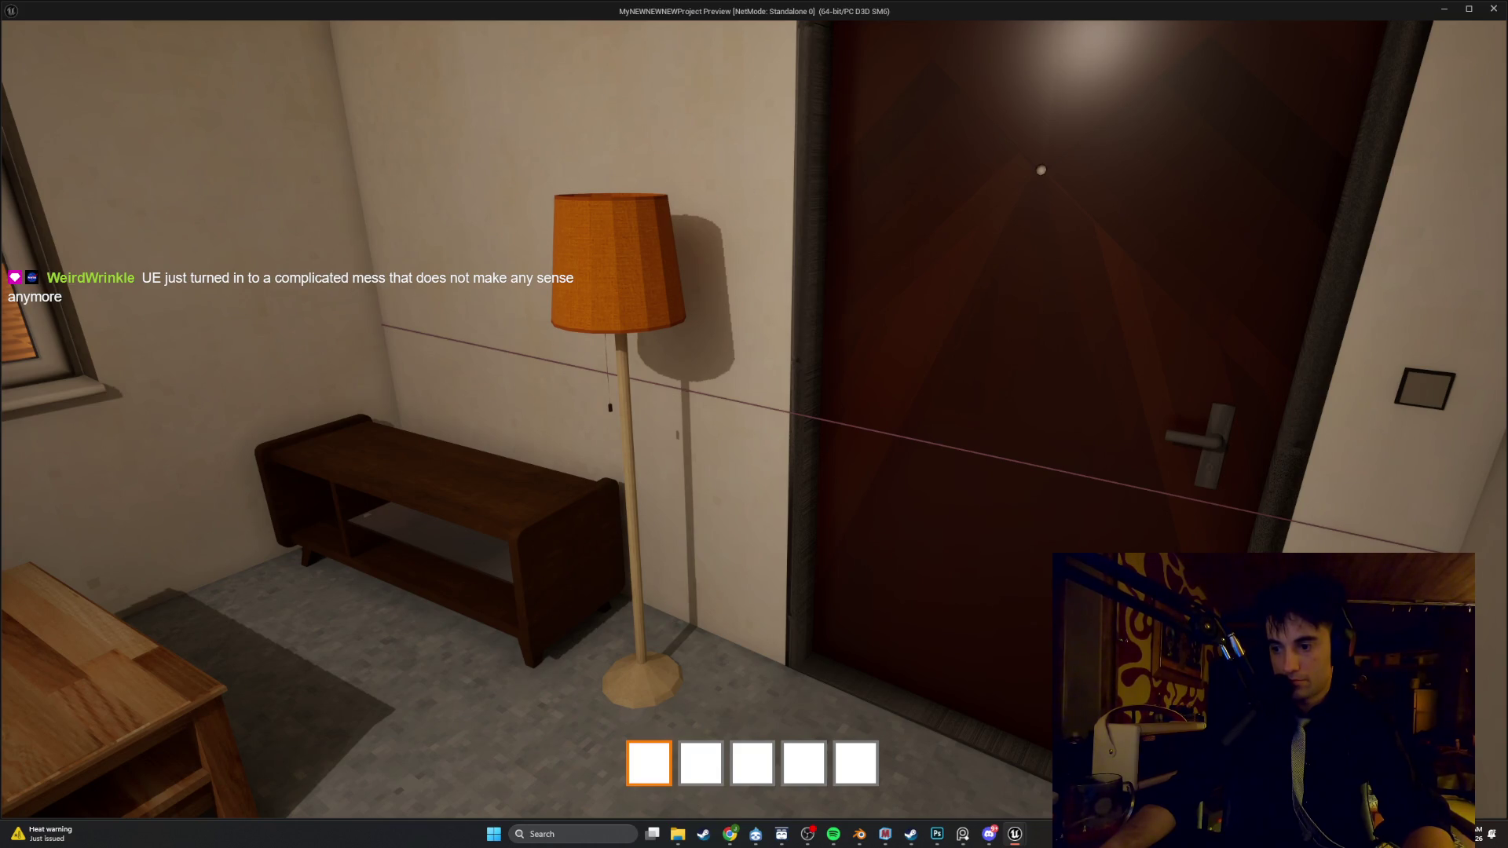
key(w)
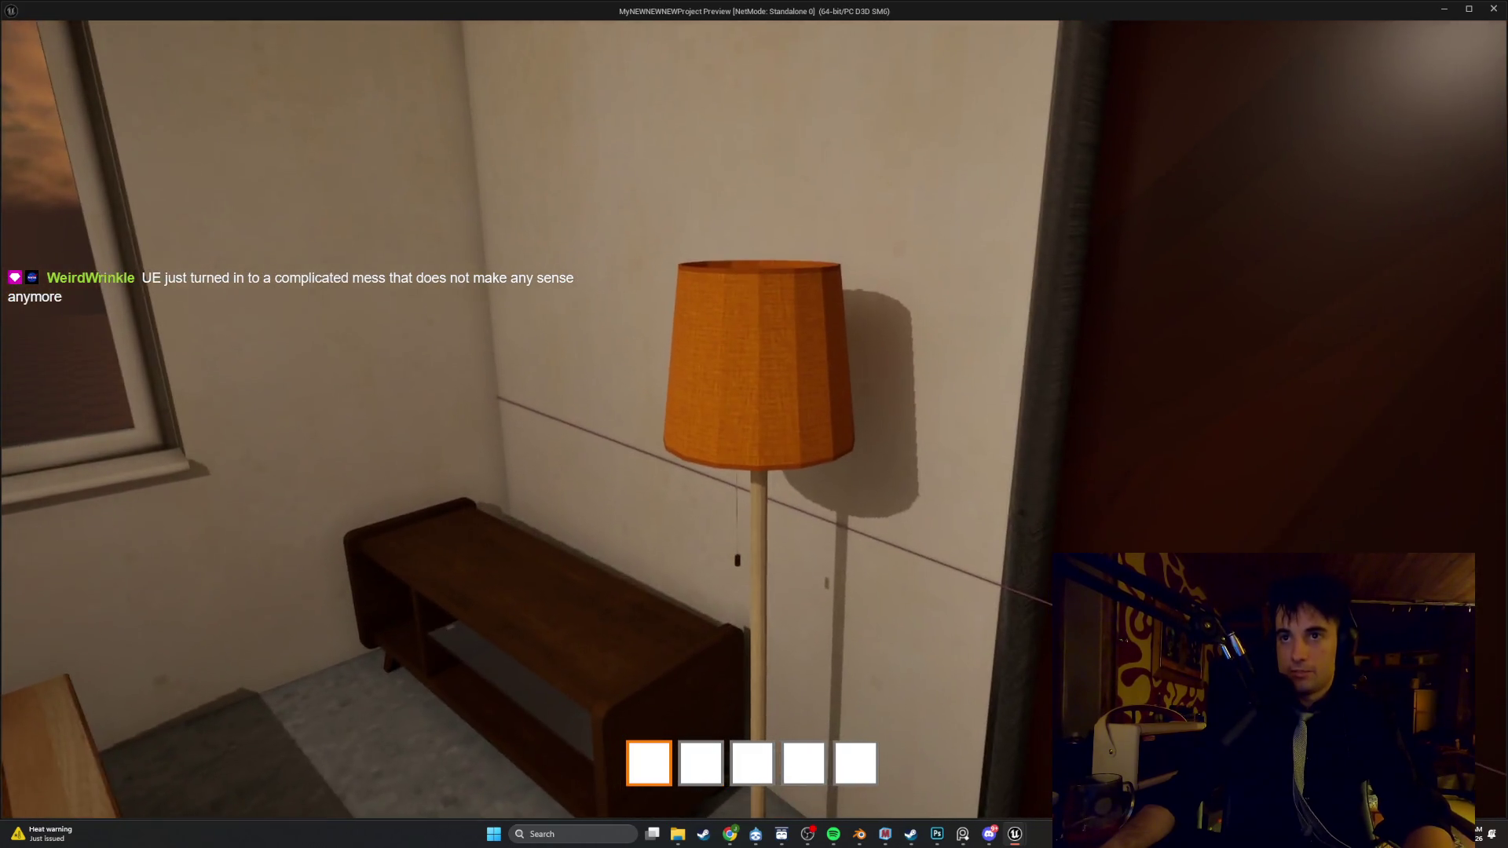
Switch the floor lamp on with E, view it lit up close, then end the play test
key(e)
key(w)
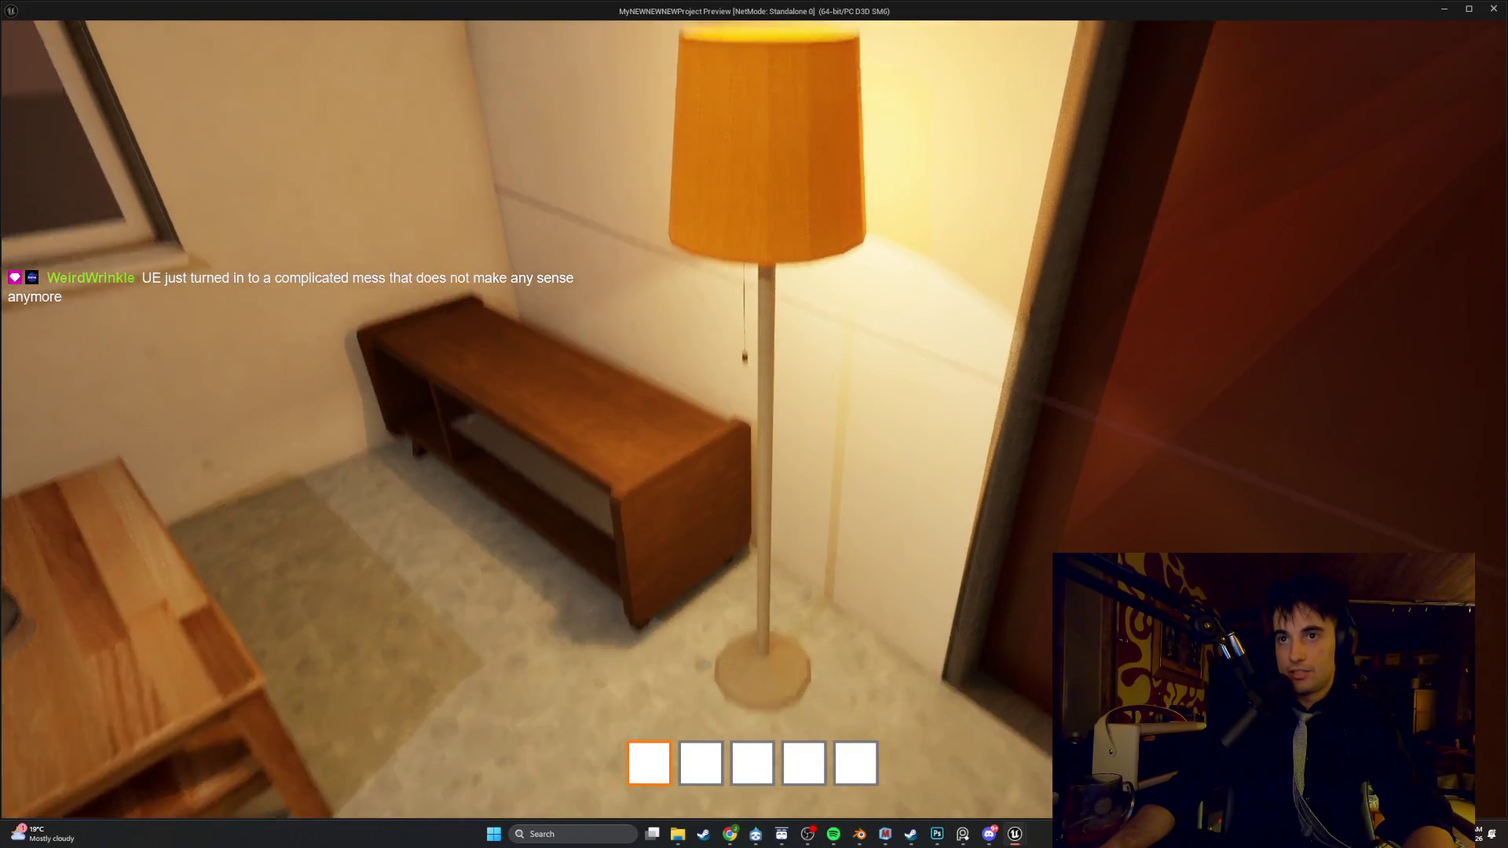
key(w)
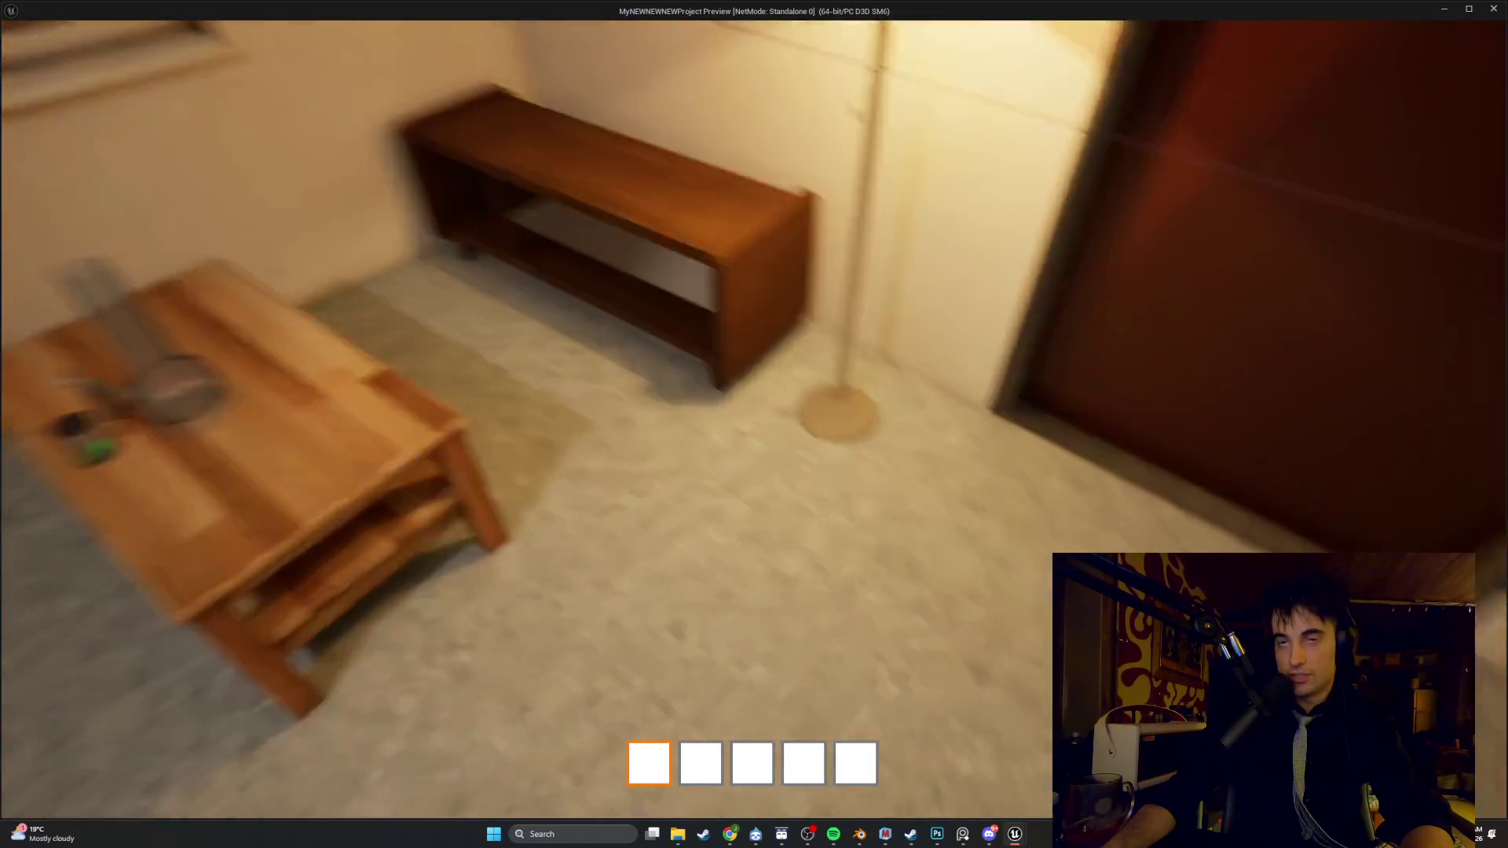
key(Escape)
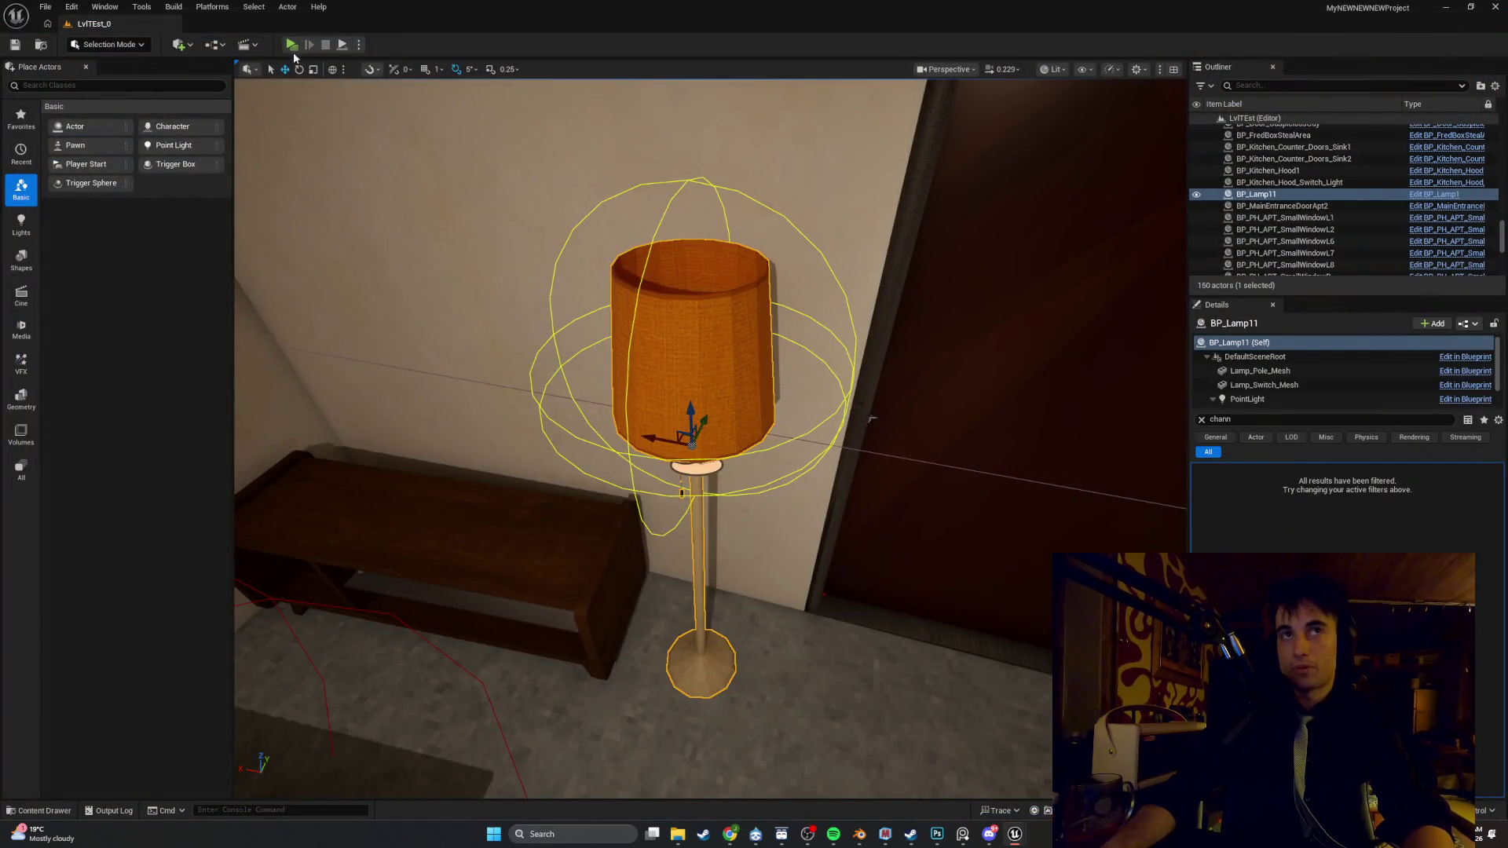
click(78, 9)
Tick MegaLights in Project Settings and run a quick play test of the lit lamp
click(149, 187)
click(739, 500)
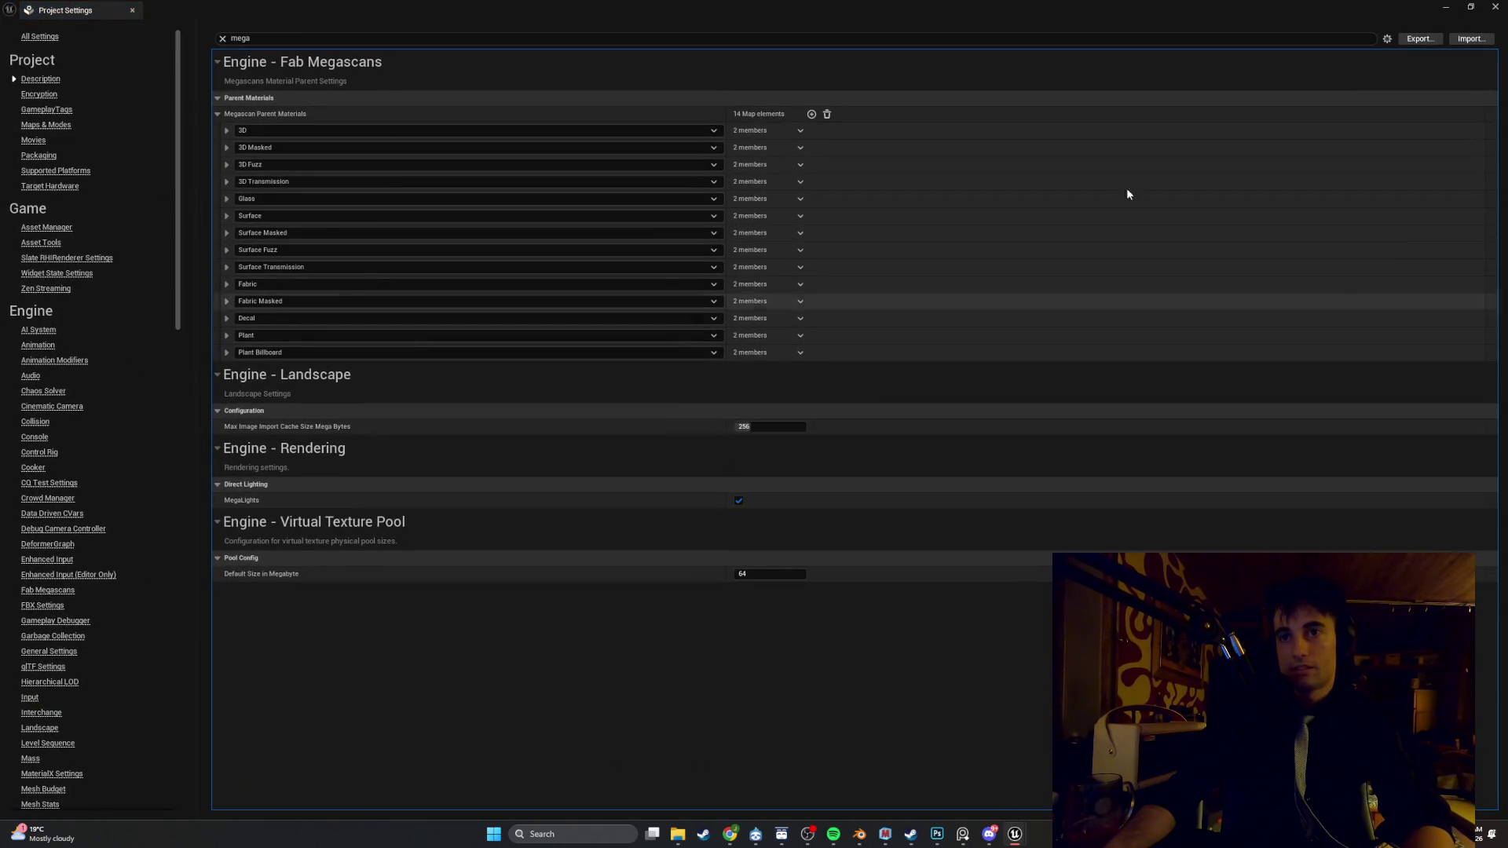
click(1442, 6)
click(286, 45)
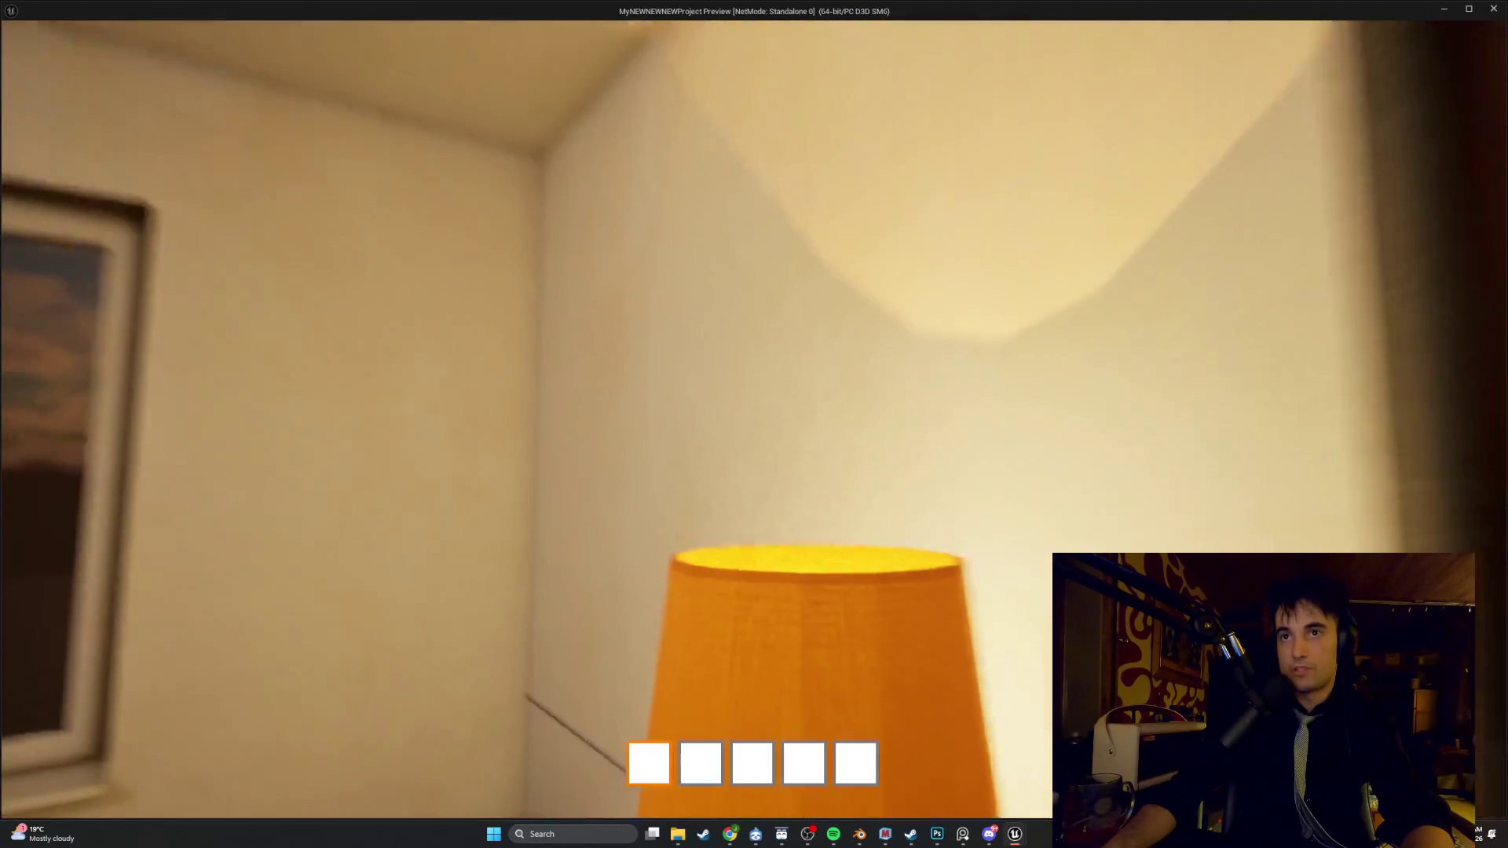
key(Escape)
Select the floor lamp in the level and open its BP_Lamp1 Blueprint
click(676, 392)
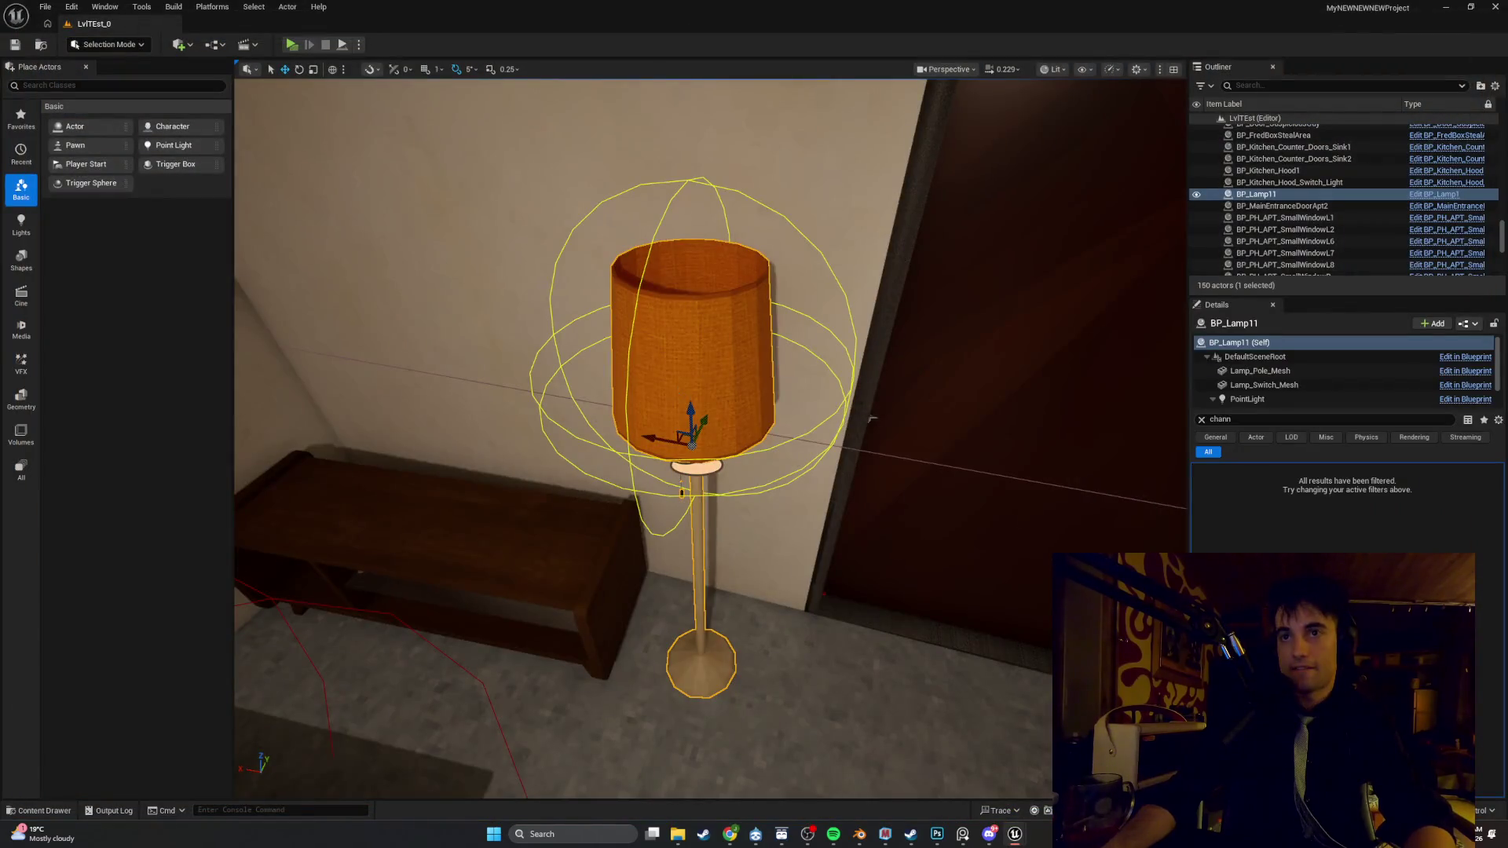
right_click(676, 395)
click(683, 441)
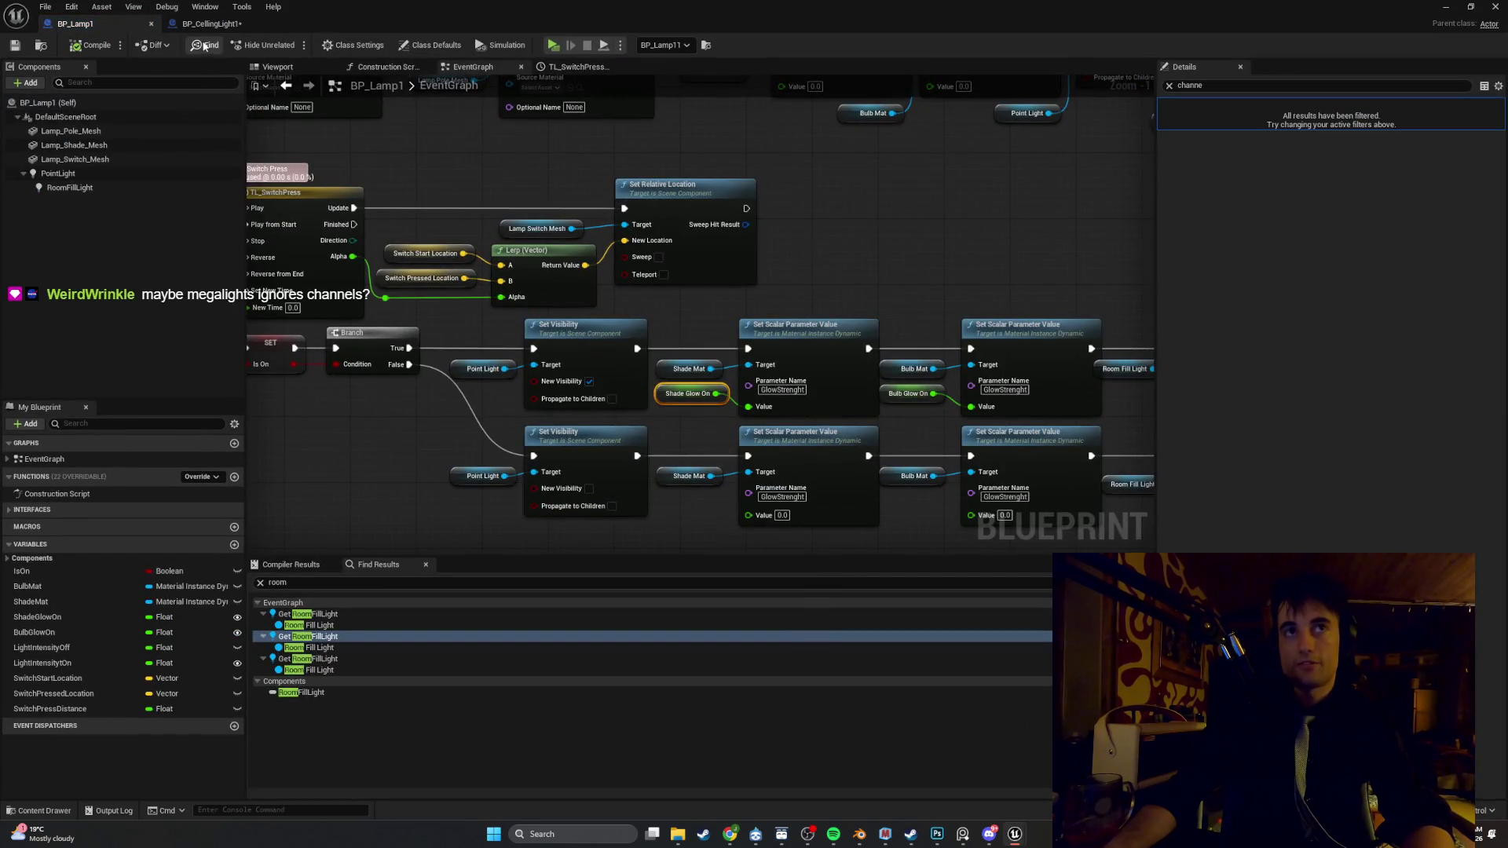
Compare Lighting Channels on RoomFillLight, PointLight, pole and switch meshes, then view the lamp from below
click(118, 183)
click(78, 174)
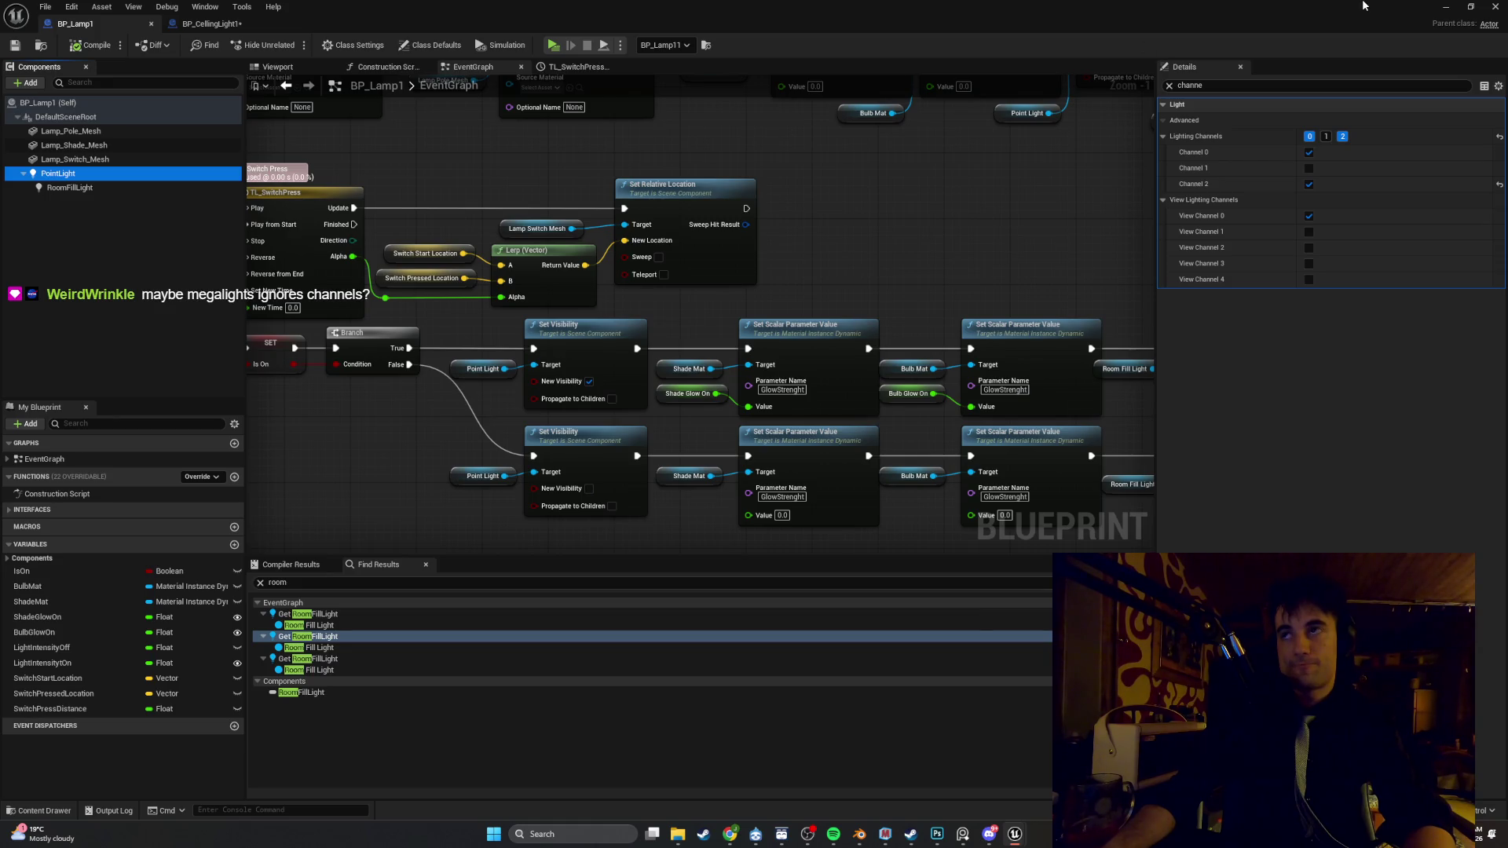
click(149, 135)
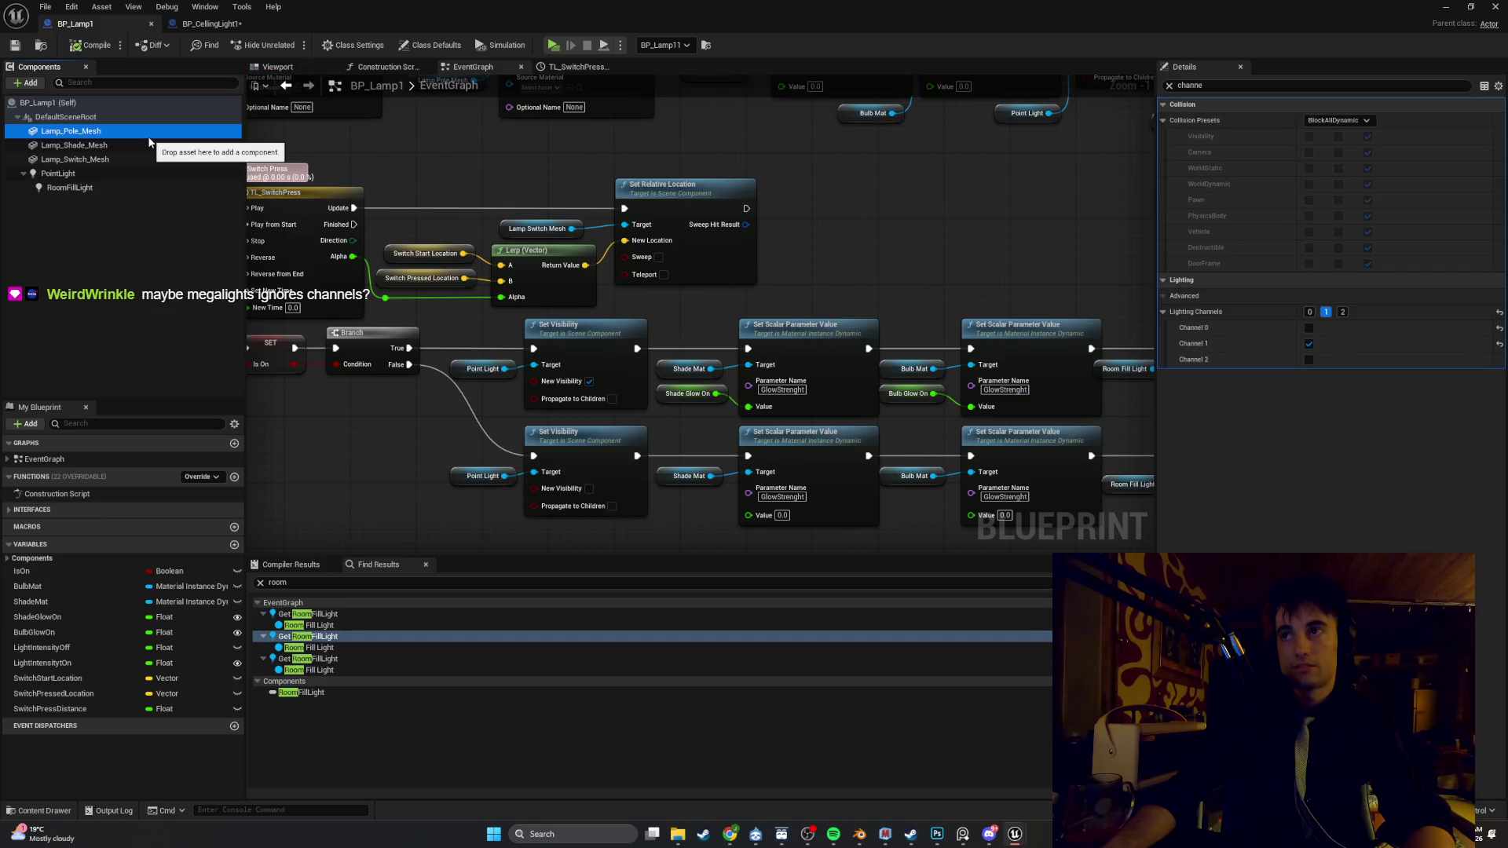
click(141, 174)
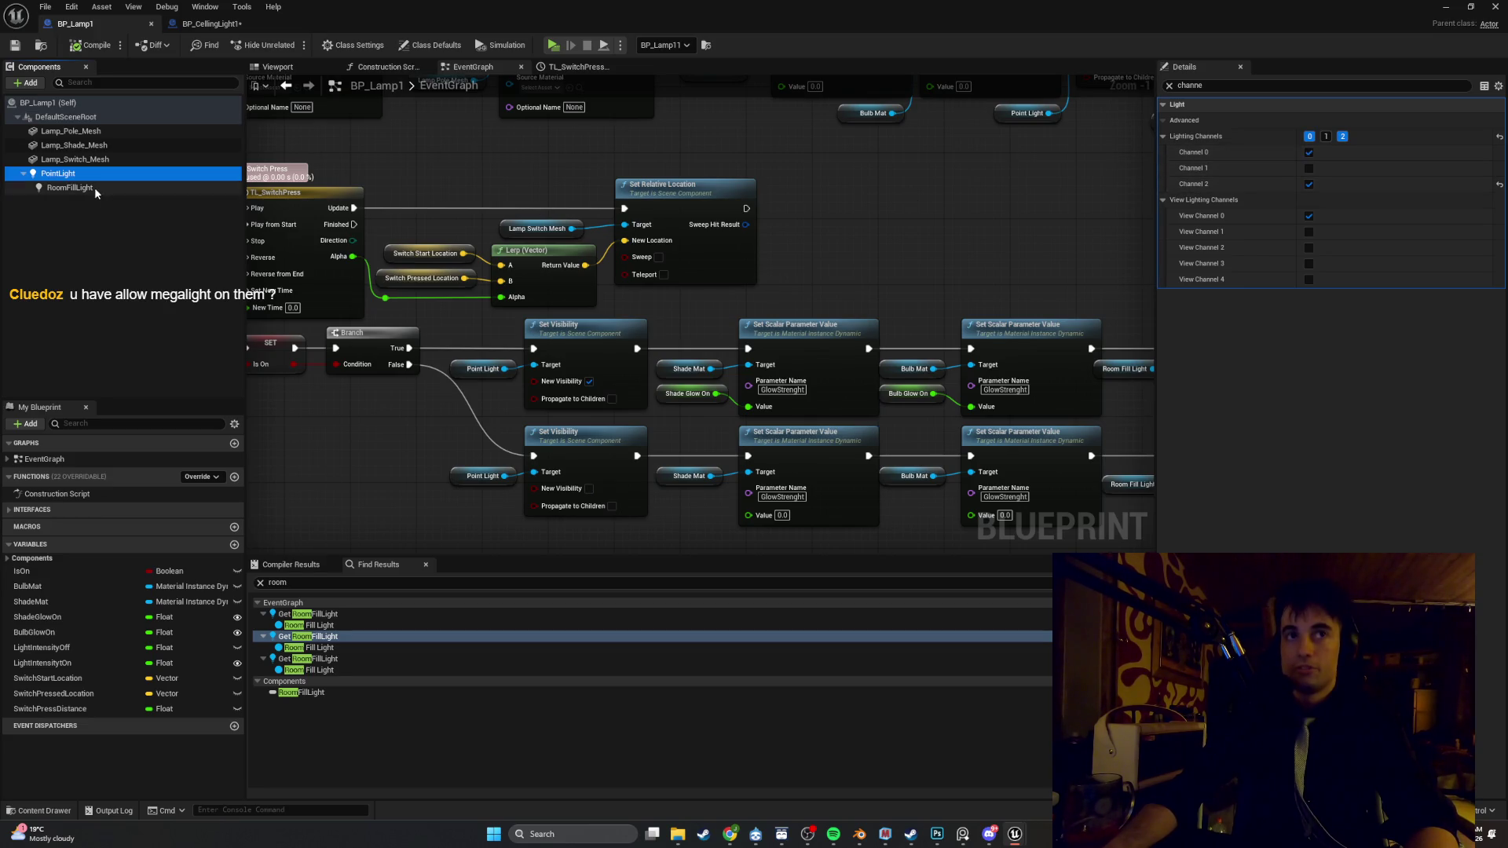
click(70, 188)
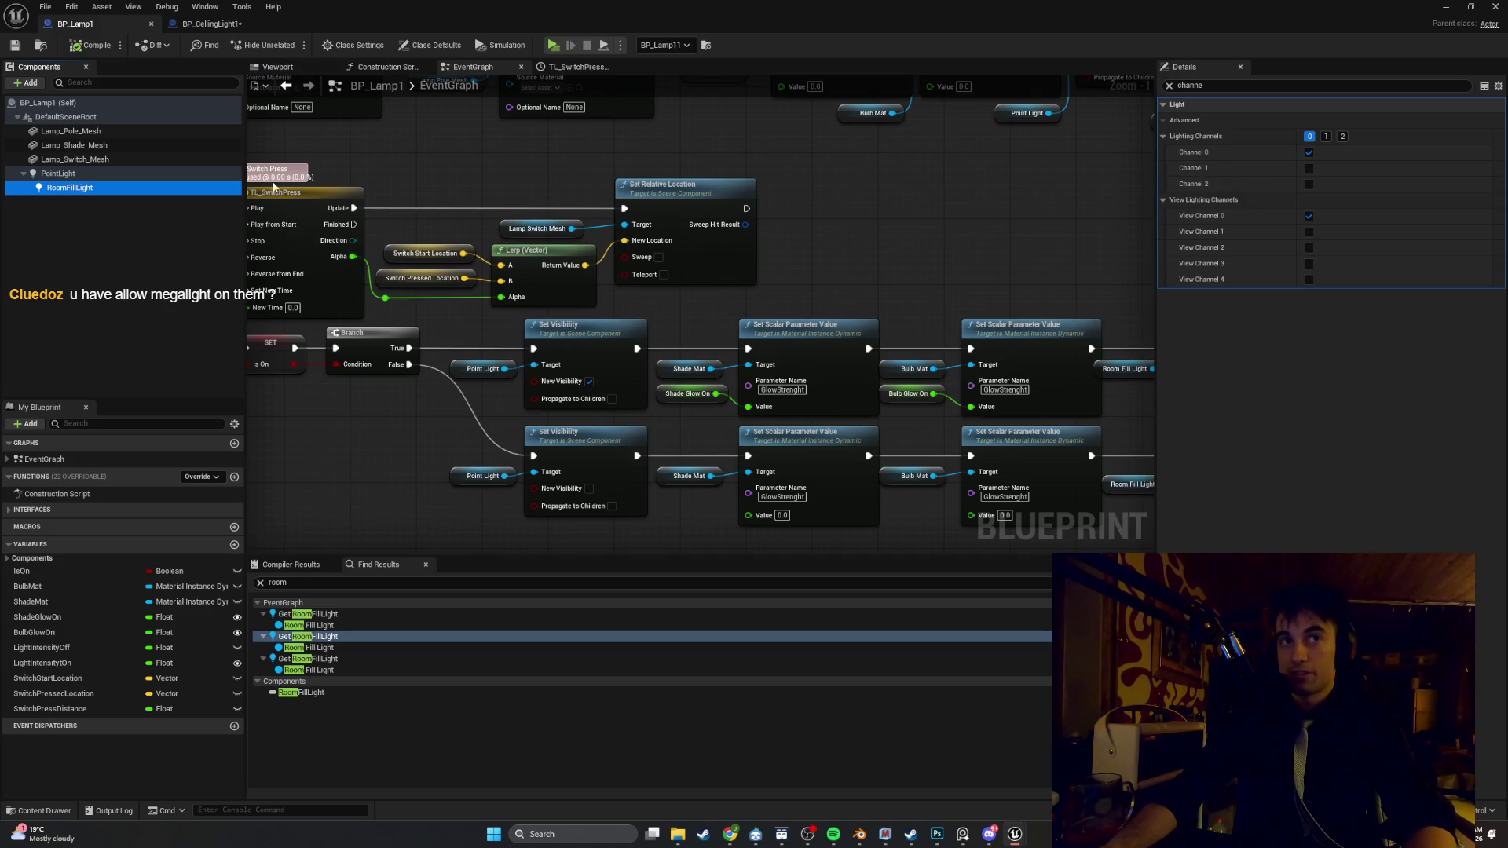
click(128, 161)
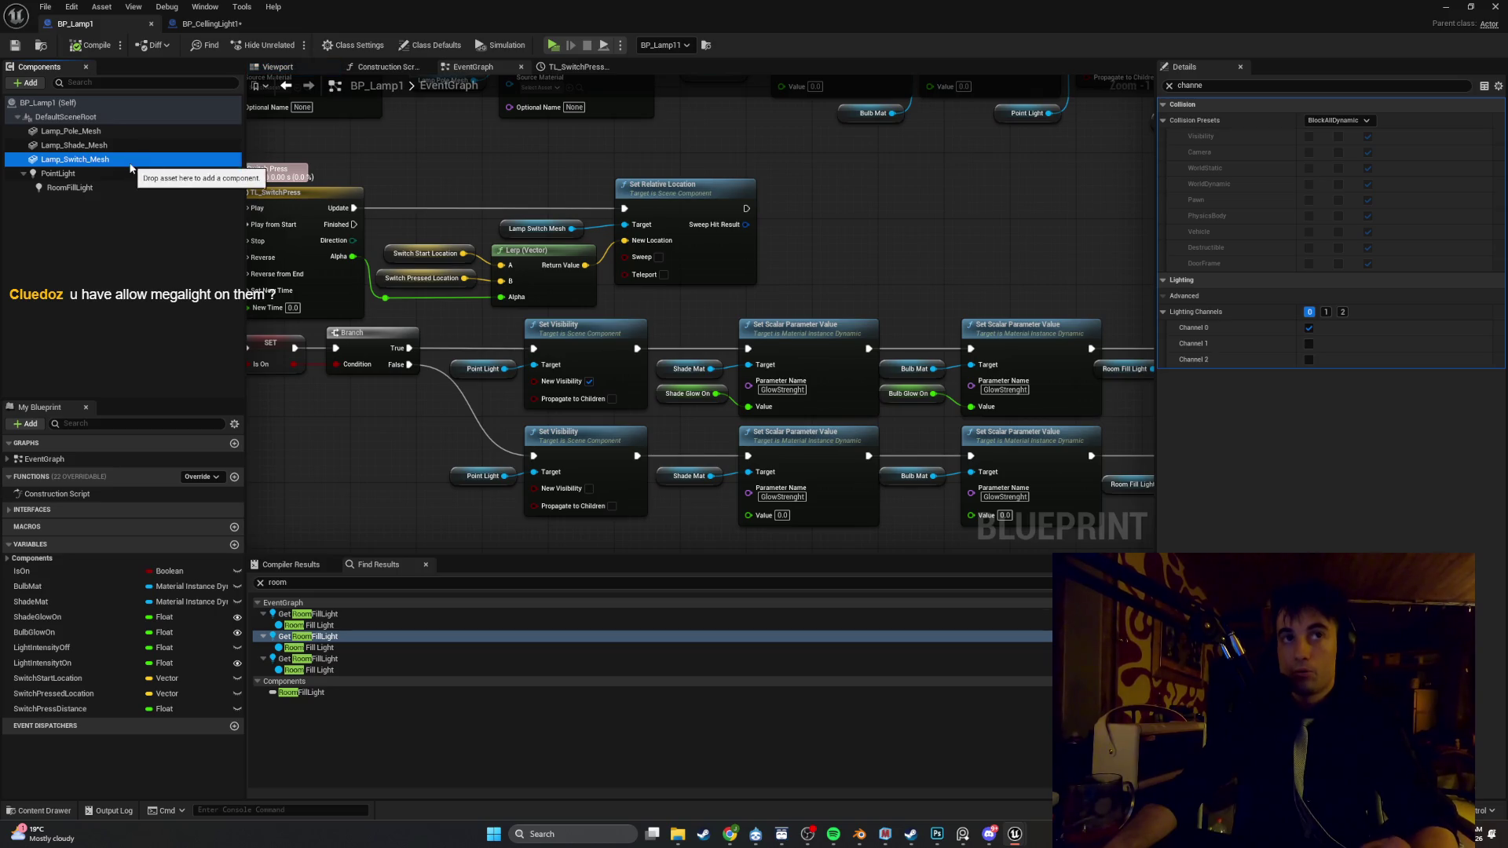
click(136, 131)
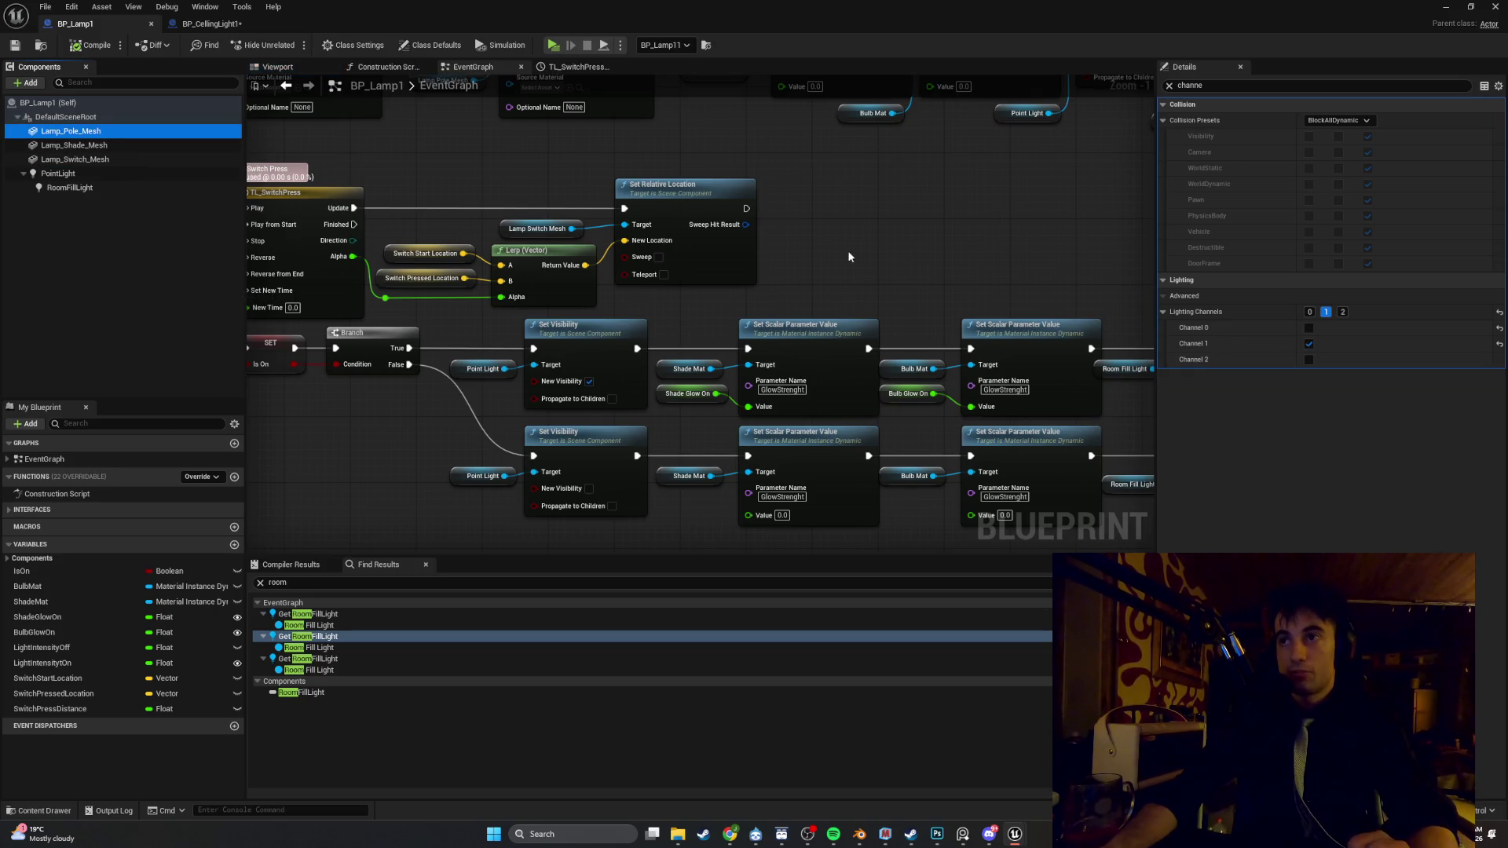
key(alt+Tab)
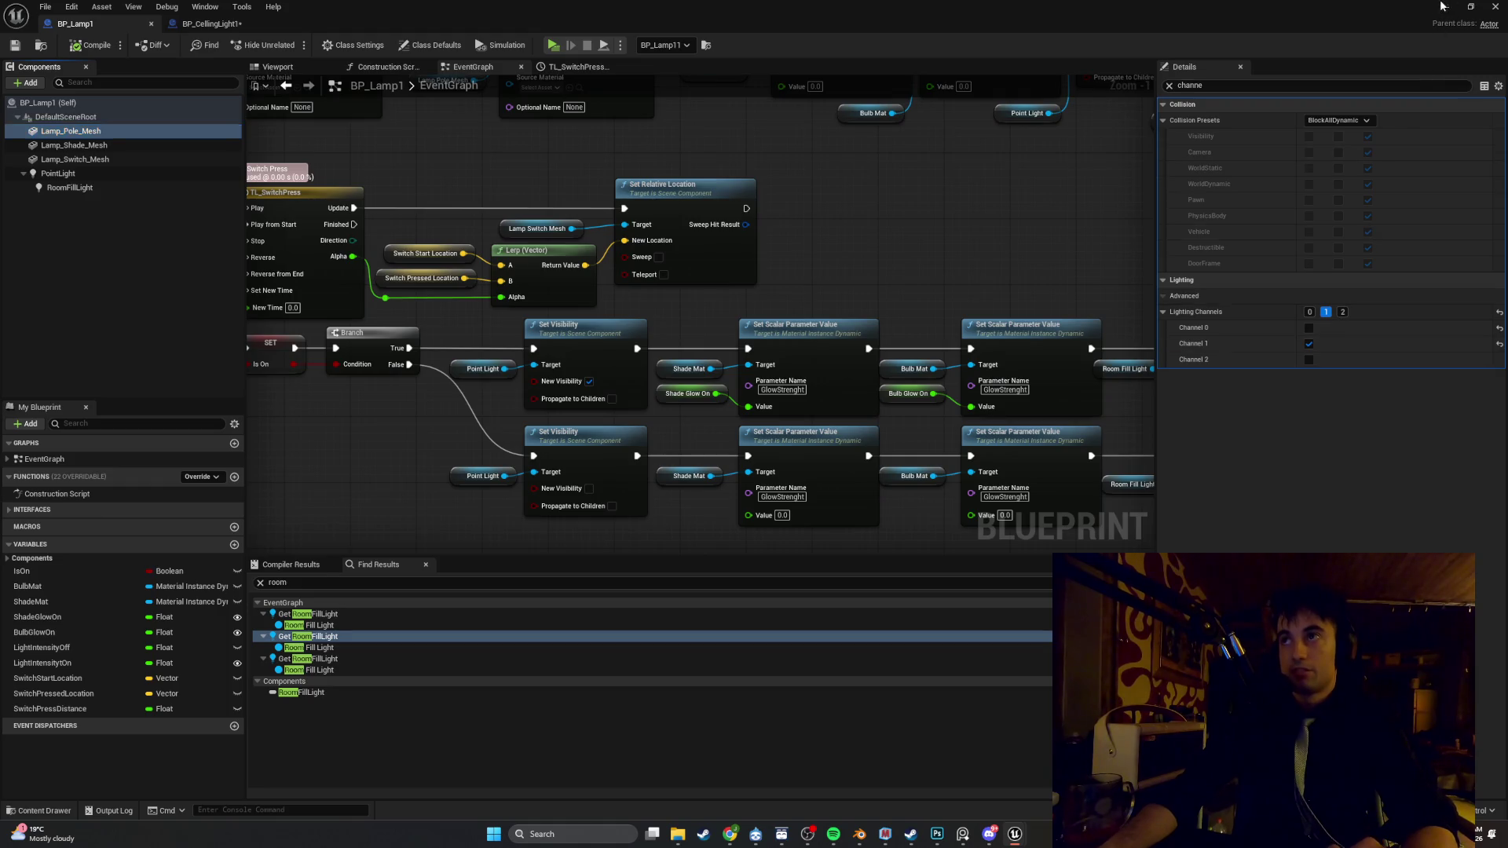
drag(902, 420, 703, 282)
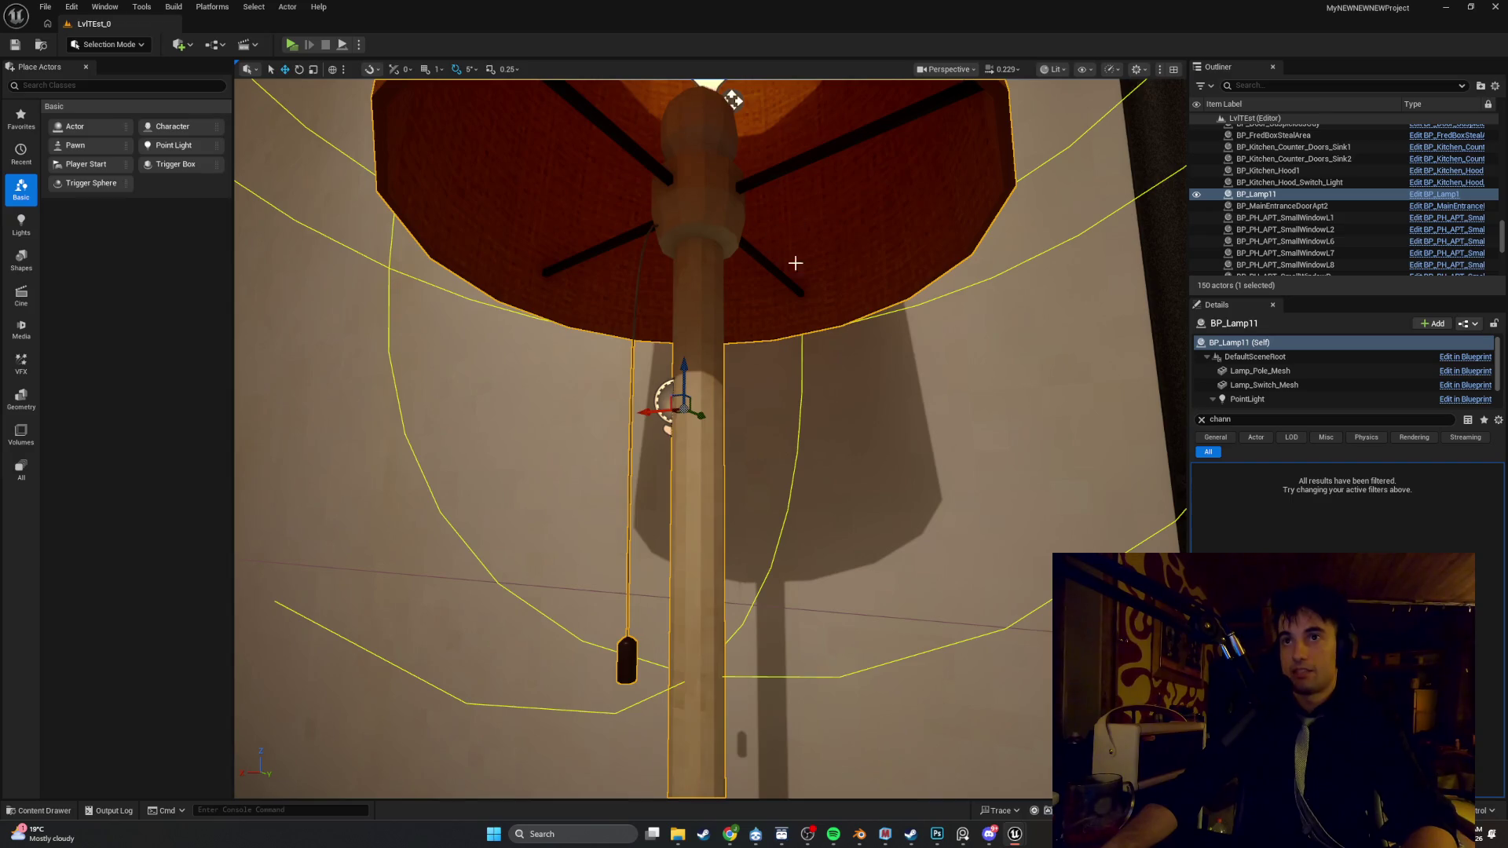
Orbit the view to the lamp's side and launch a play test with Alt+P
mouse_move(768, 371)
mouse_down()
mouse_move(744, 487)
mouse_move(731, 487)
mouse_move(848, 491)
mouse_move(769, 488)
mouse_move(775, 370)
mouse_up()
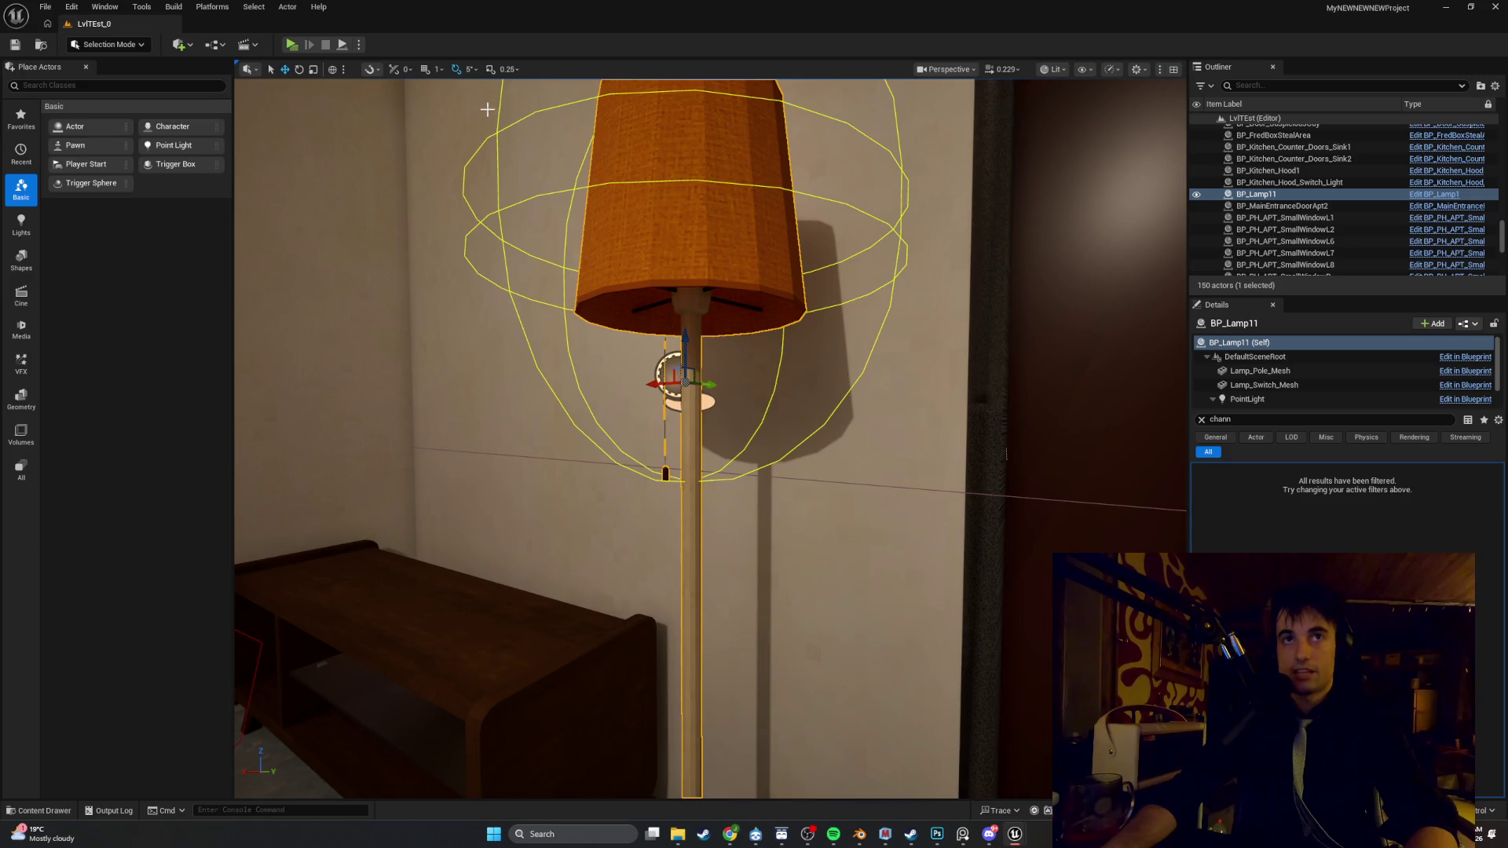
key(alt+p)
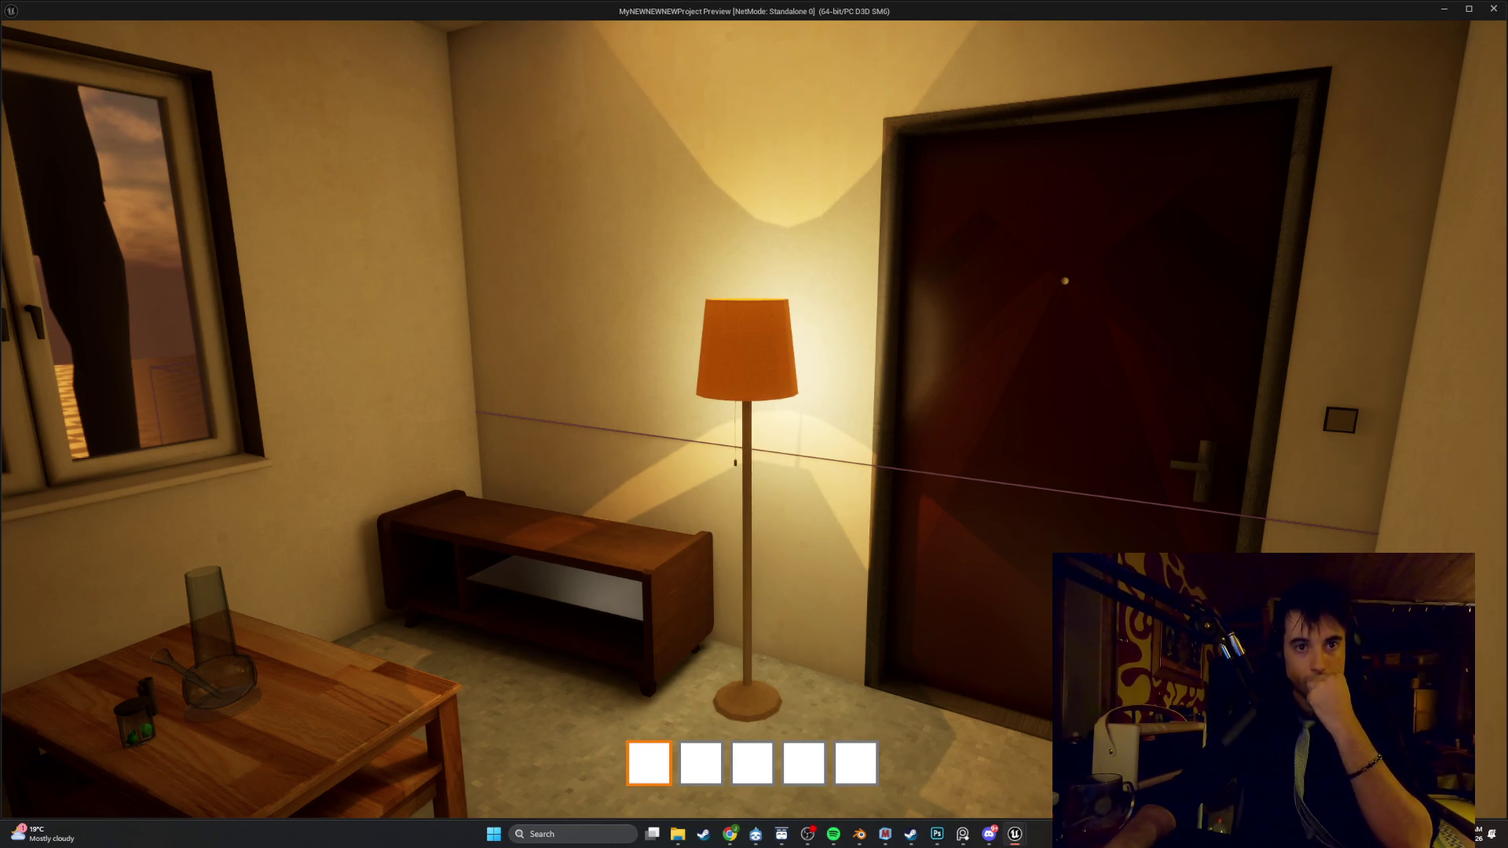
Move sideways in the preview, stop it, and zoom in on the lamp shade and its shadow
key(a)
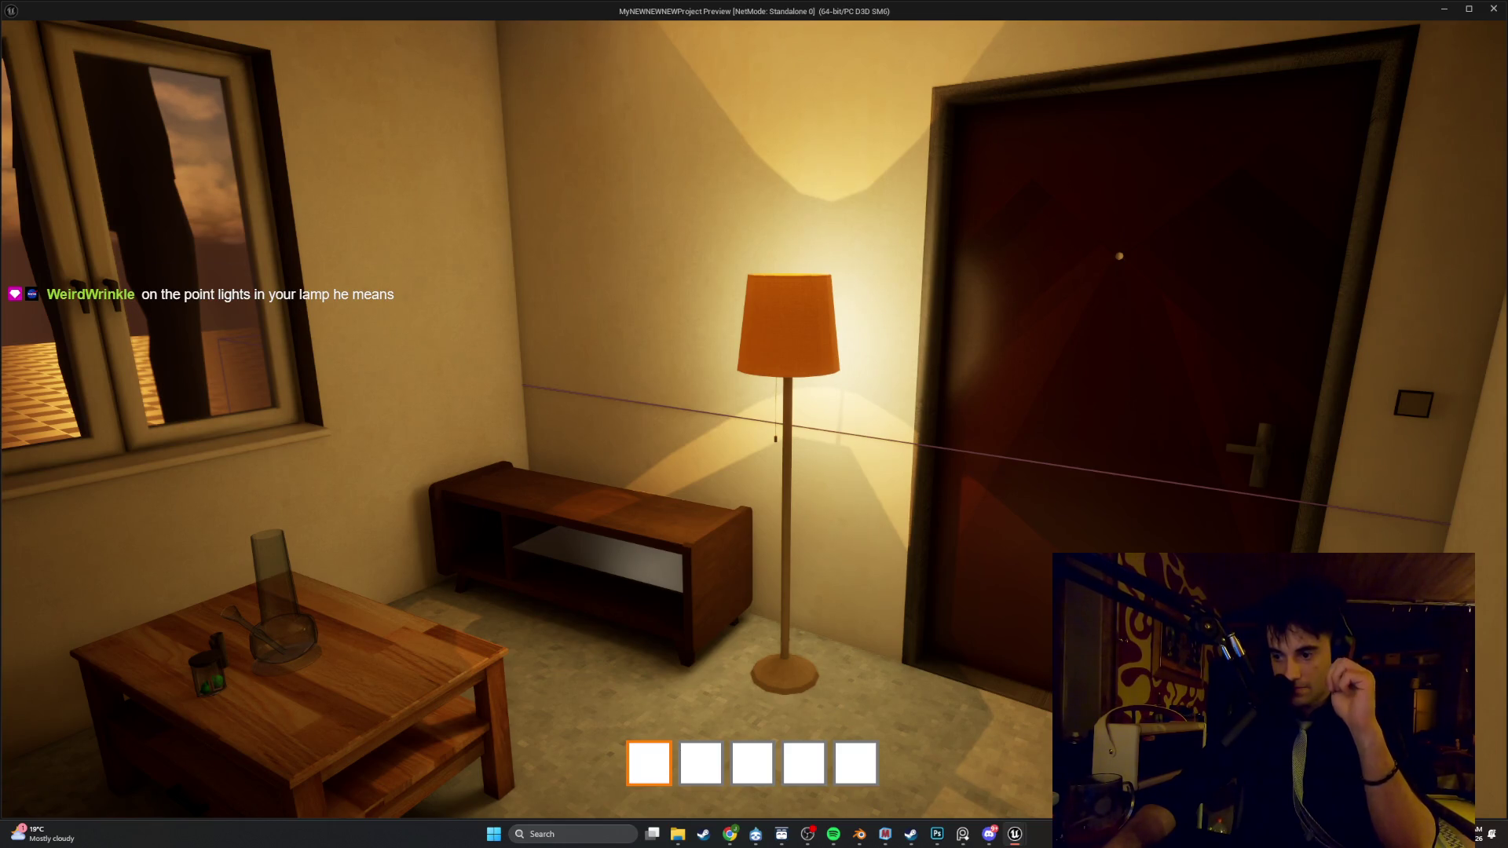
key(Escape)
scroll(331, 509, up, 5)
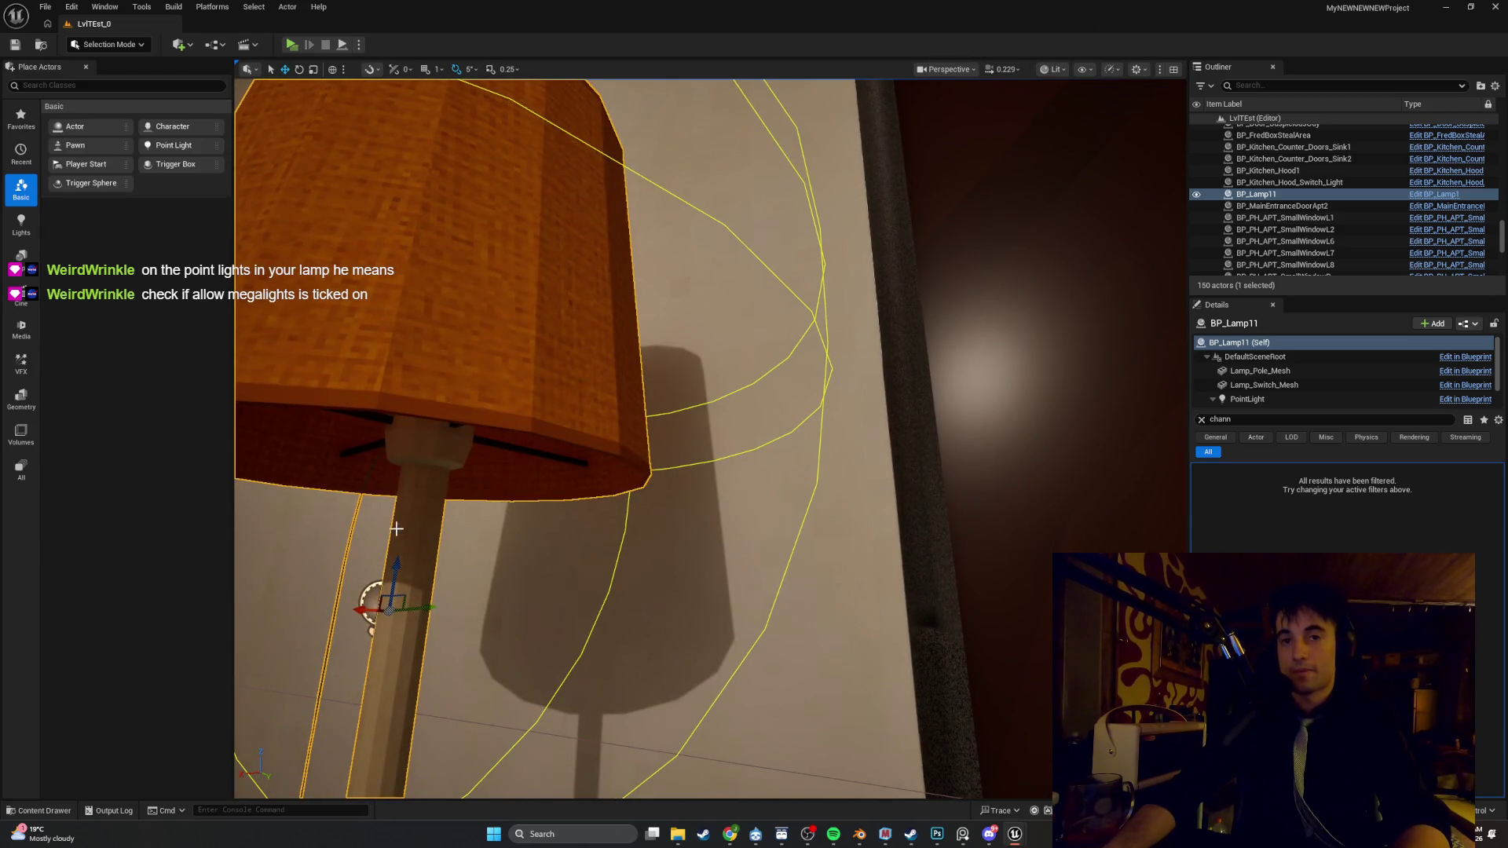
Return to the BP_Lamp1 Blueprint and filter its Details panel to 'mega'
drag(387, 532, 248, 636)
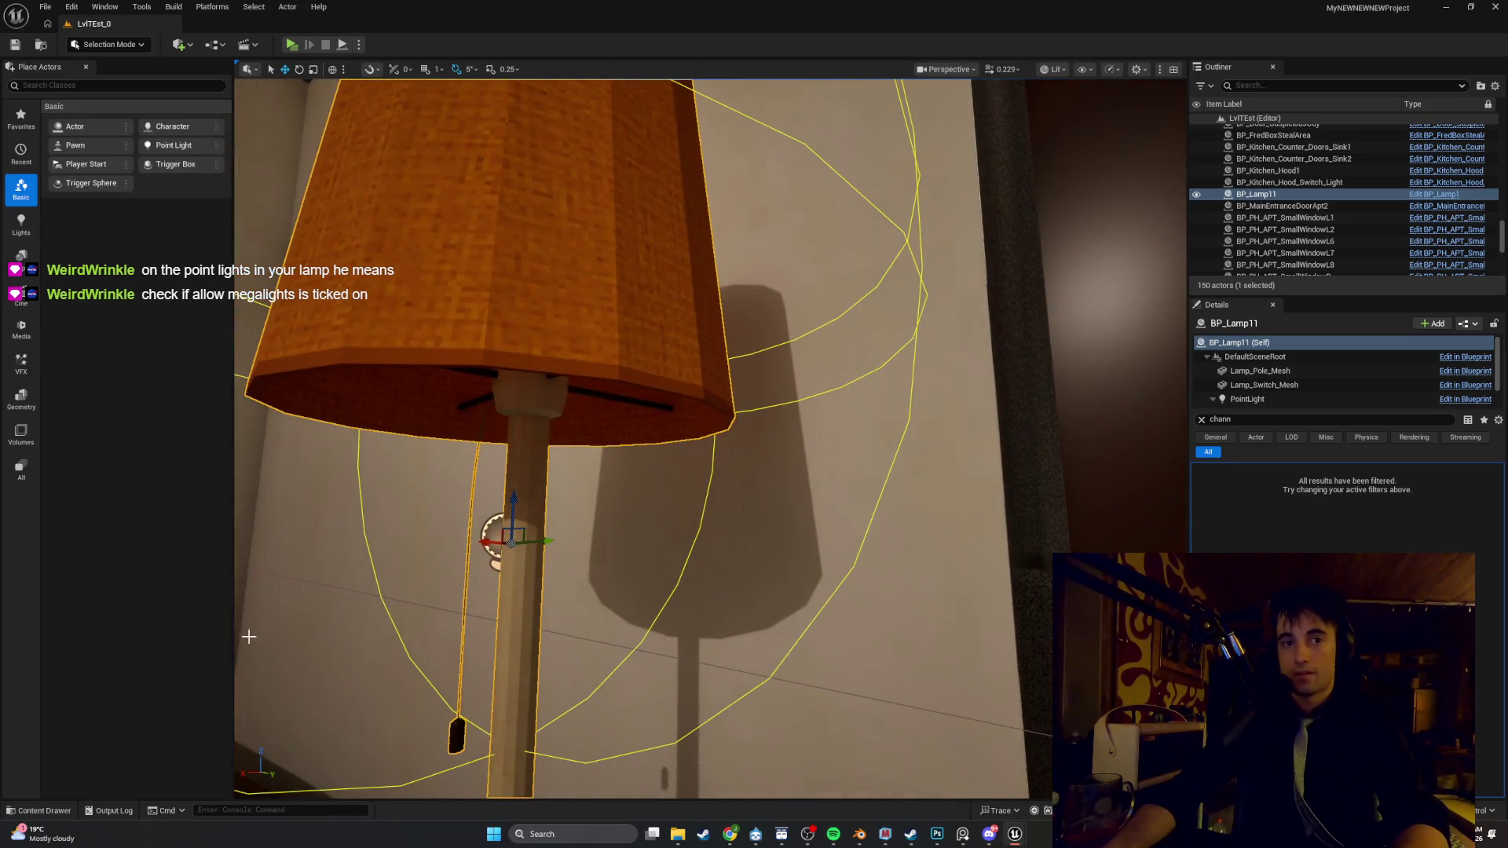
click(1014, 832)
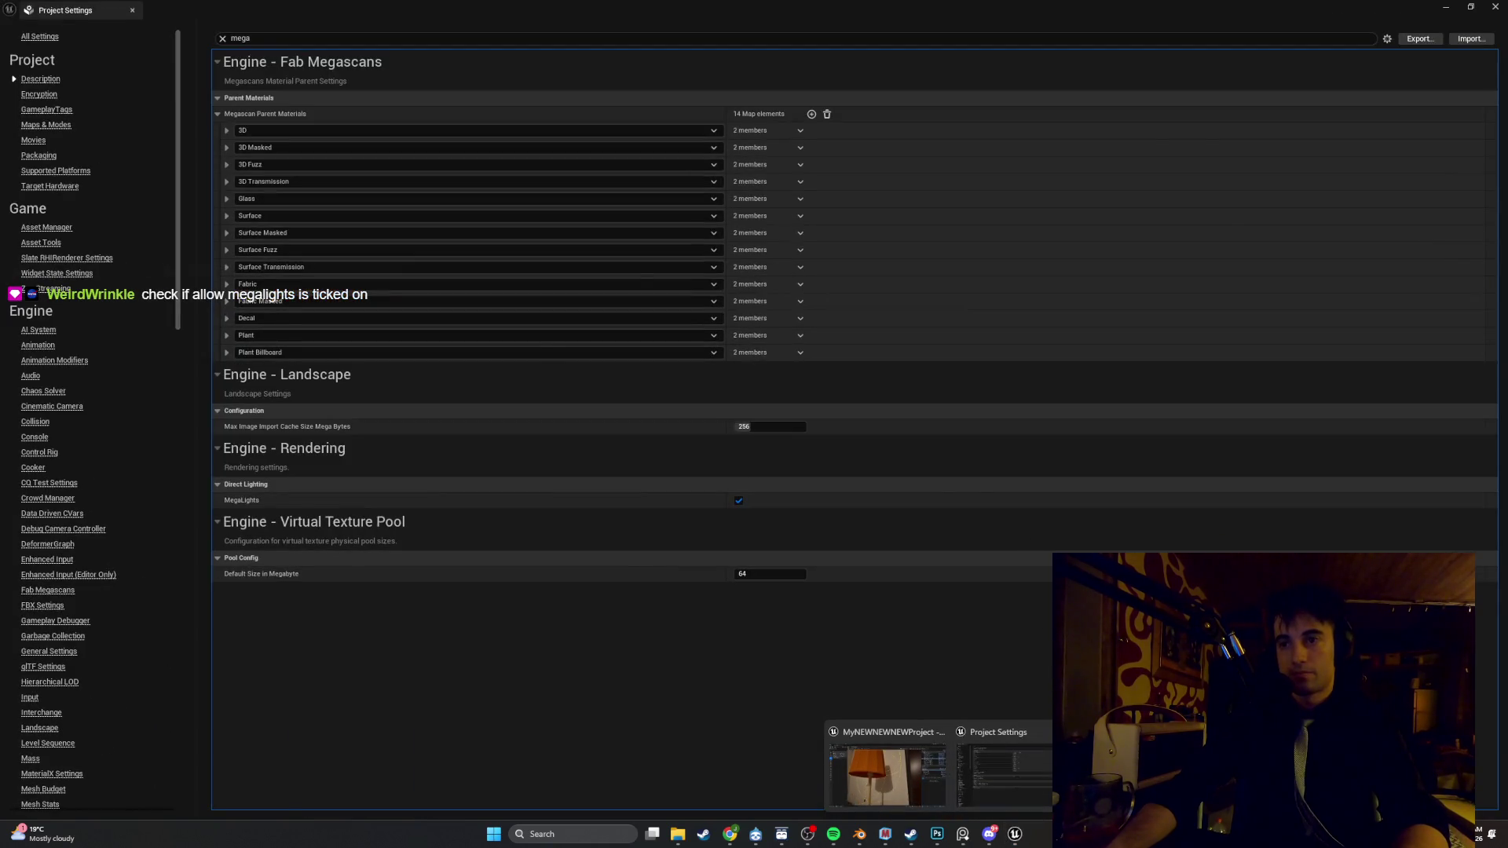
click(888, 773)
drag(78, 187, 1205, 91)
click(1168, 85)
text(mega)
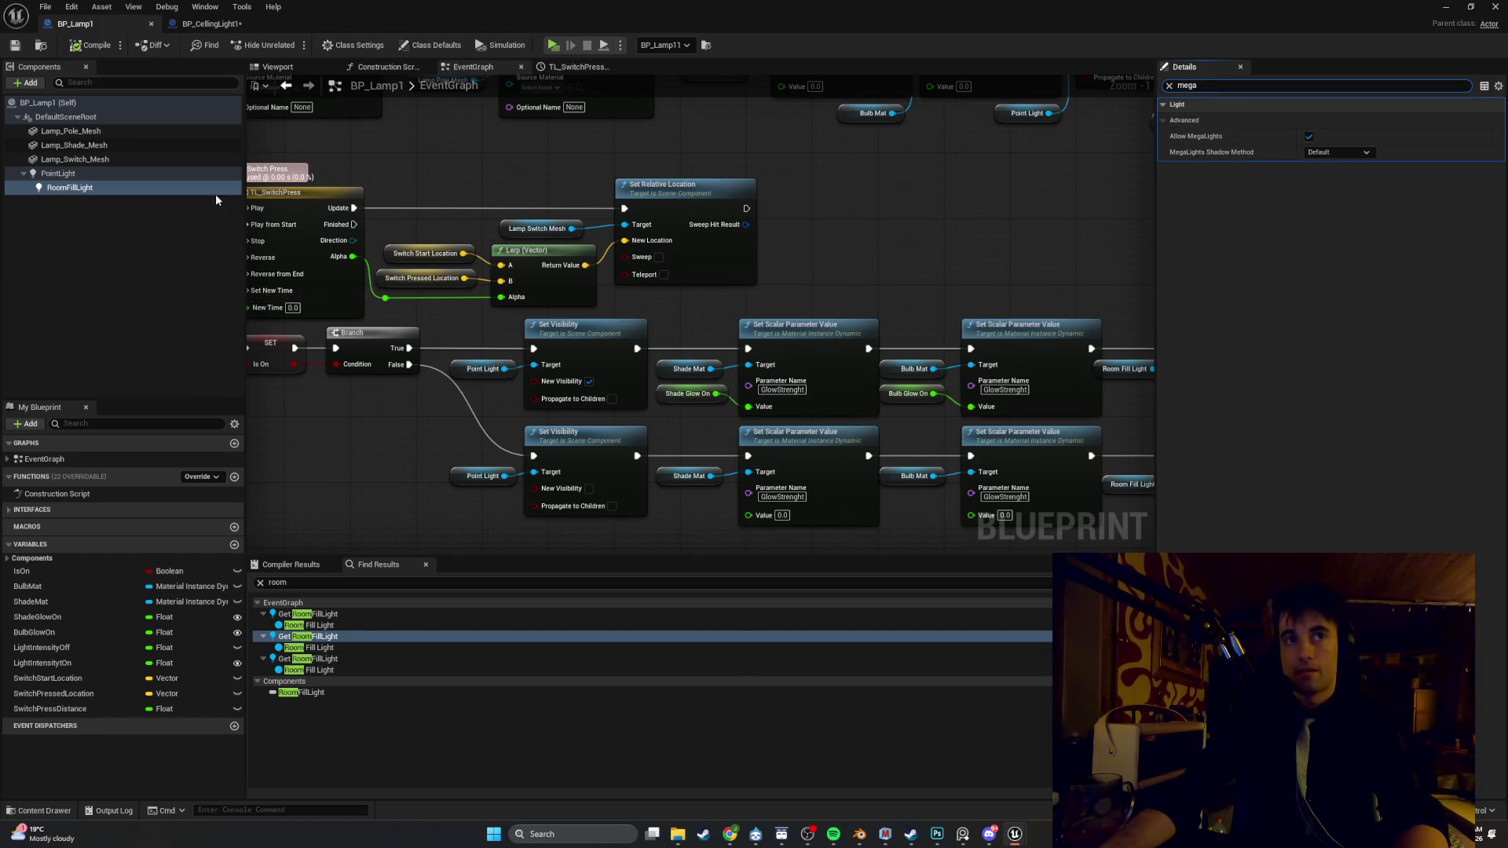
Check PointLight's MegaLights Shadow Method, leave it at Default, and clear the search filter
click(143, 174)
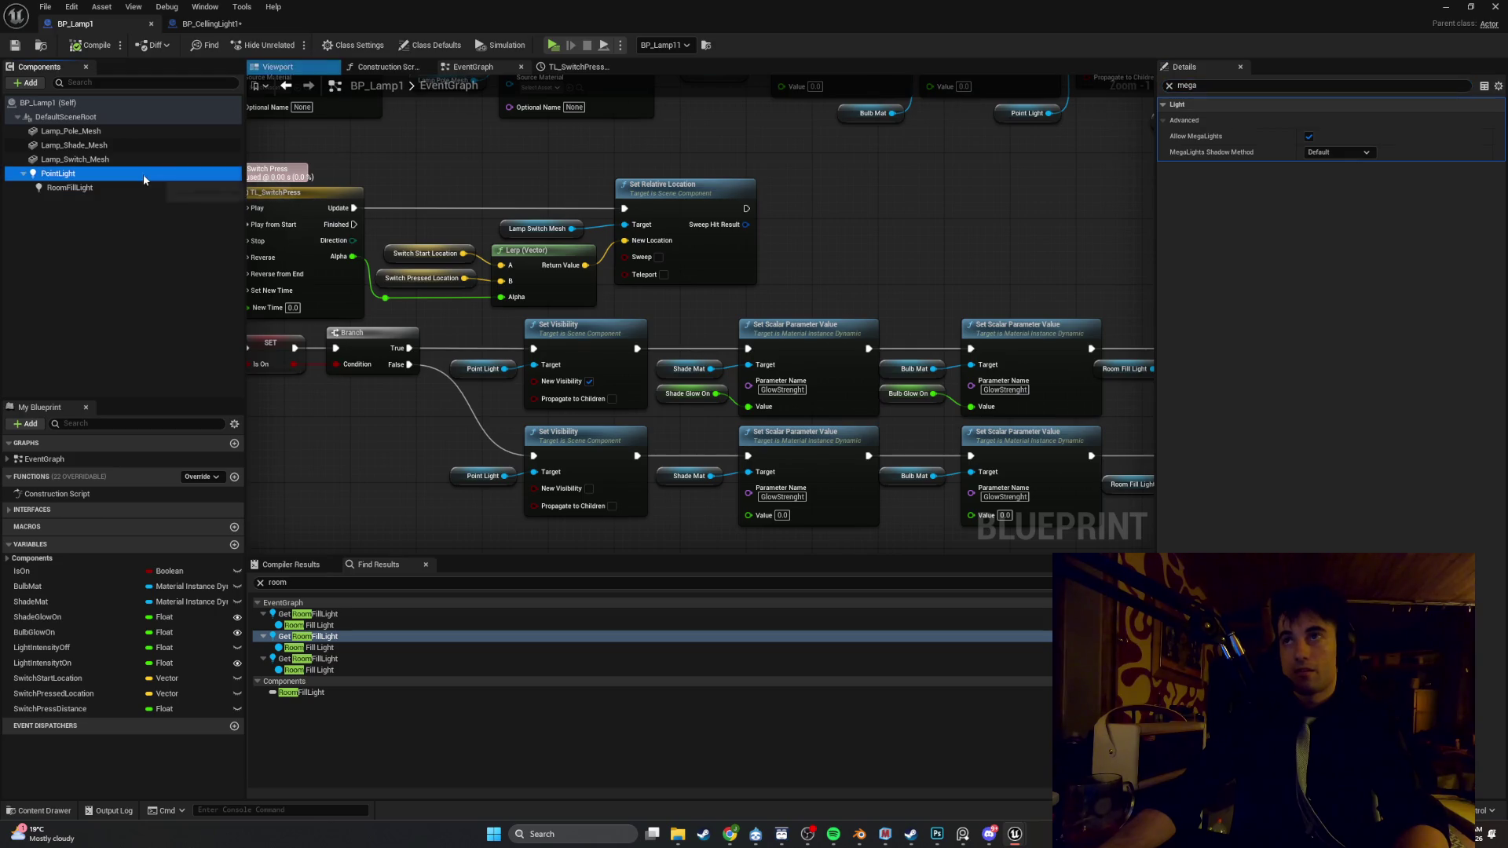
click(1337, 152)
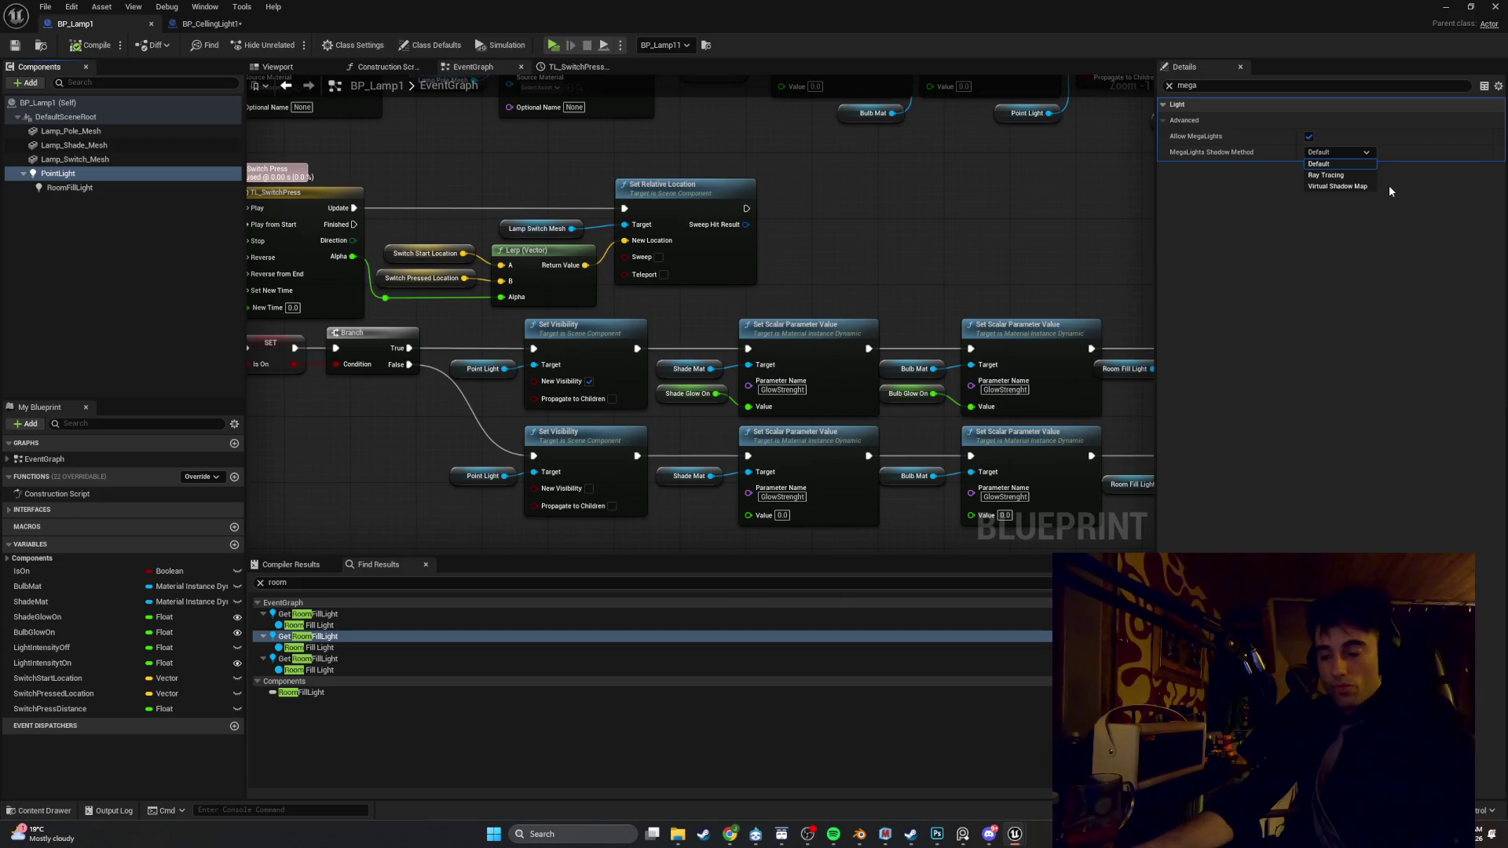
drag(864, 275, 821, 304)
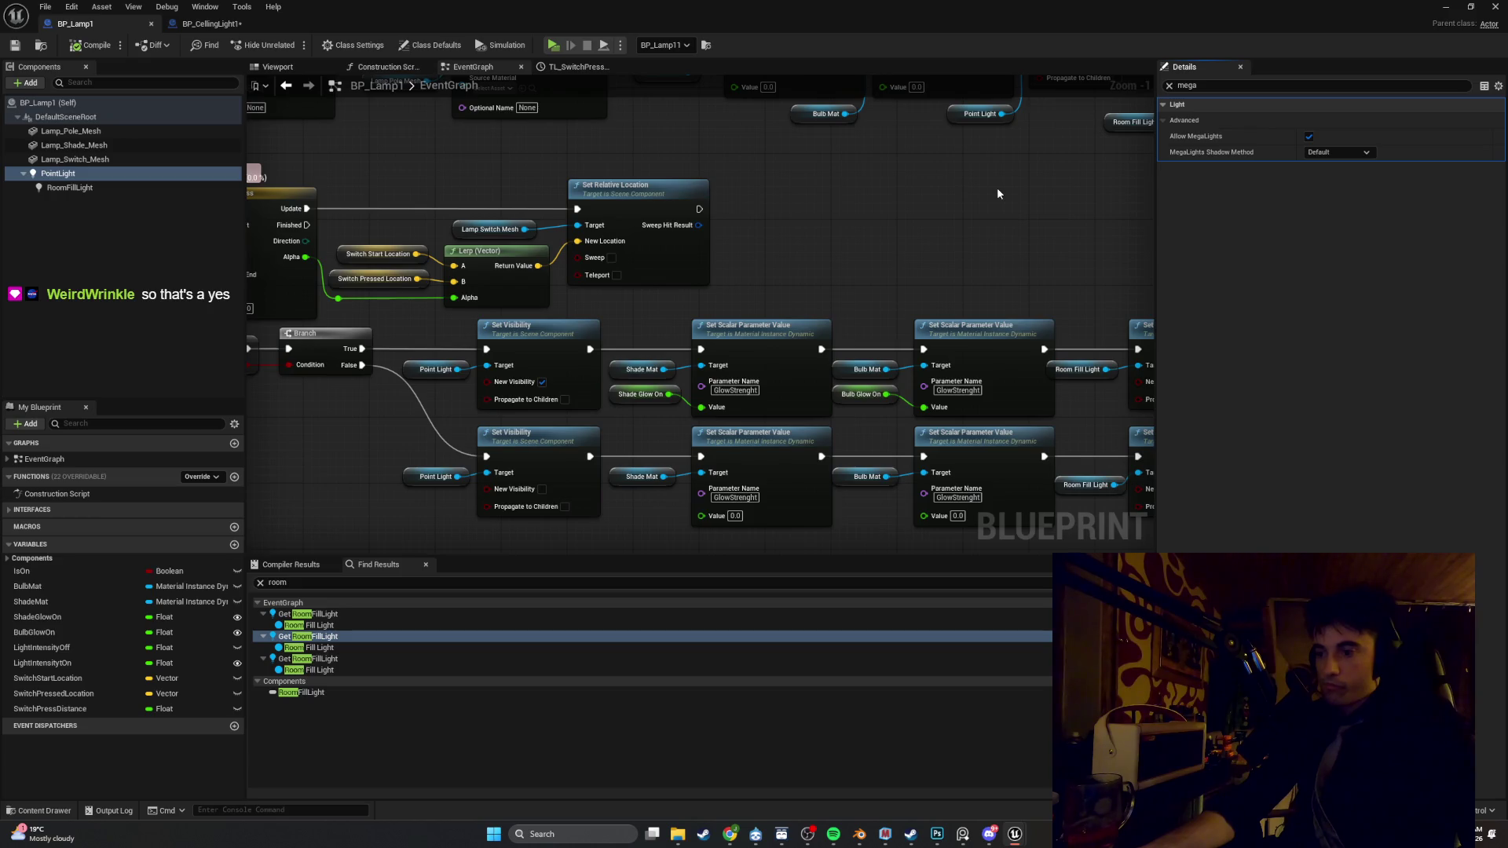
click(1169, 86)
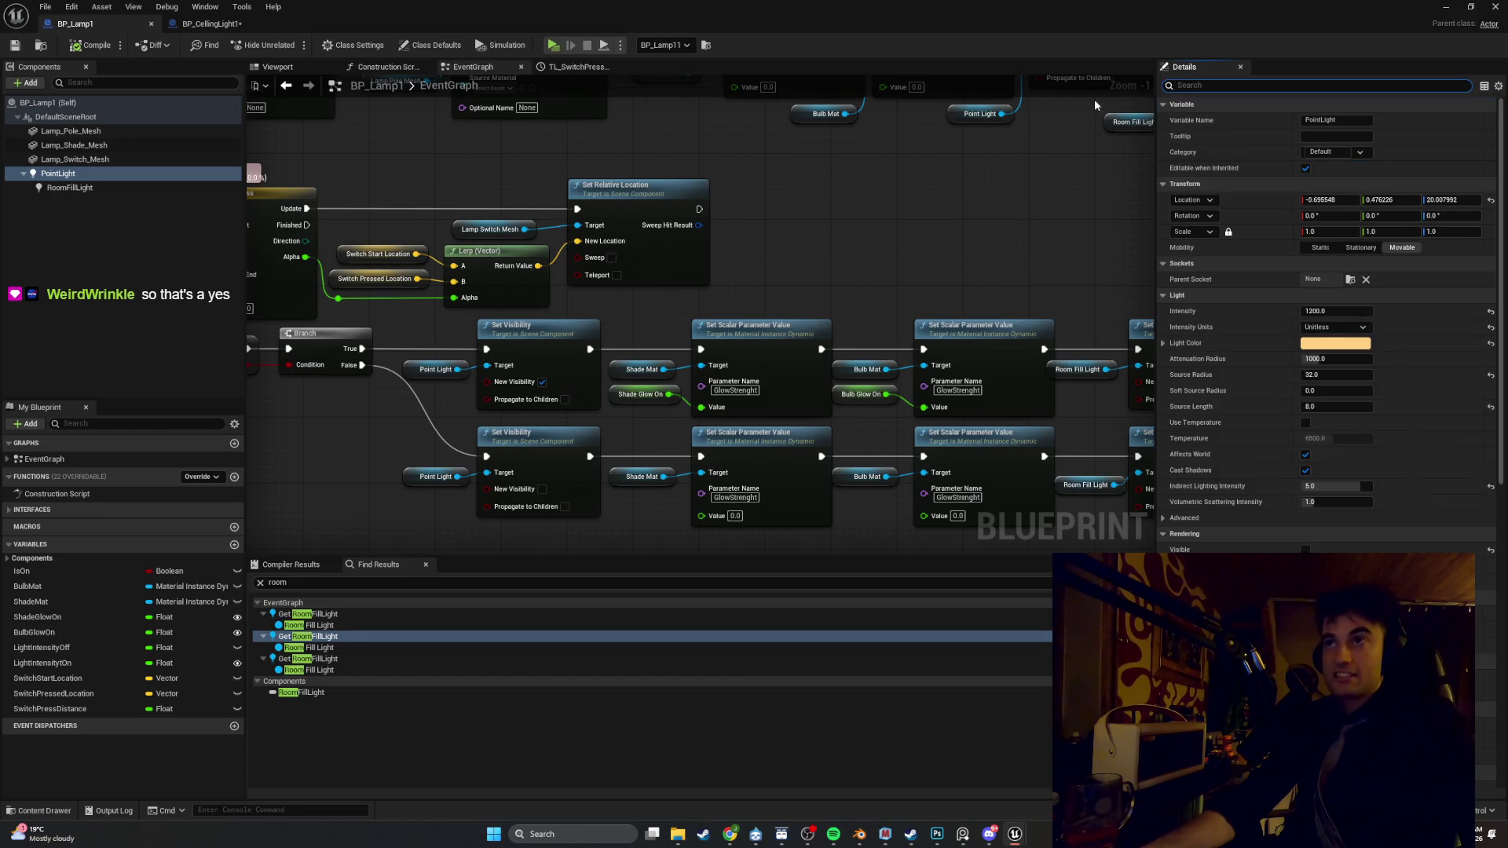
Look through the RoomFillLight and PointLight component properties in BP_Lamp1
click(116, 186)
drag(116, 186, 128, 168)
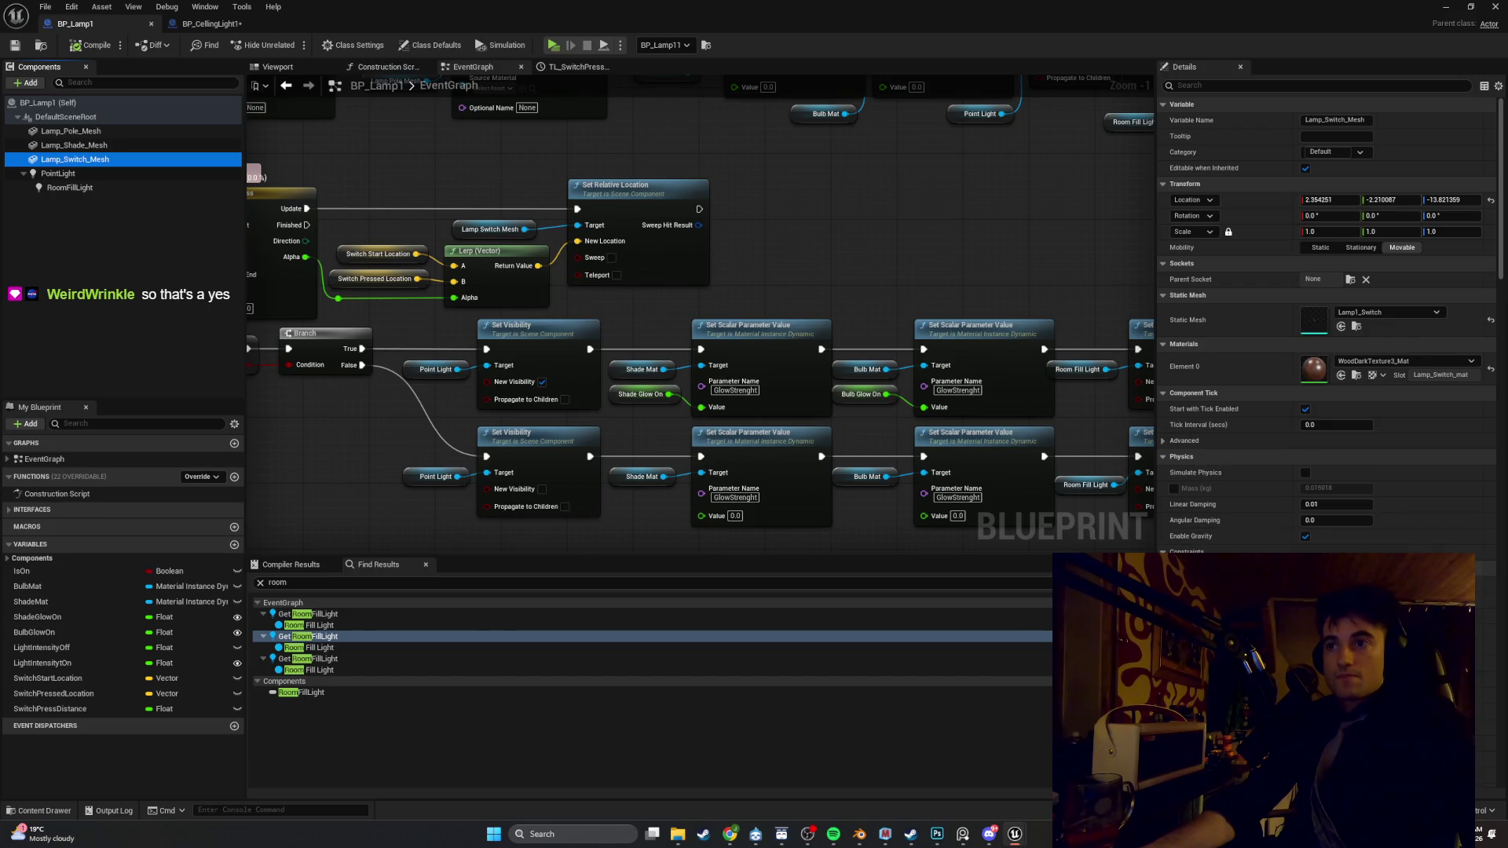
click(110, 187)
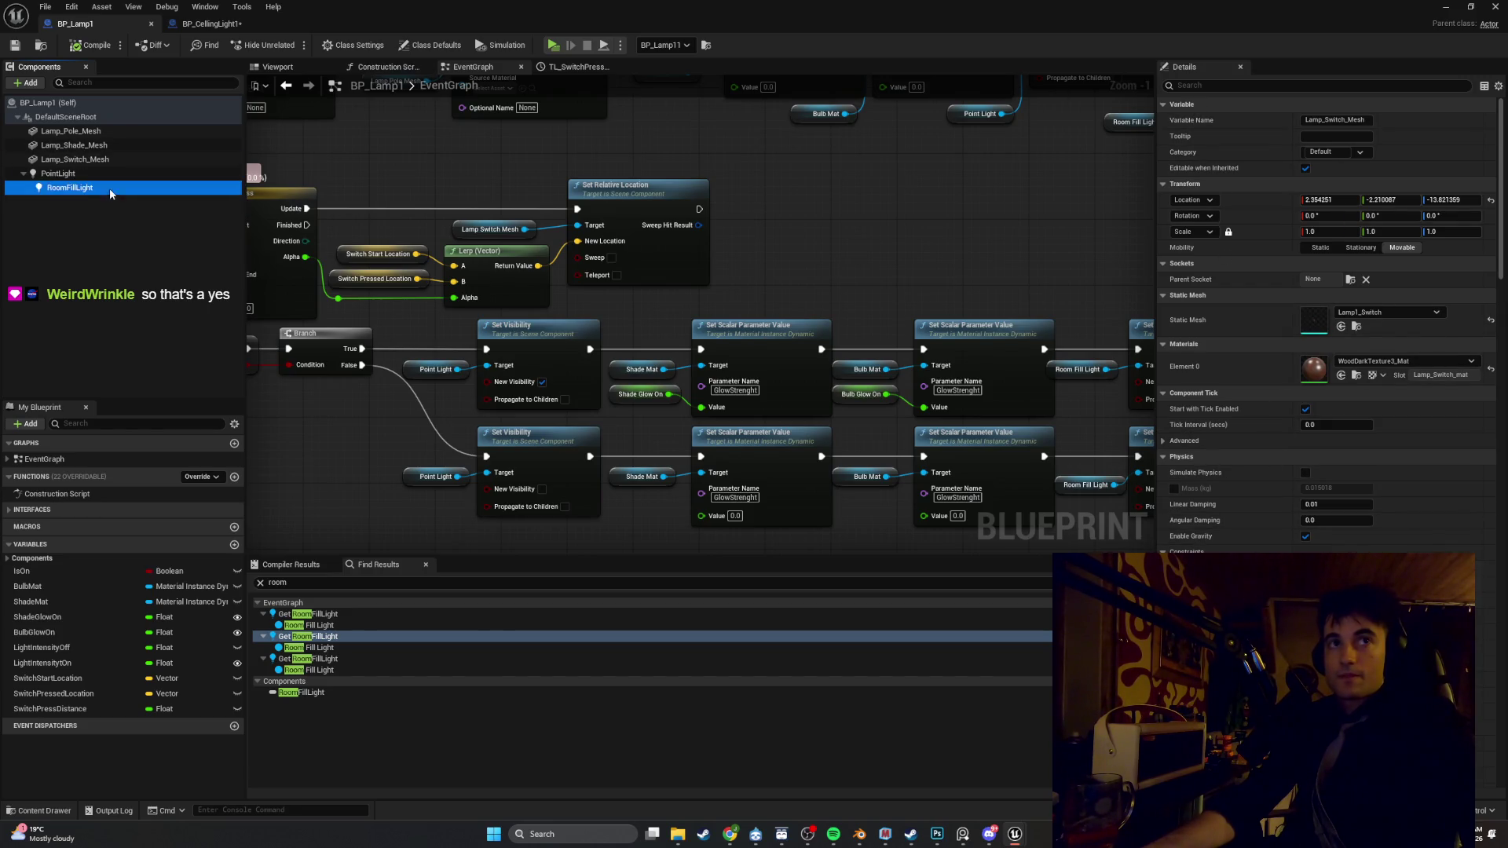
click(78, 173)
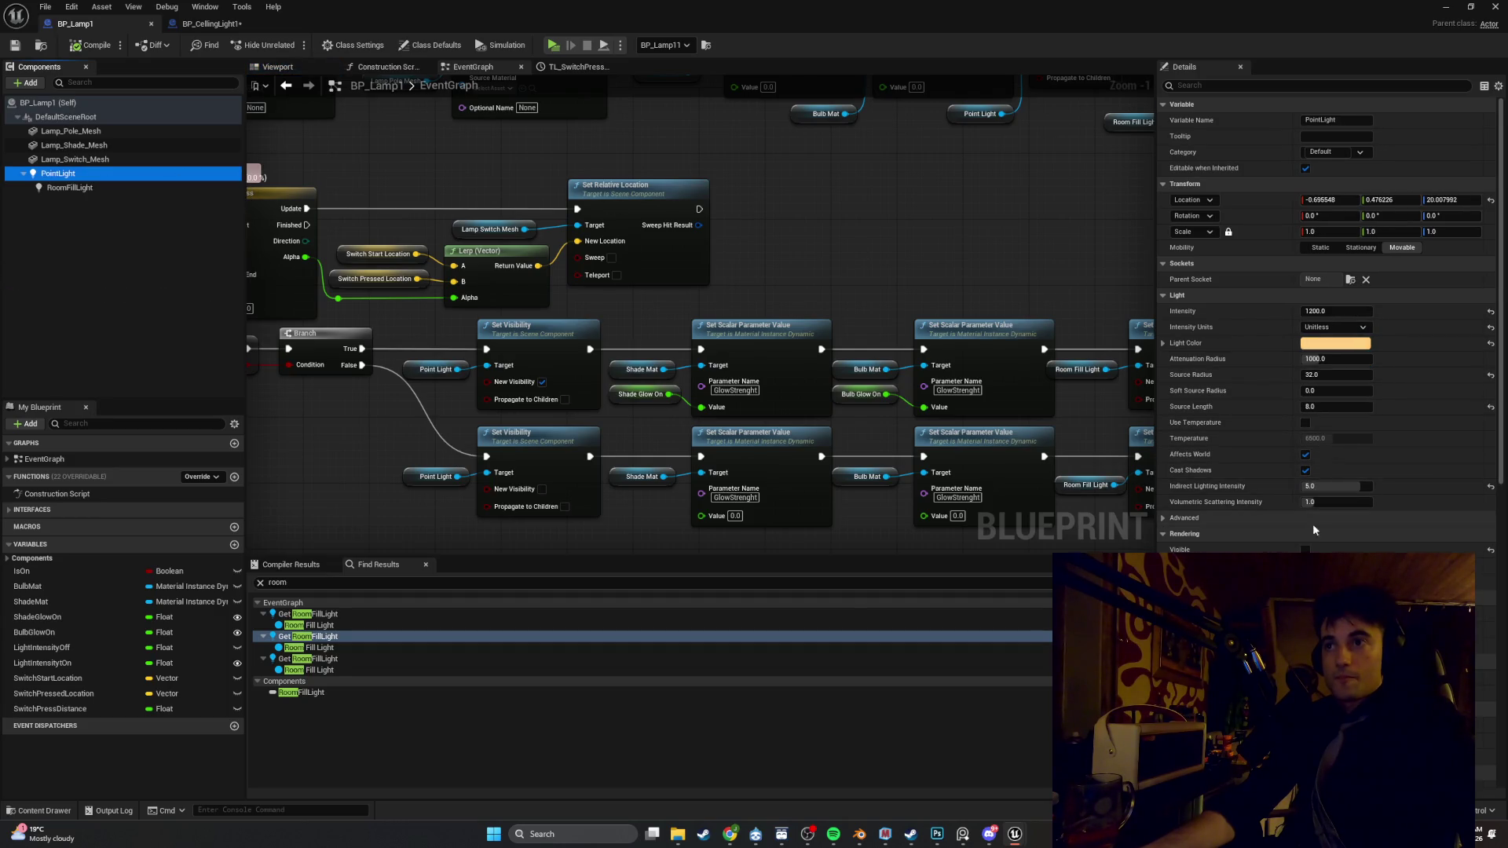
click(1209, 85)
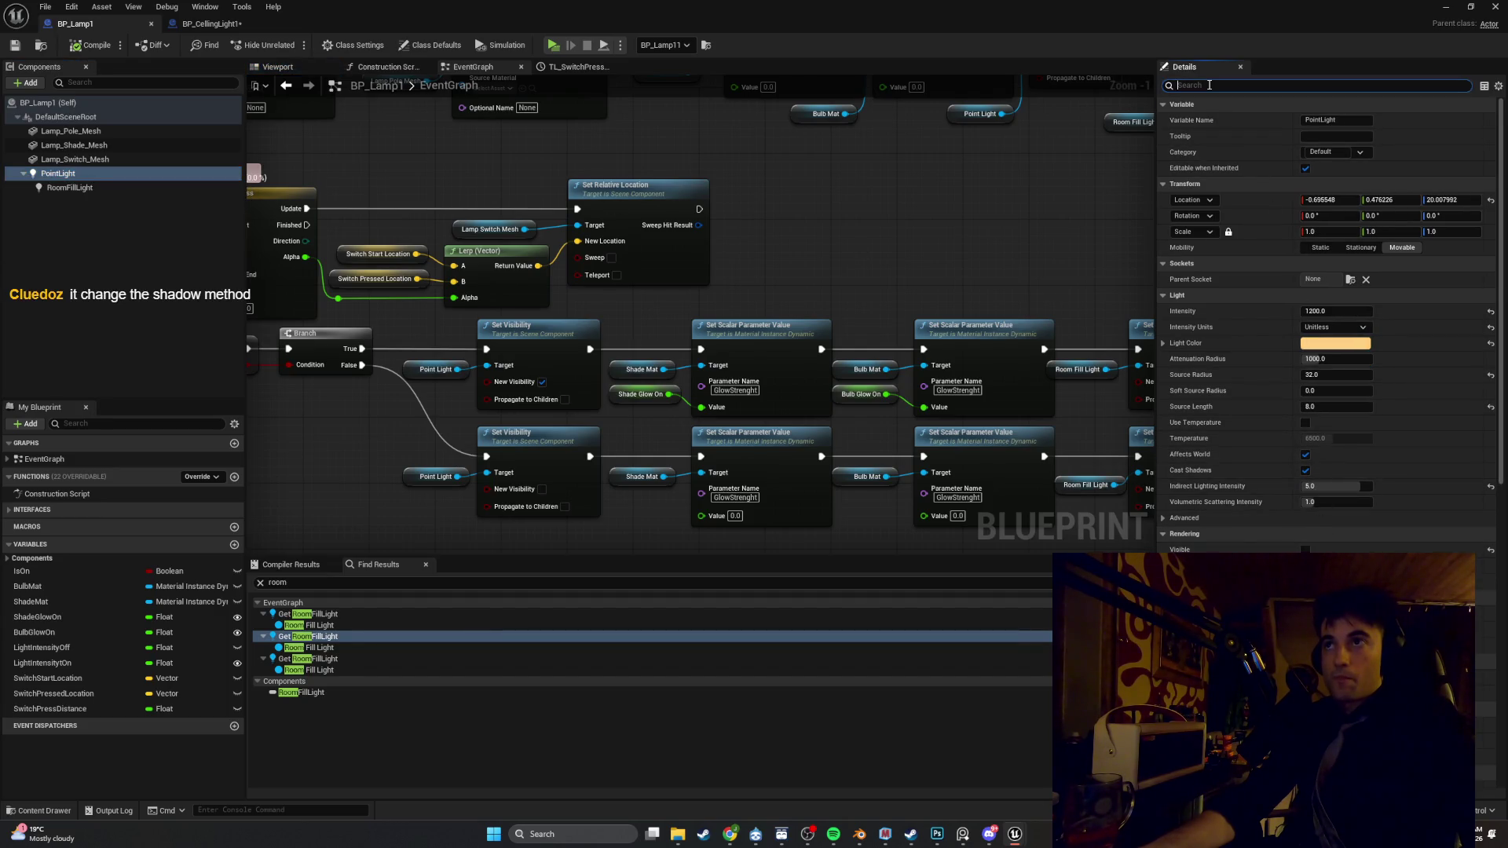
Uncheck Cast Shadow on Lamp_Switch_Mesh and bring the MegaLights project settings into view
click(118, 160)
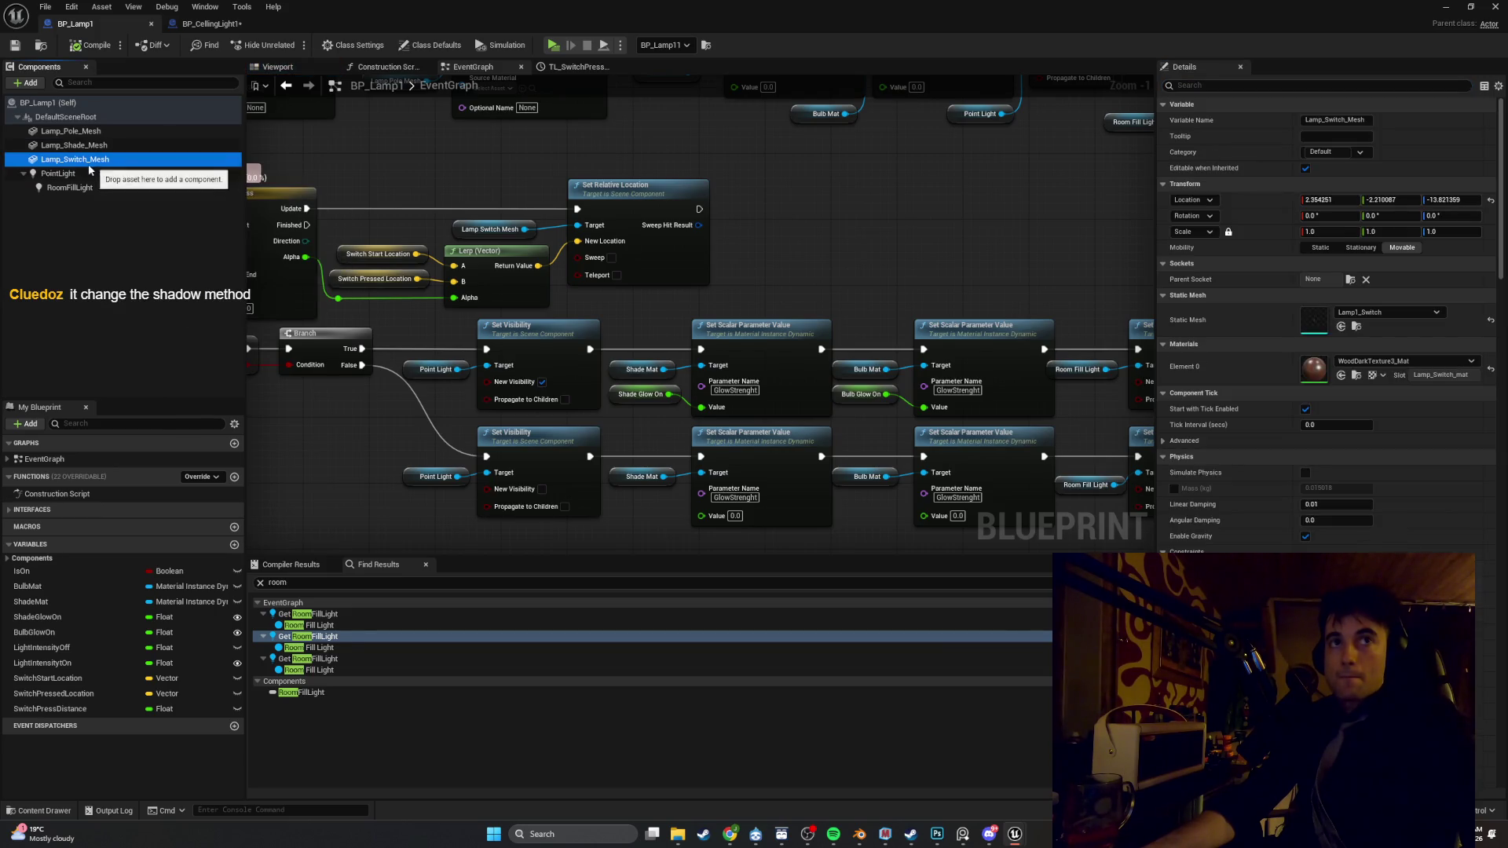
click(1246, 84)
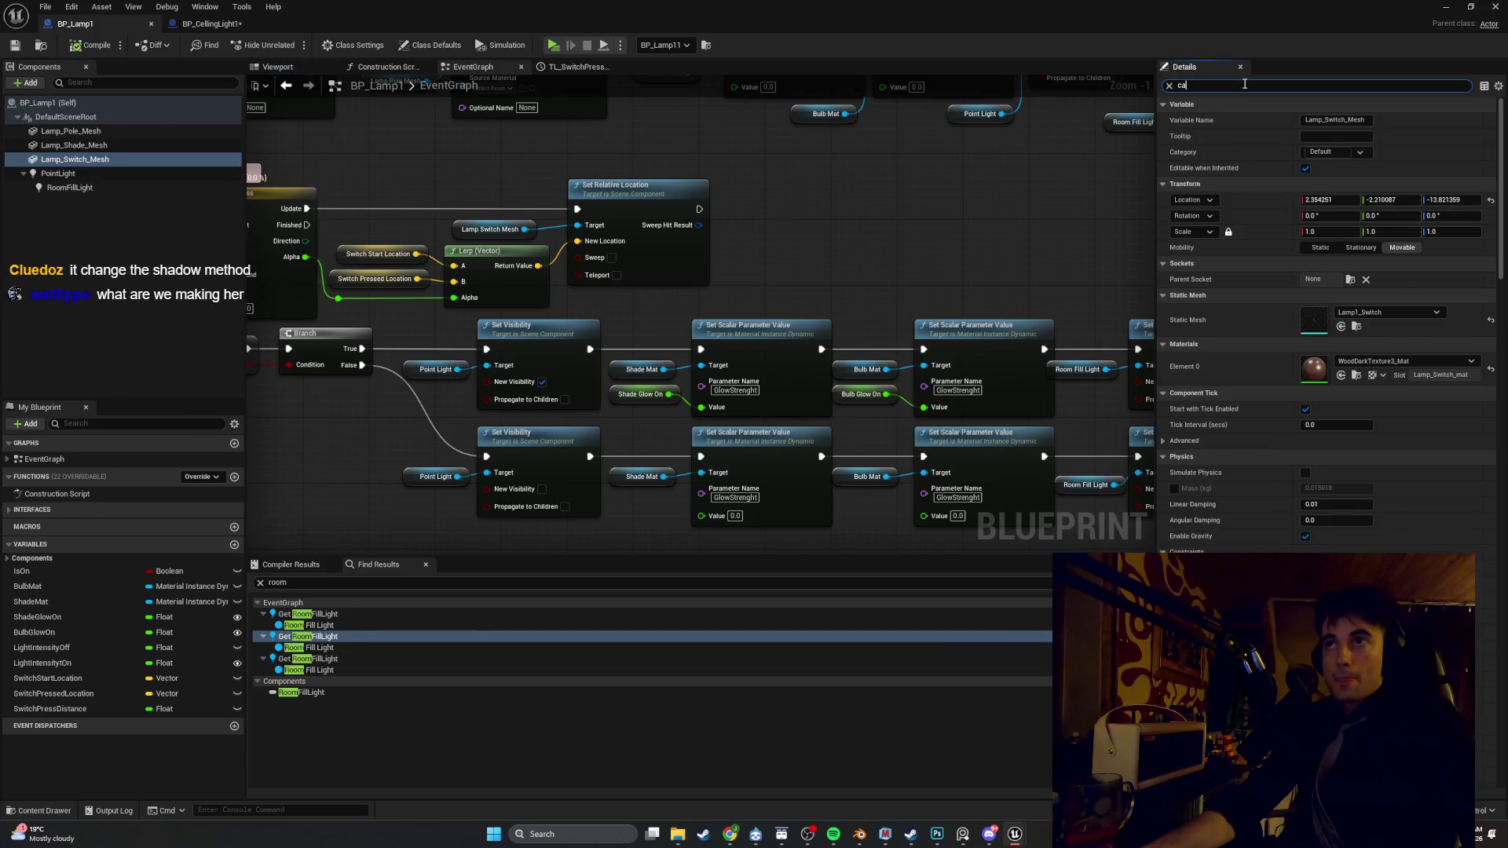
text(s)
click(1308, 122)
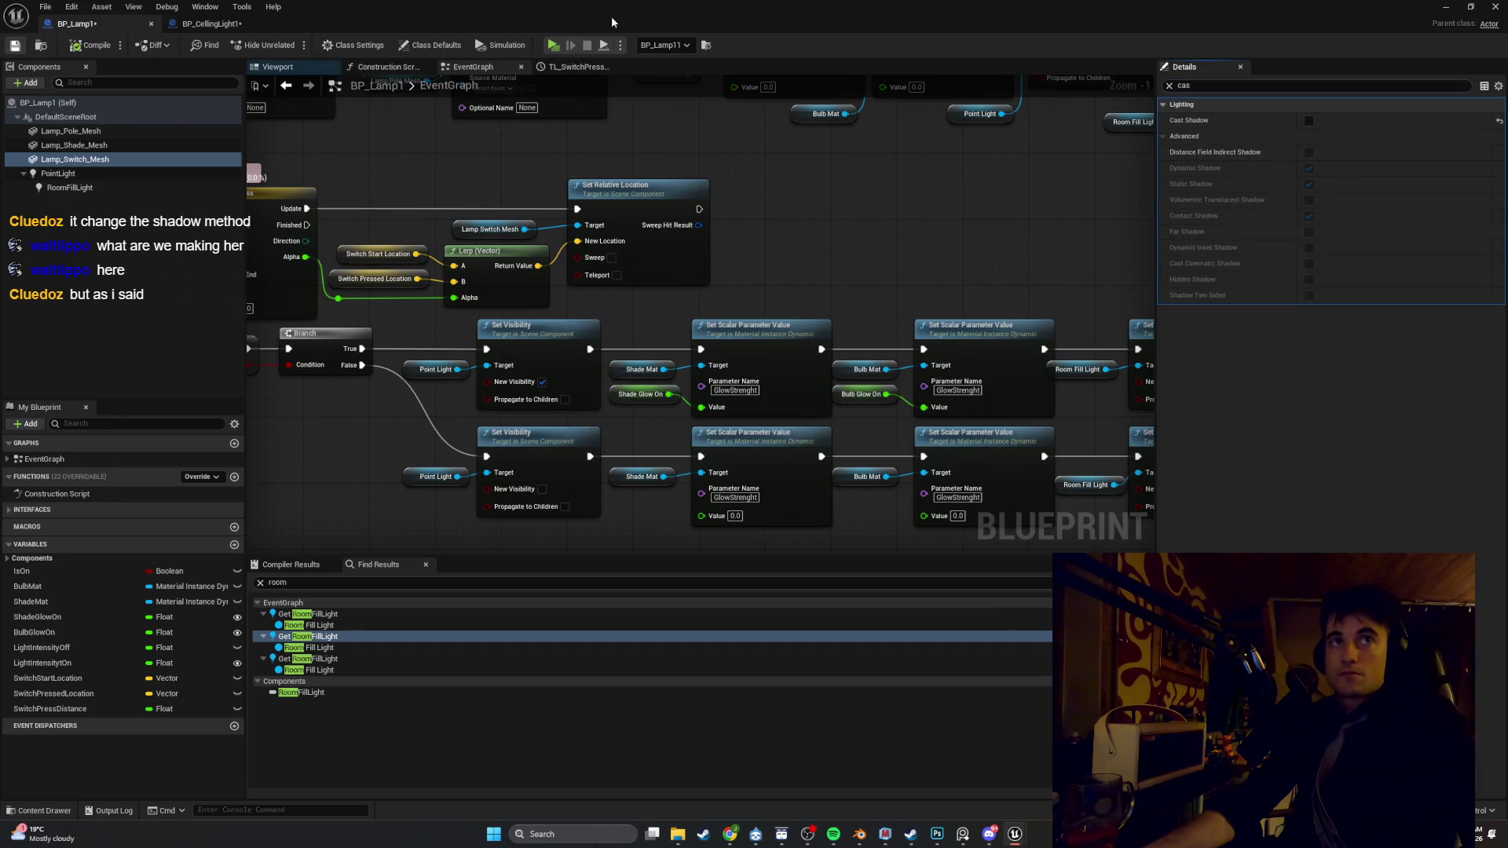
click(1446, 7)
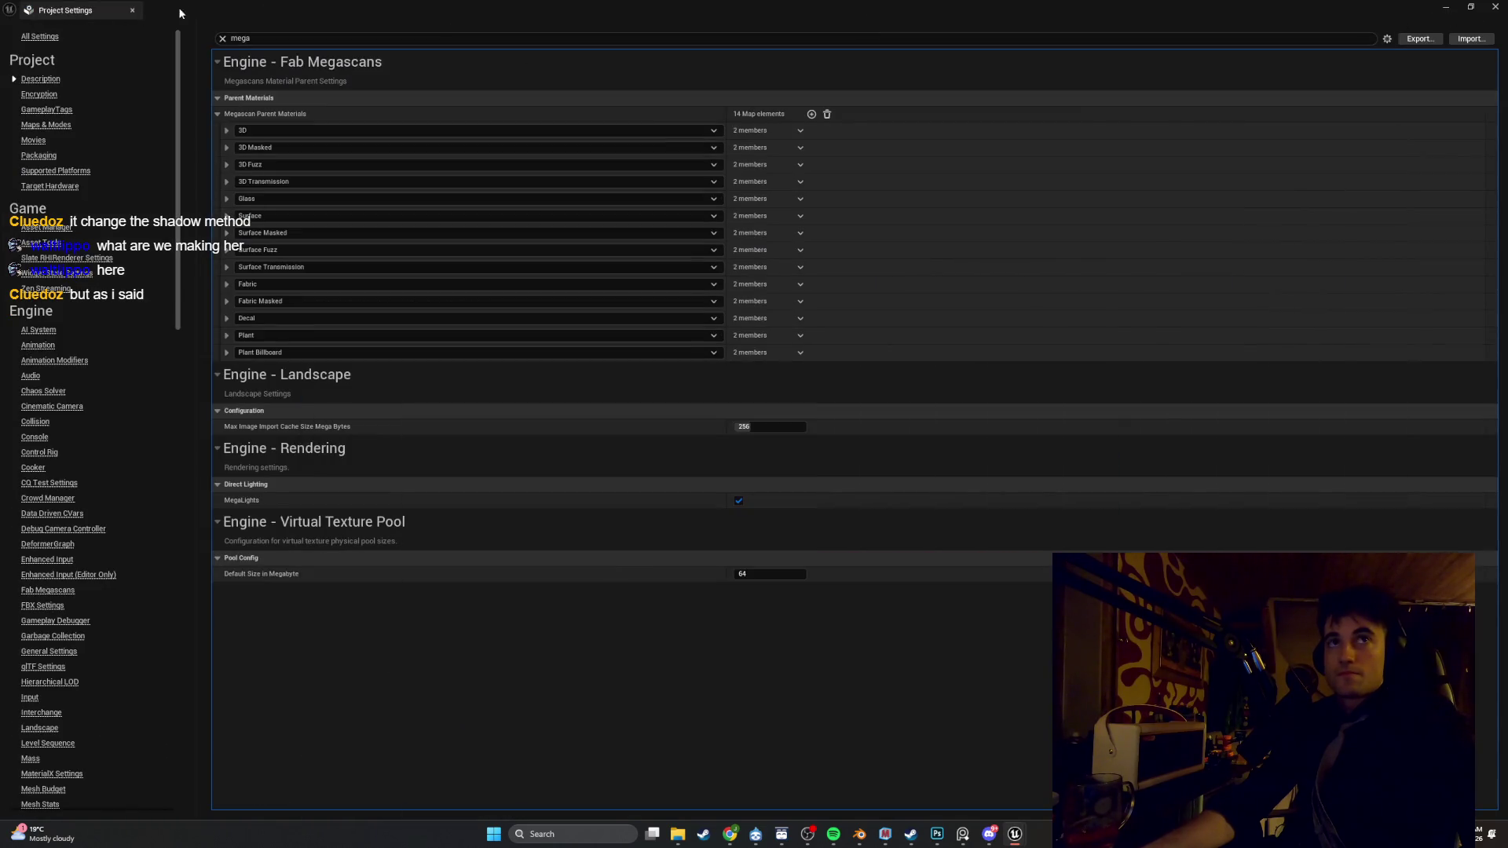
Close Project Settings, run a quick play test, then frame the lamp and reopen BP_Lamp1
click(133, 11)
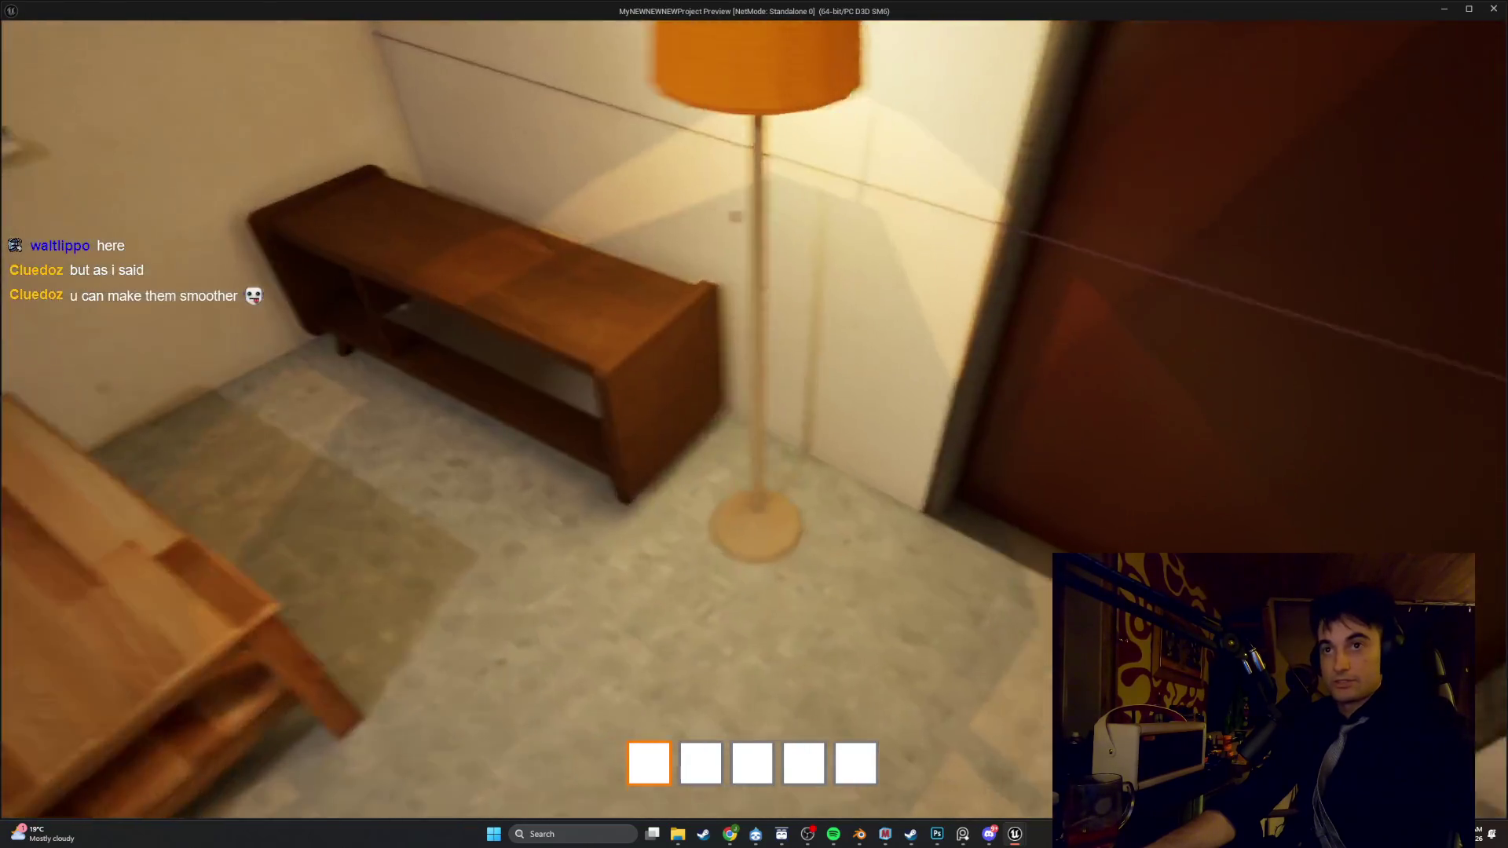
key(Escape)
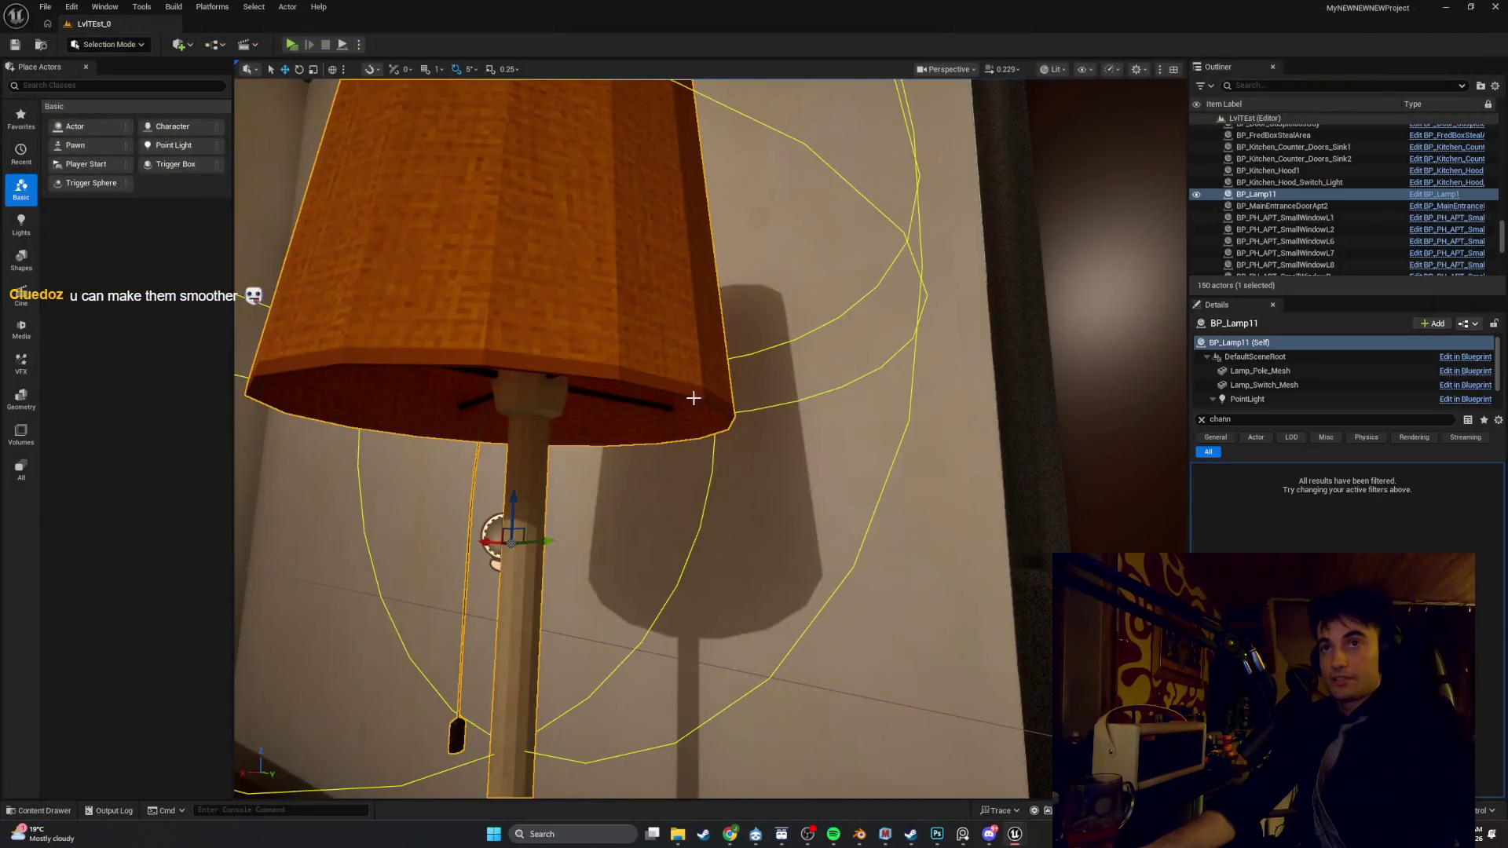
key(f)
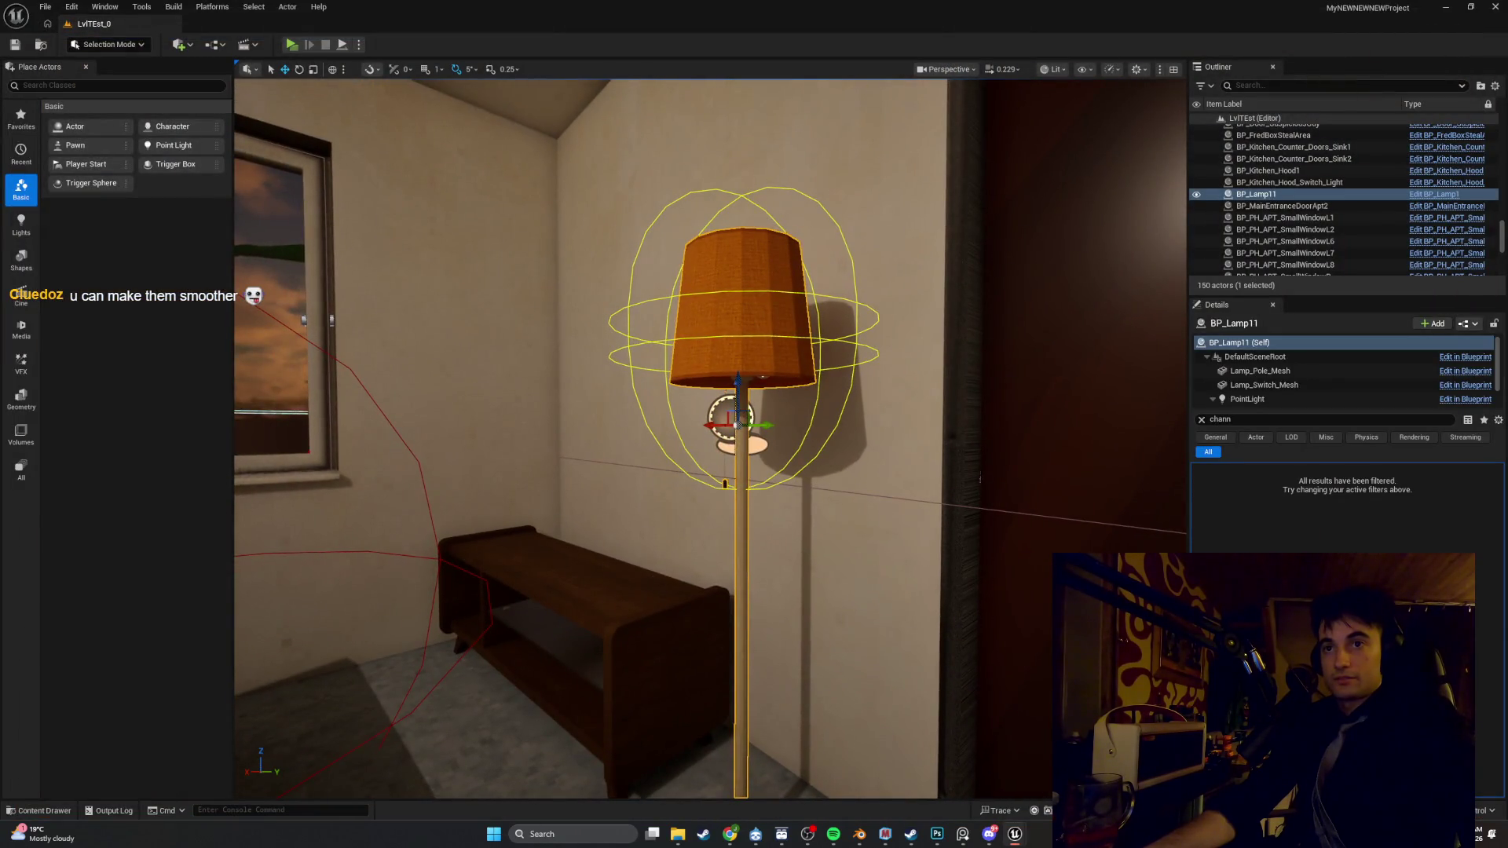
right_click(743, 537)
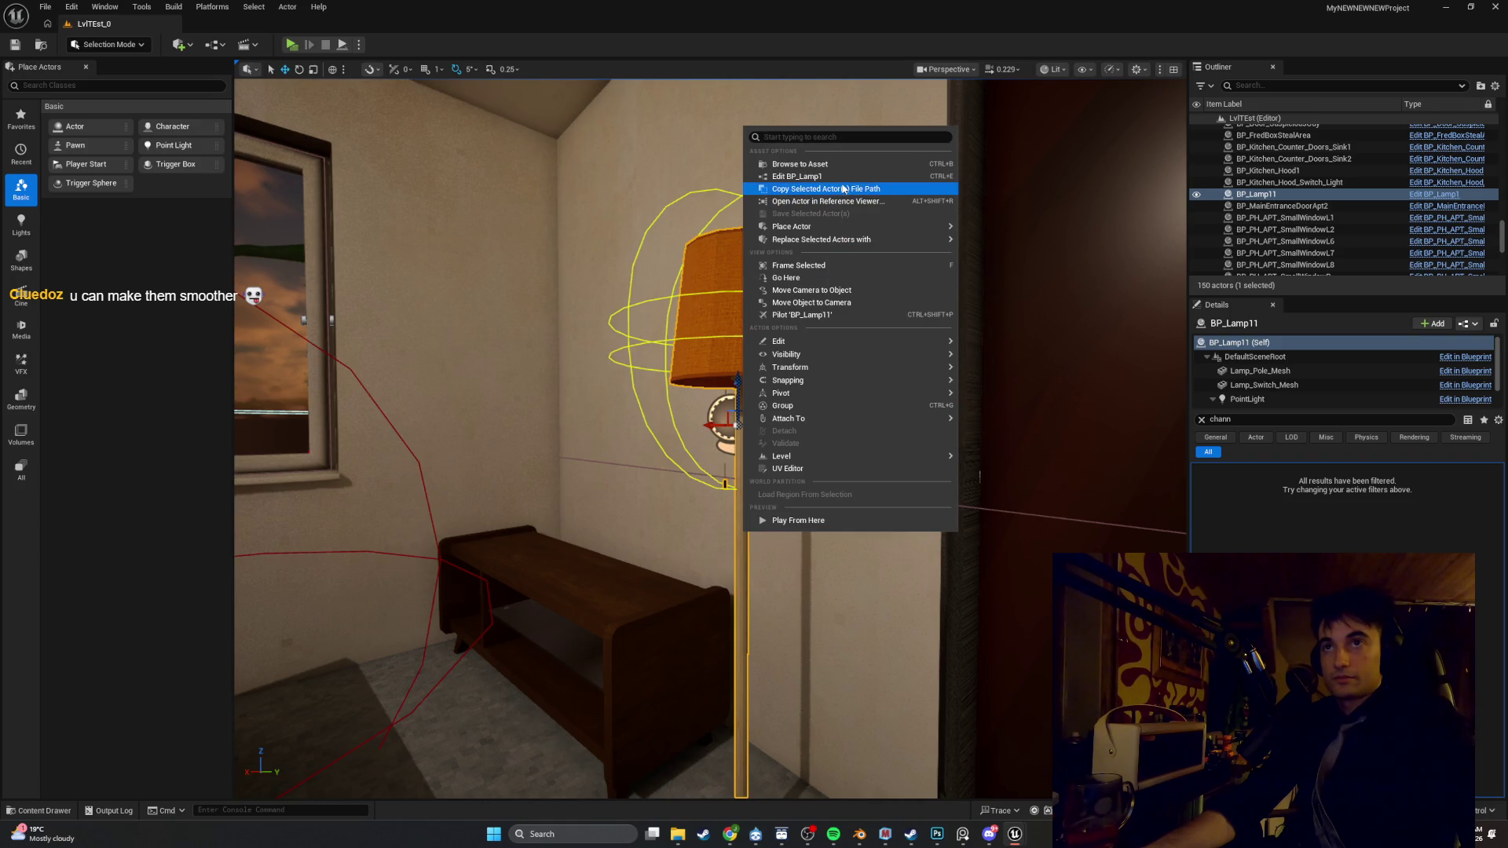
click(840, 179)
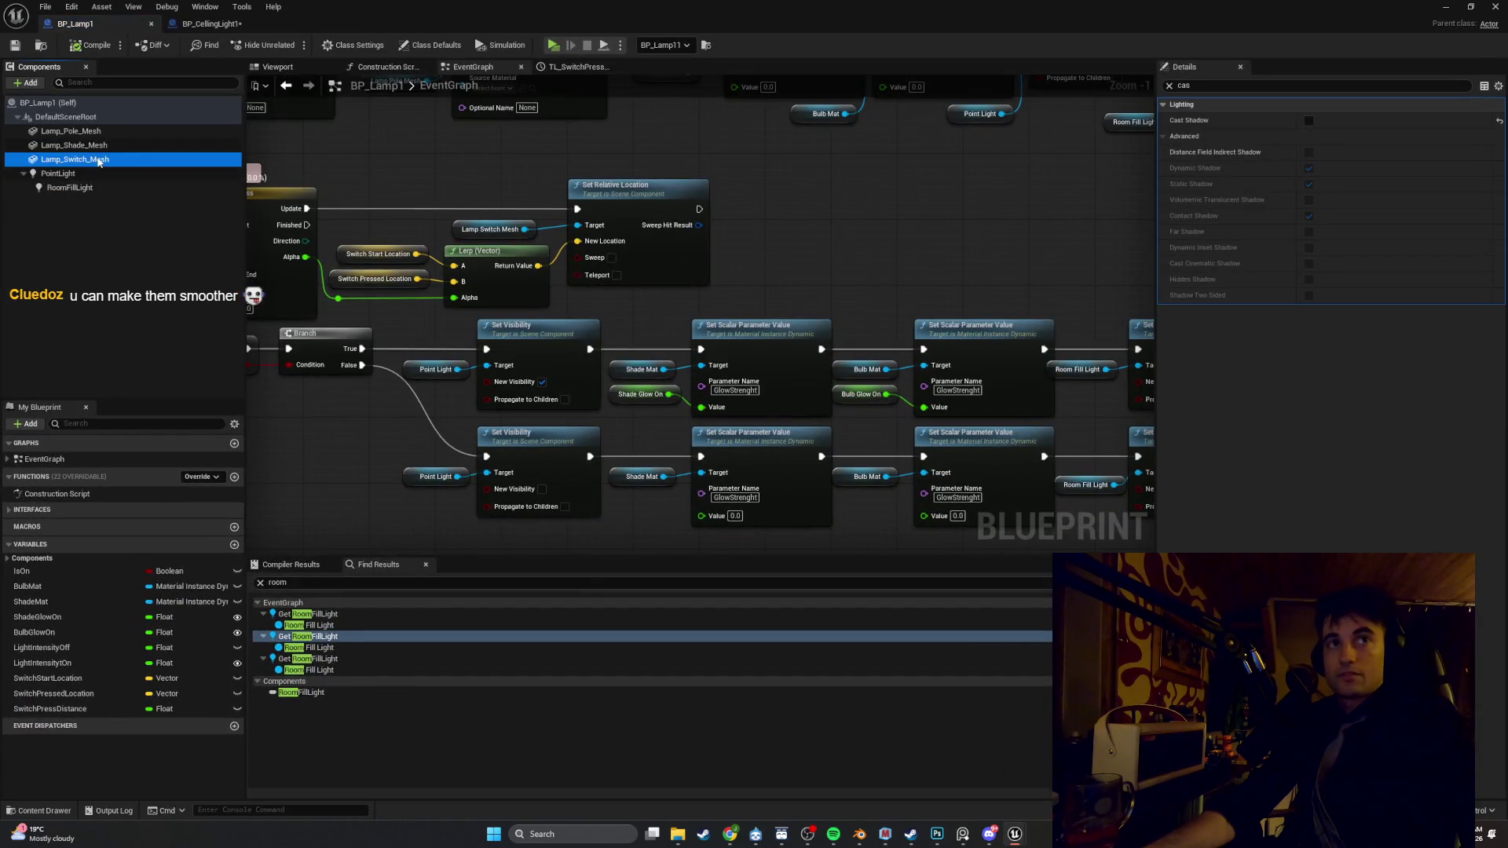
In the Blueprint Viewport, turn off Cast Shadow on Lamp_Shade_Mesh
click(280, 69)
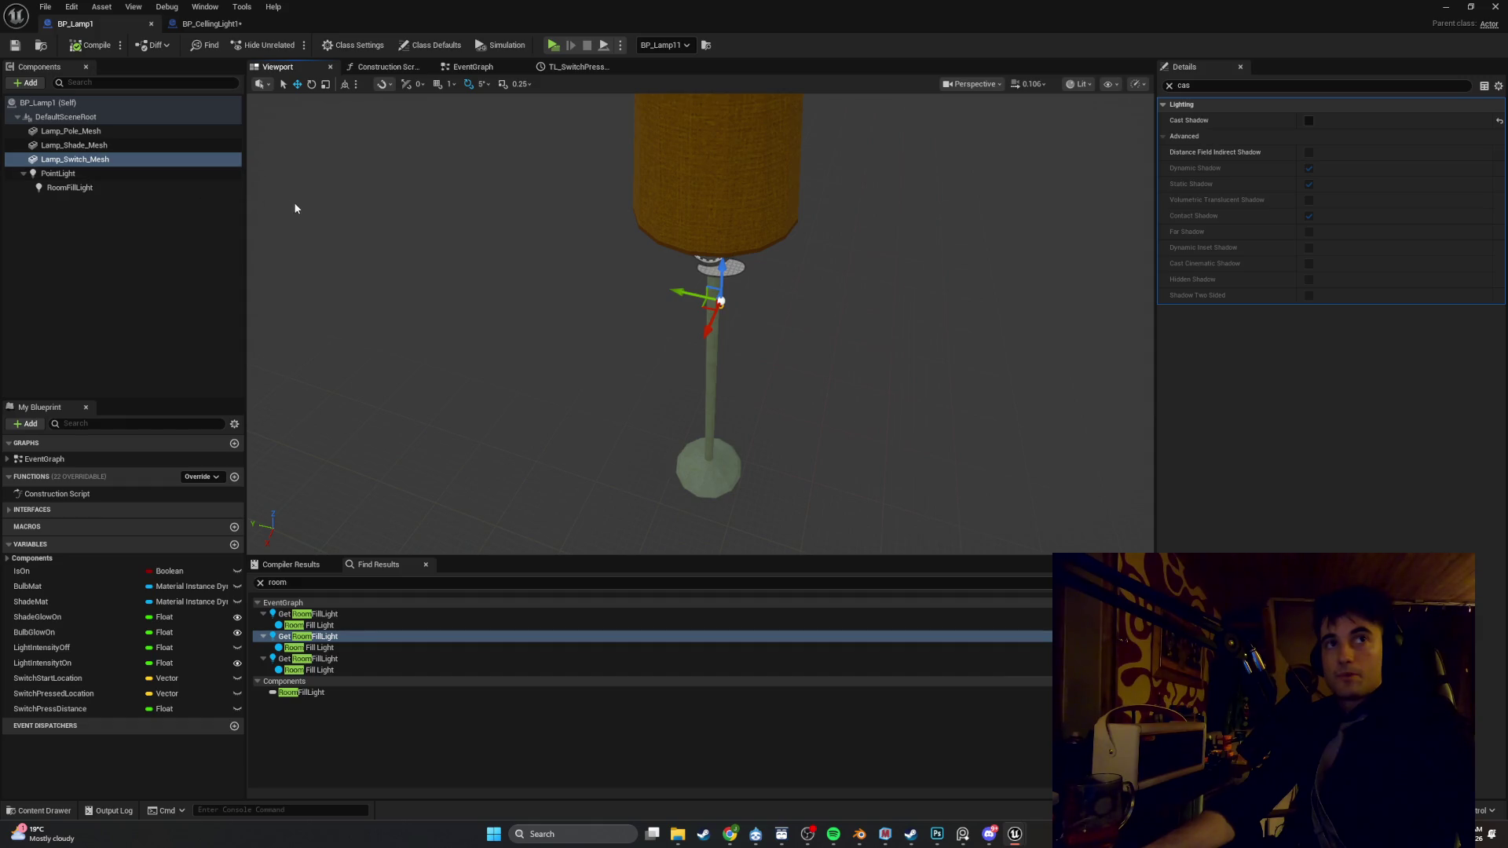
click(100, 146)
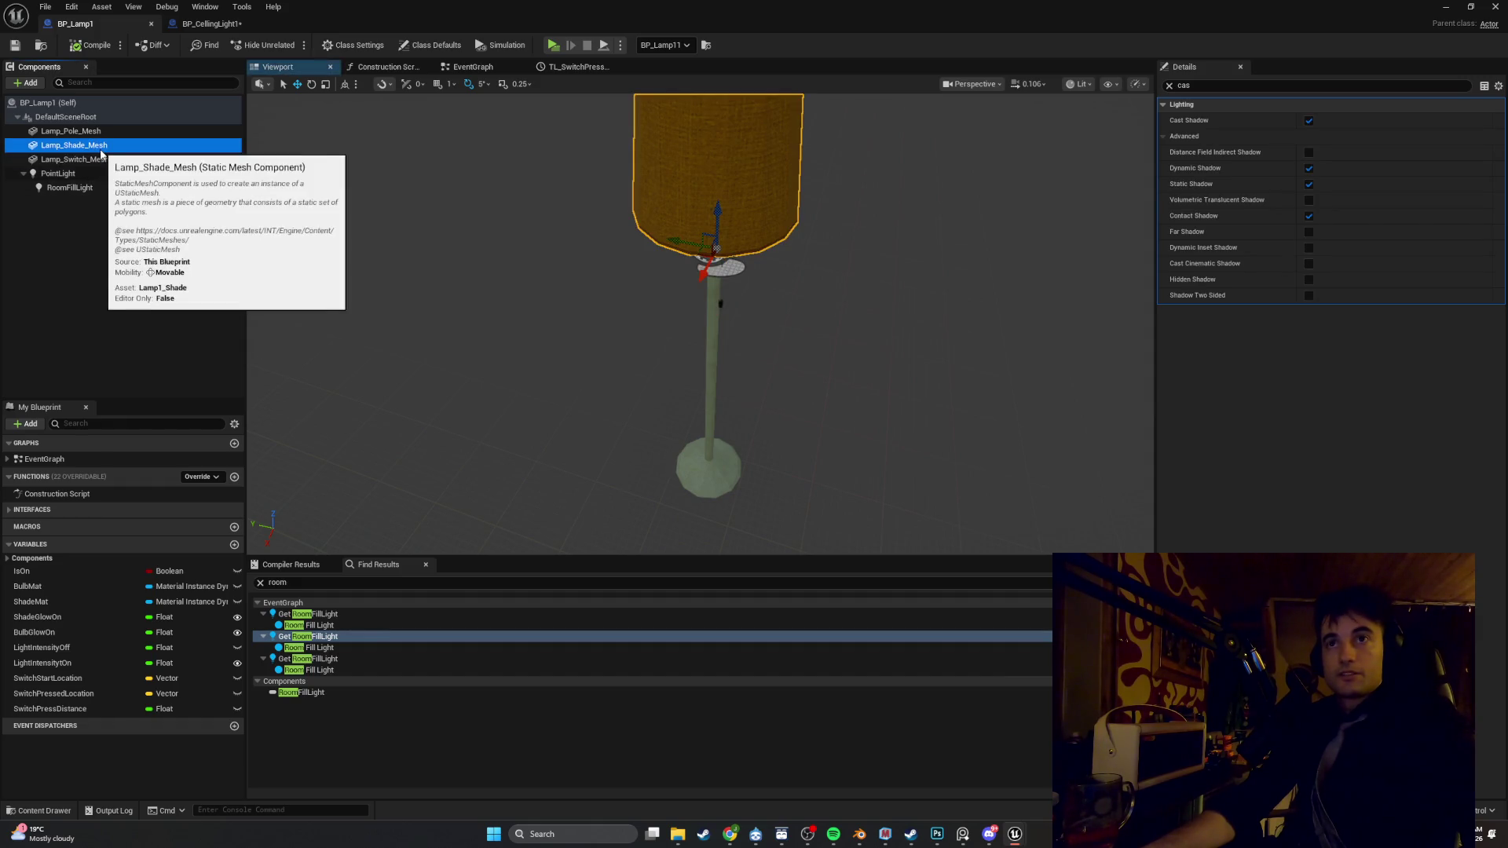
click(1174, 88)
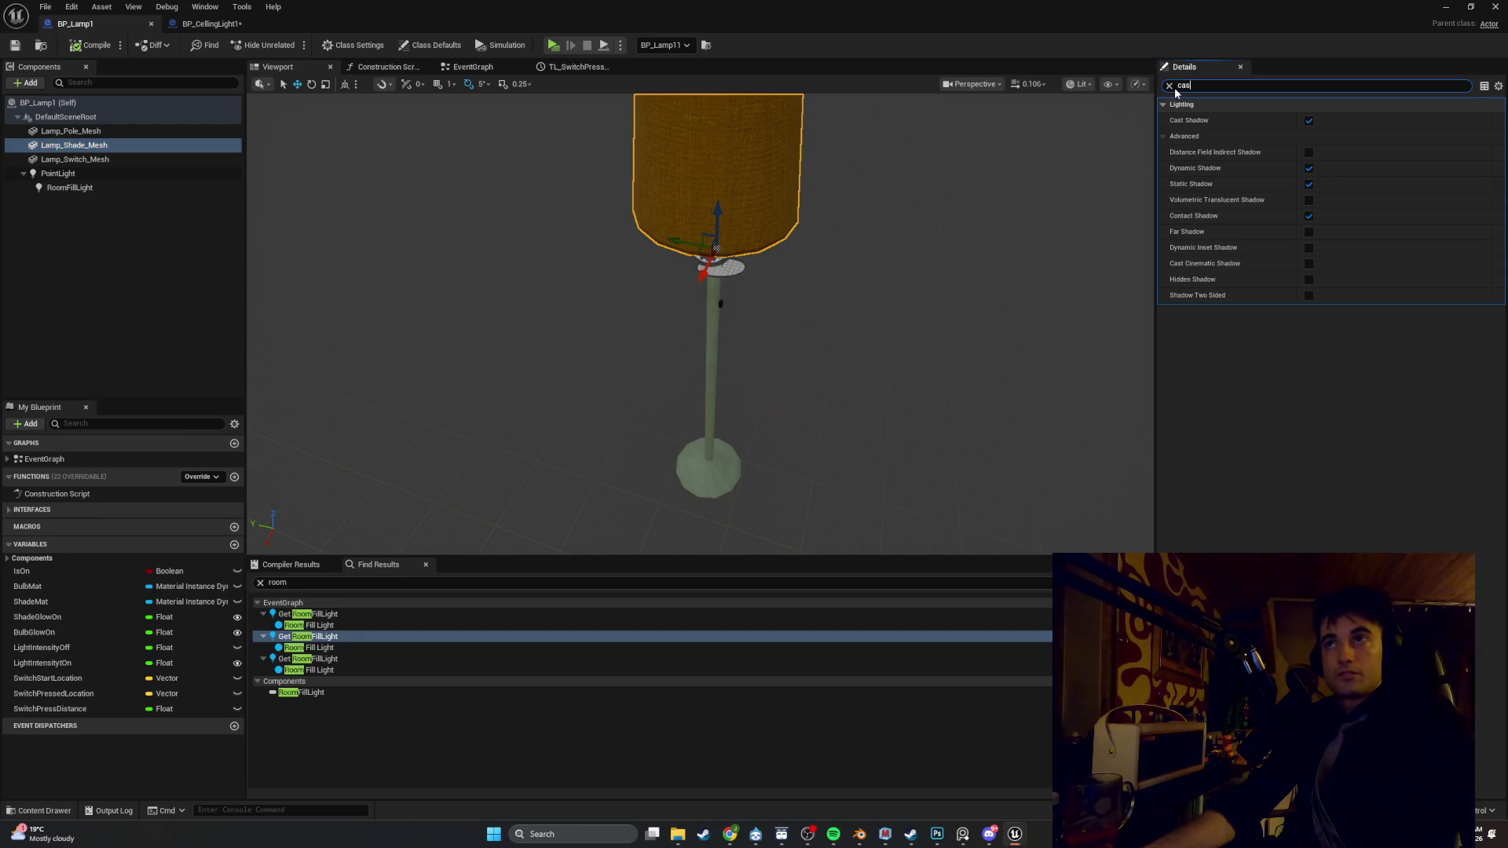
click(1308, 121)
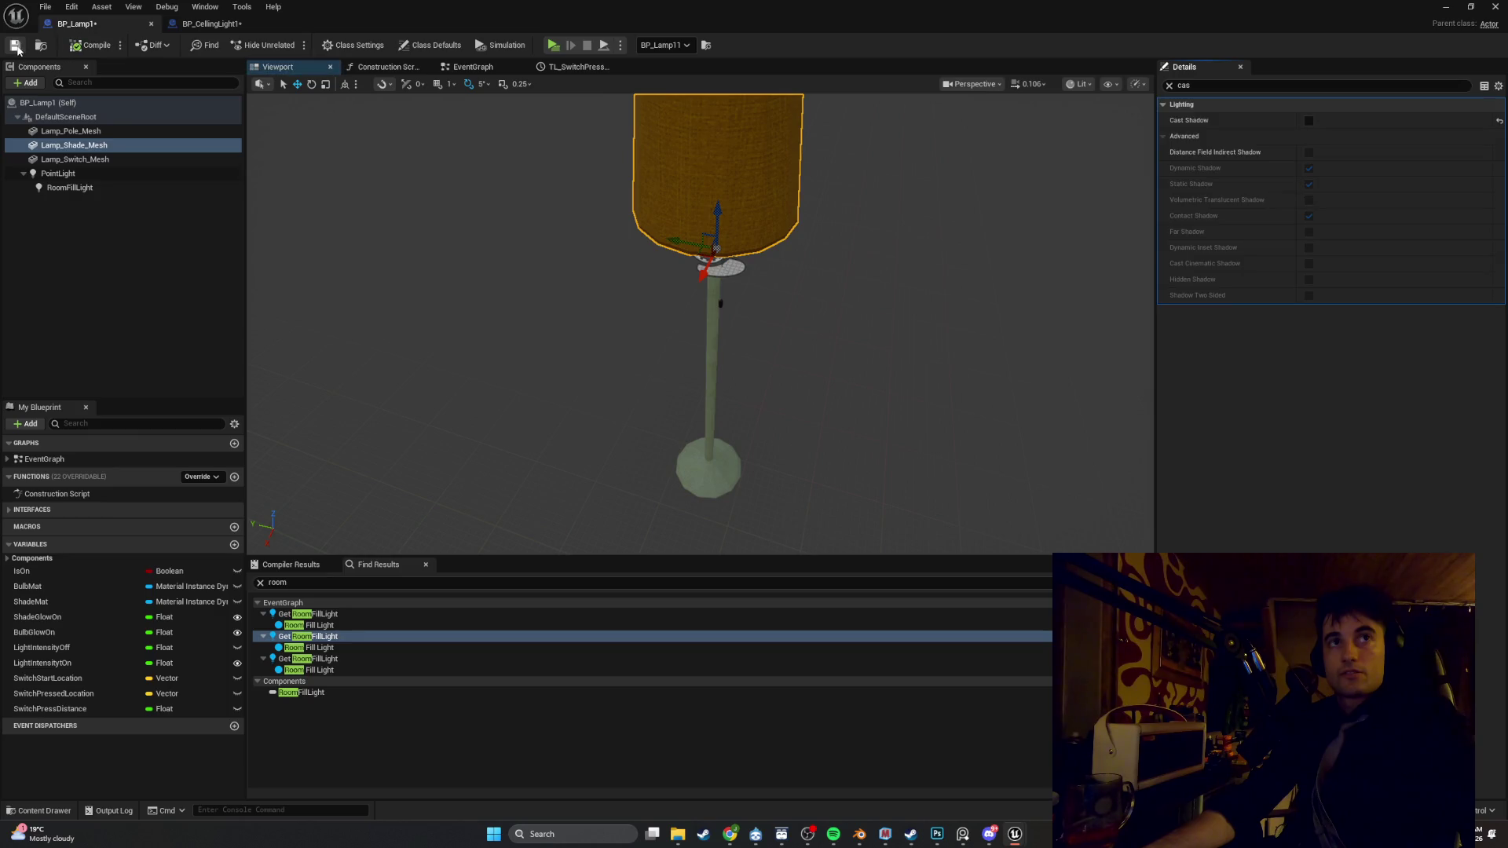
Play-test the lamp's shadows, then select the lamp and reopen BP_Lamp1
click(1446, 7)
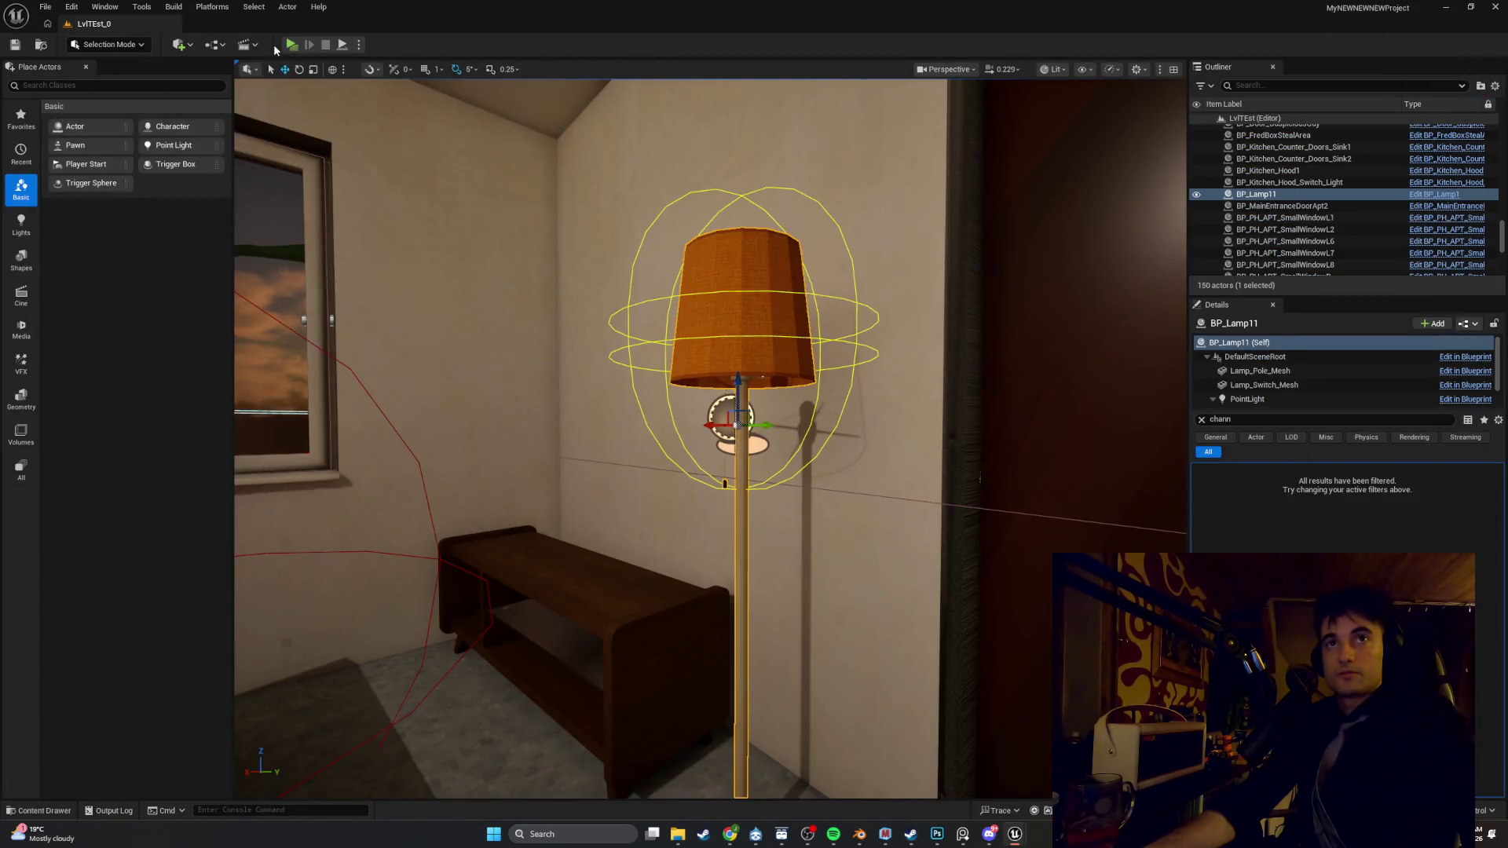
click(292, 45)
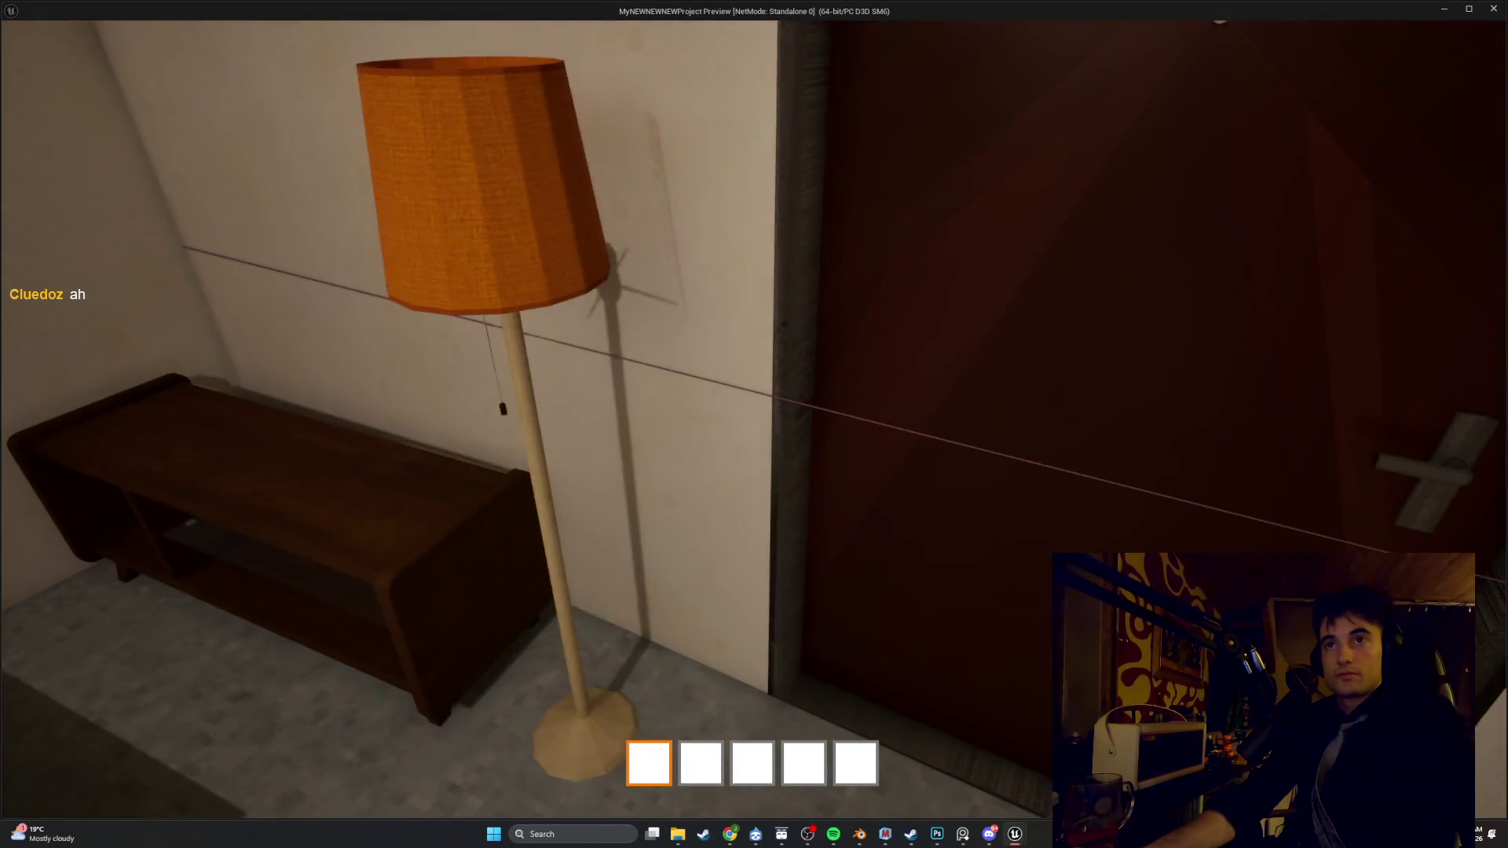
mouse_move(754, 424)
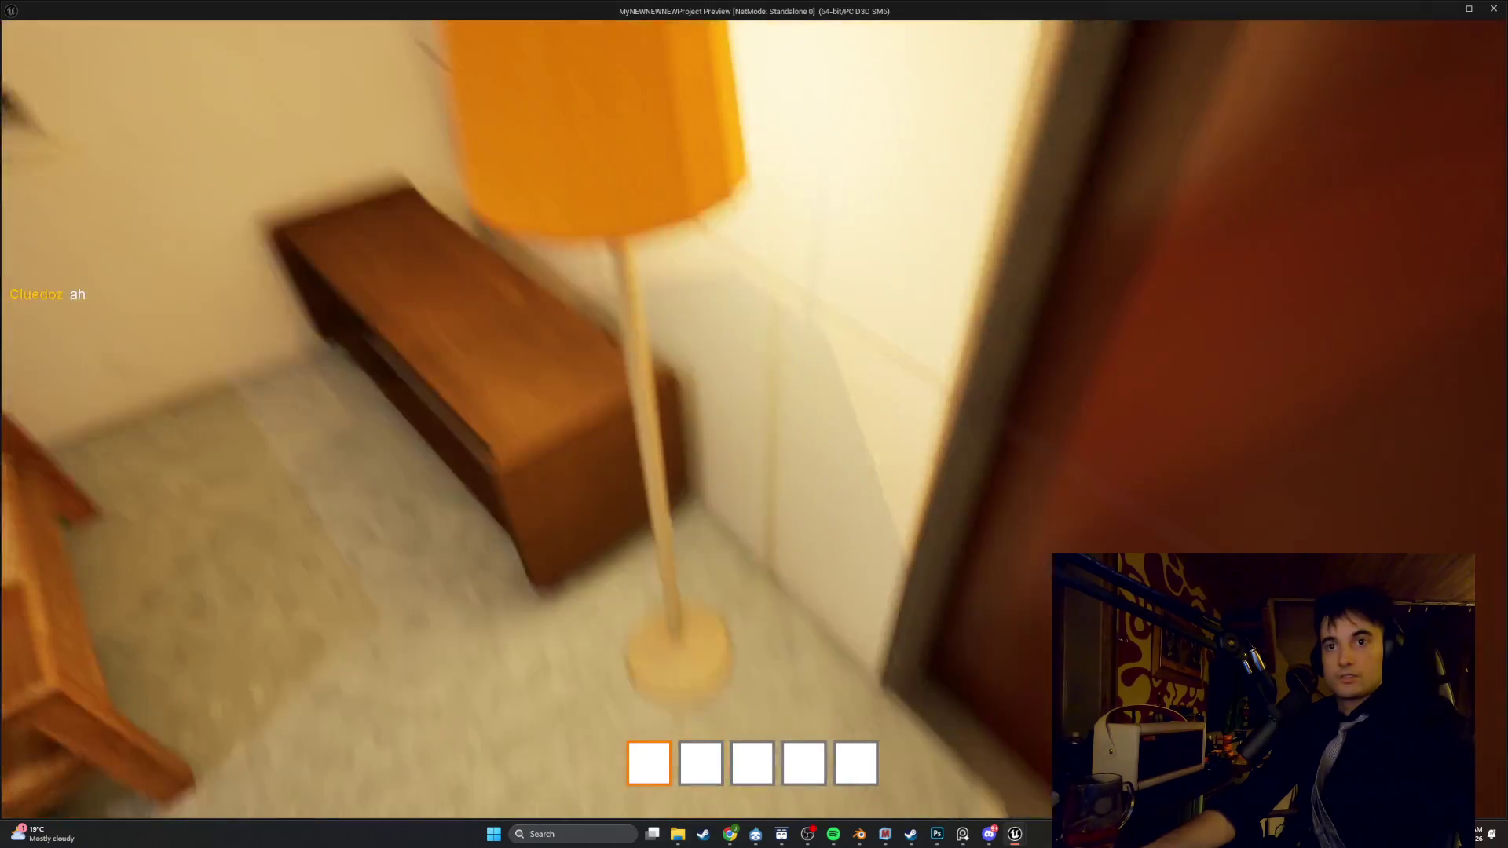
key(Escape)
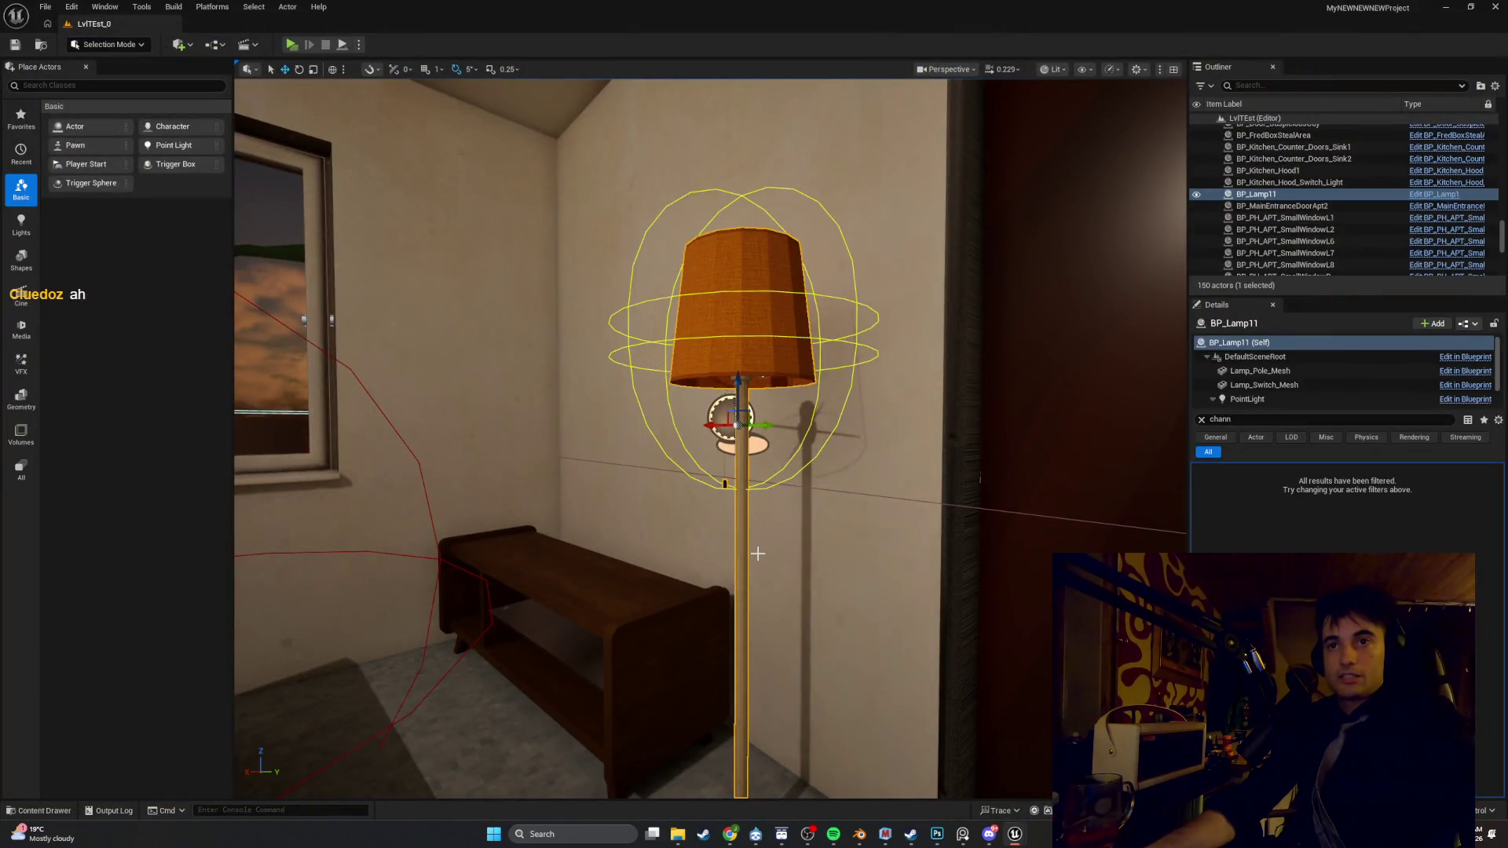
right_click(757, 554)
click(726, 354)
right_click(746, 305)
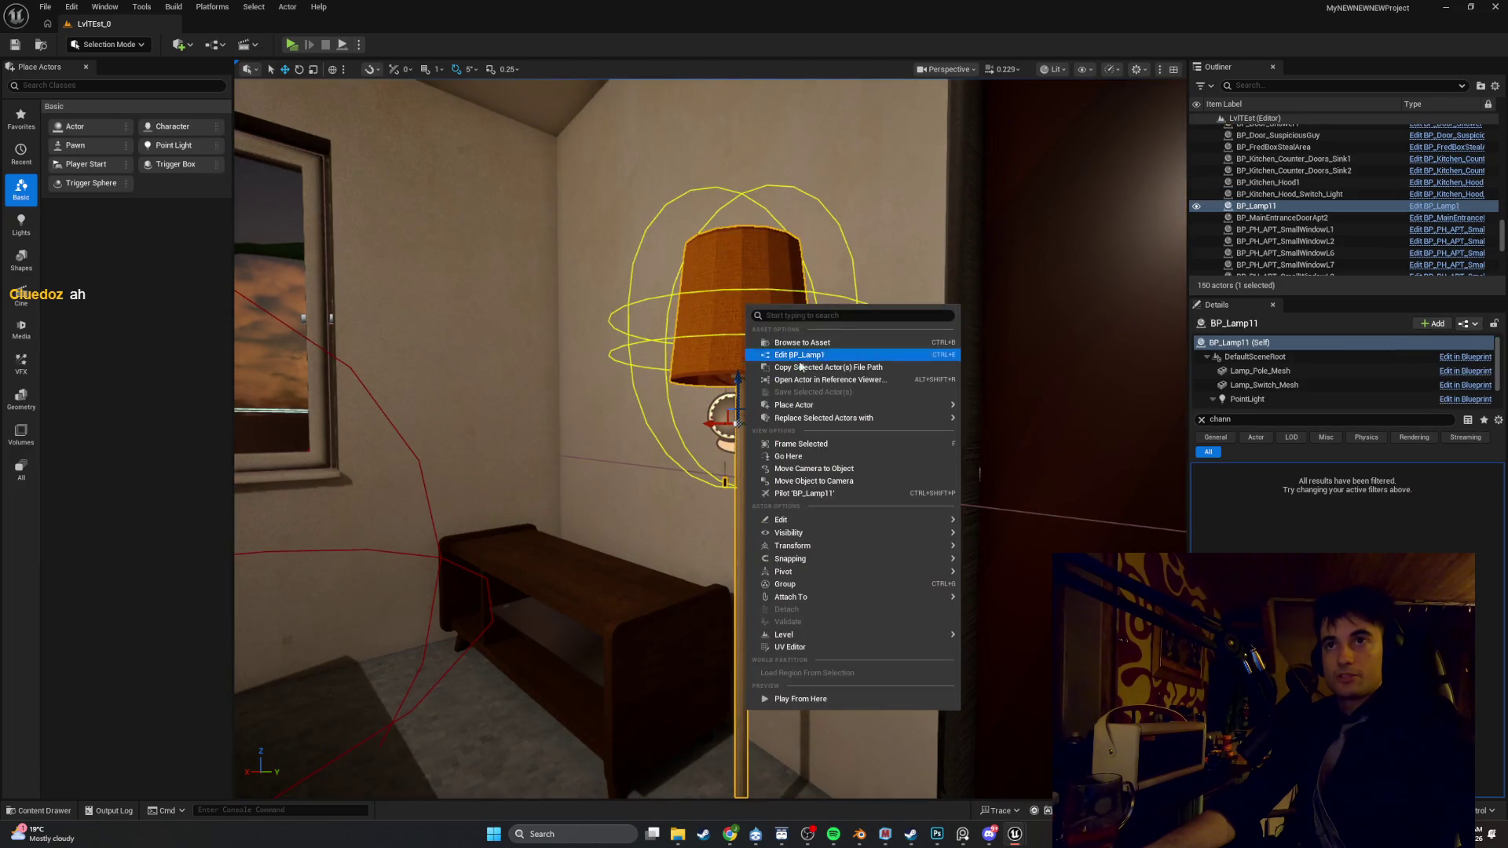
click(793, 355)
Disable Cast Shadow on Lamp_Pole_Mesh, re-enable it on Lamp_Shade_Mesh, and play the level
click(71, 130)
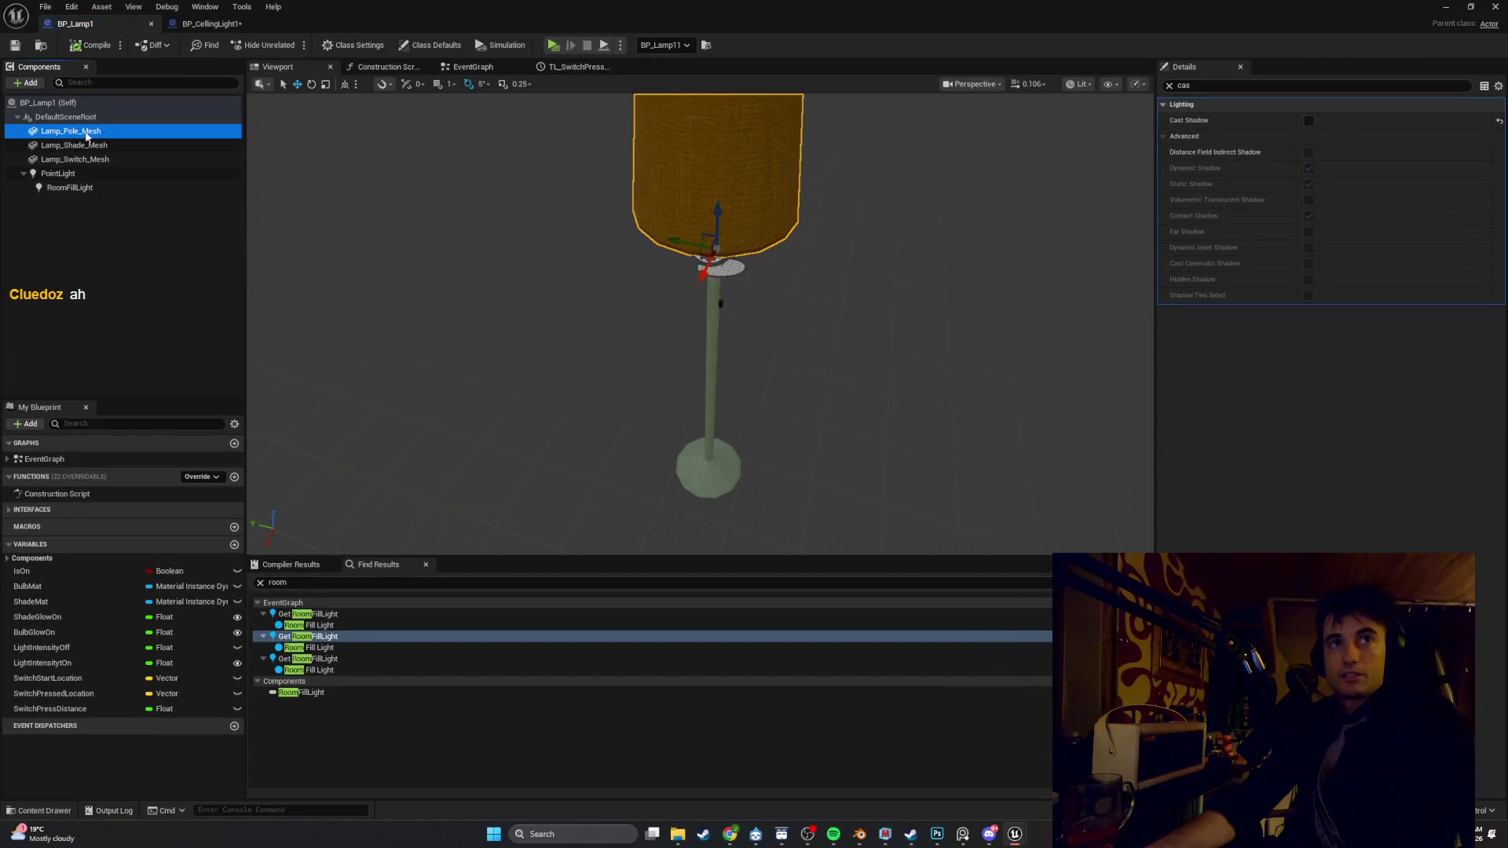
click(1306, 121)
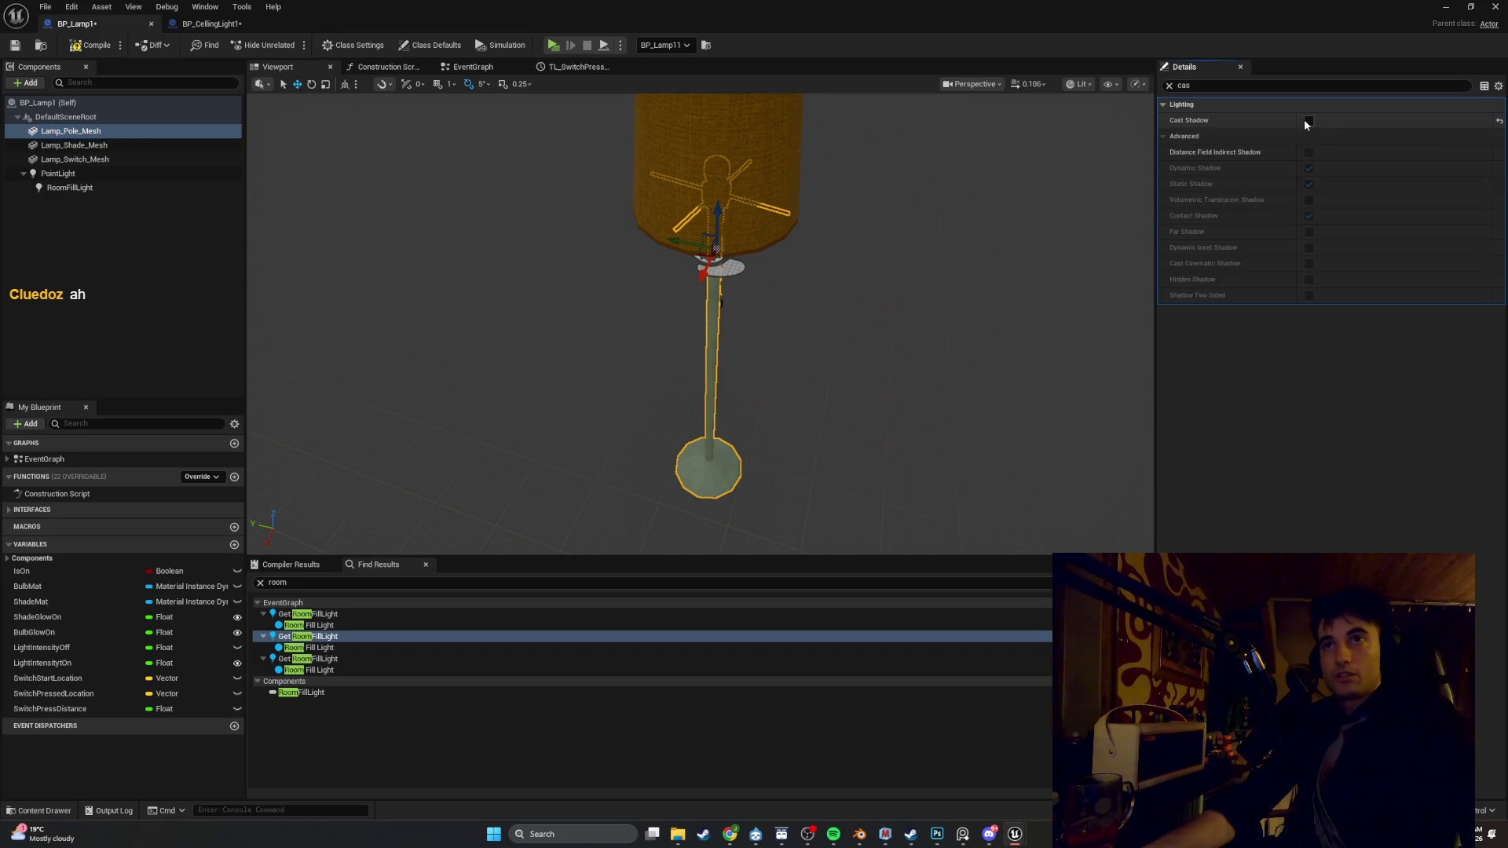
click(202, 146)
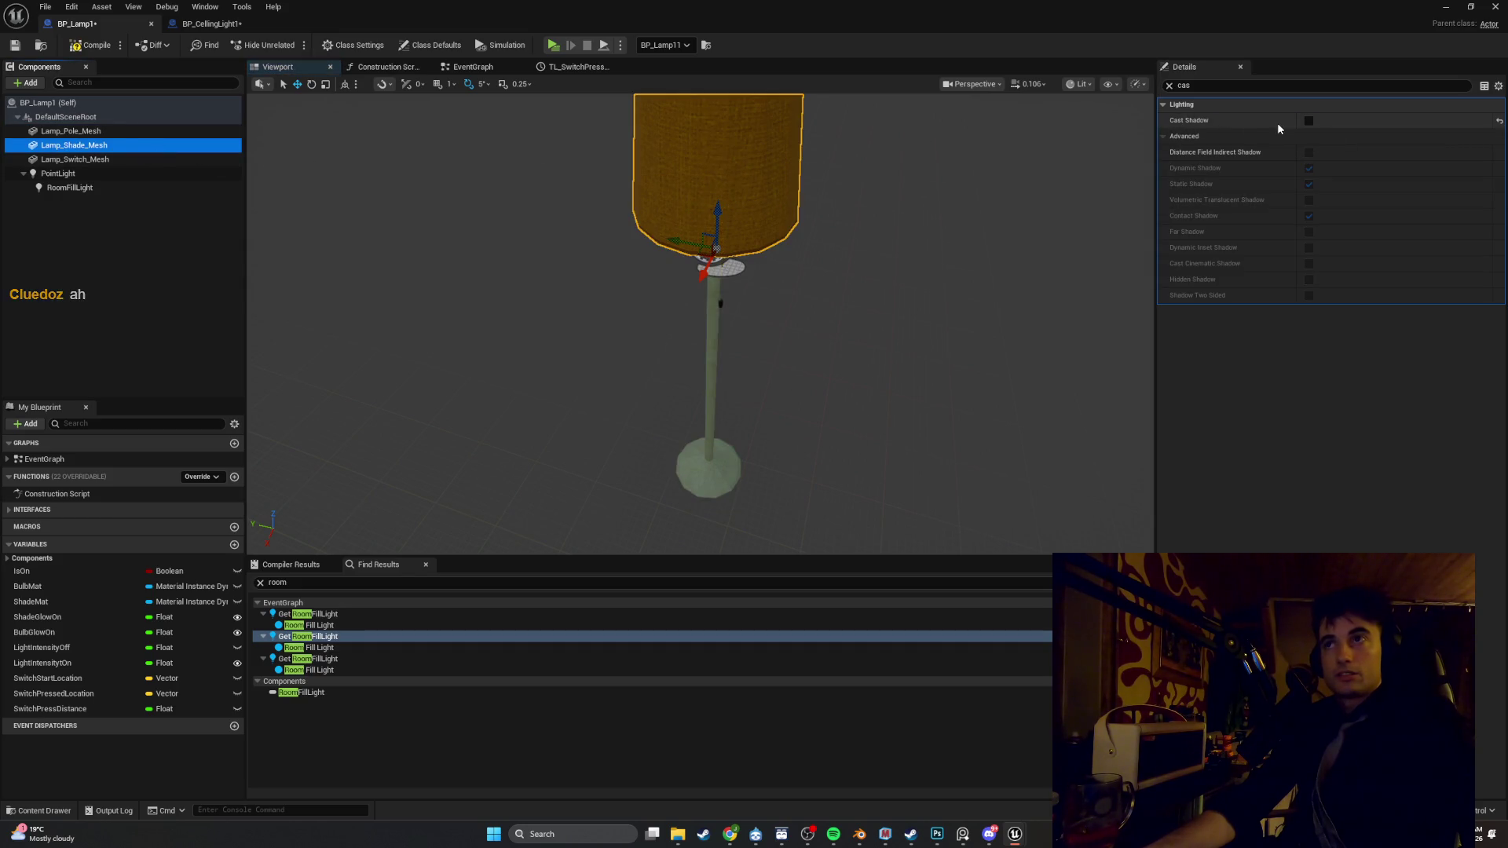
click(1306, 121)
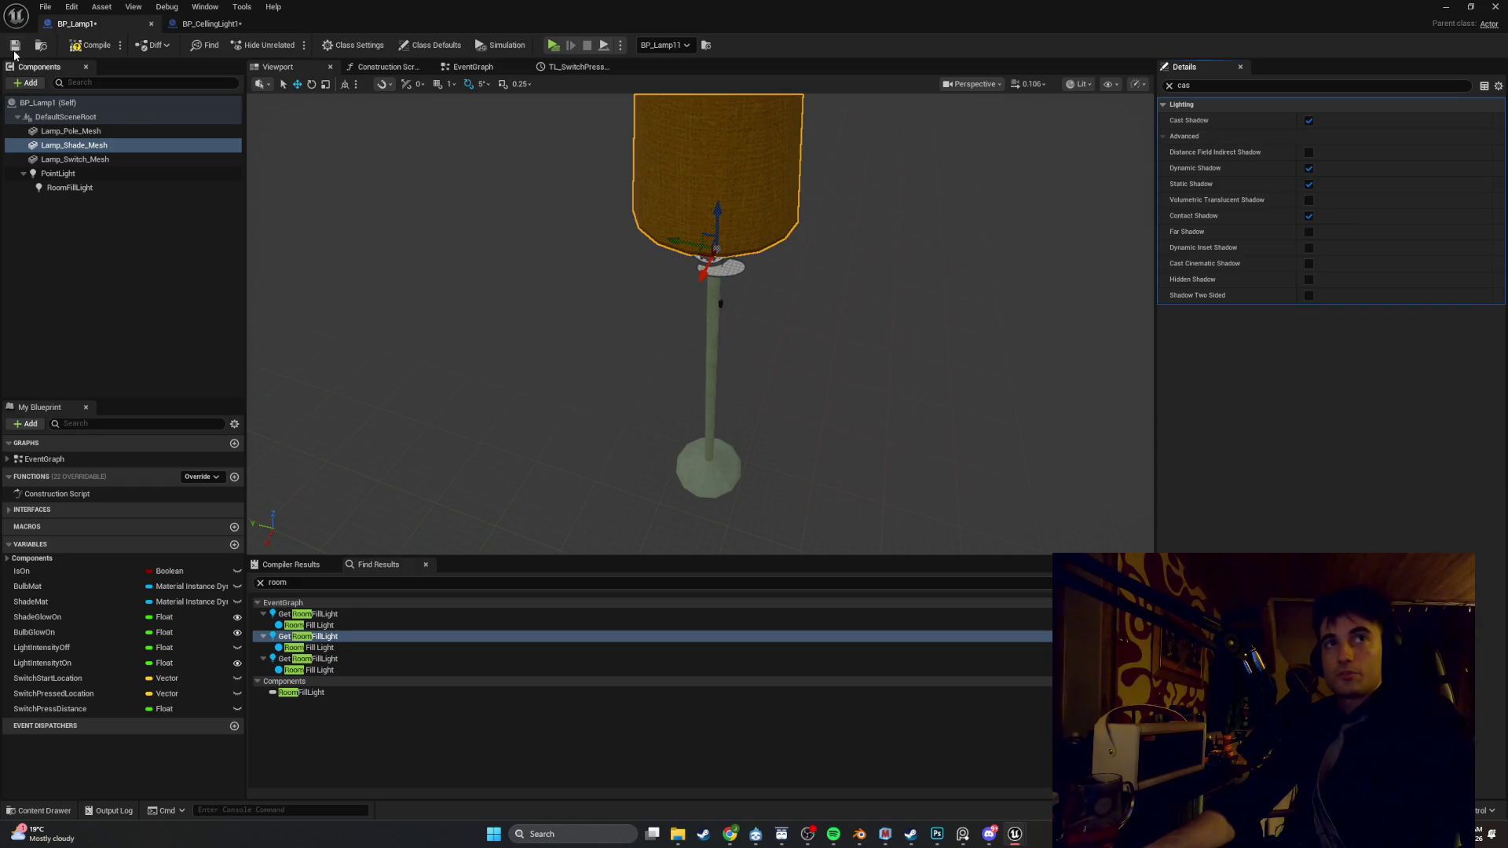
click(1456, 10)
click(292, 45)
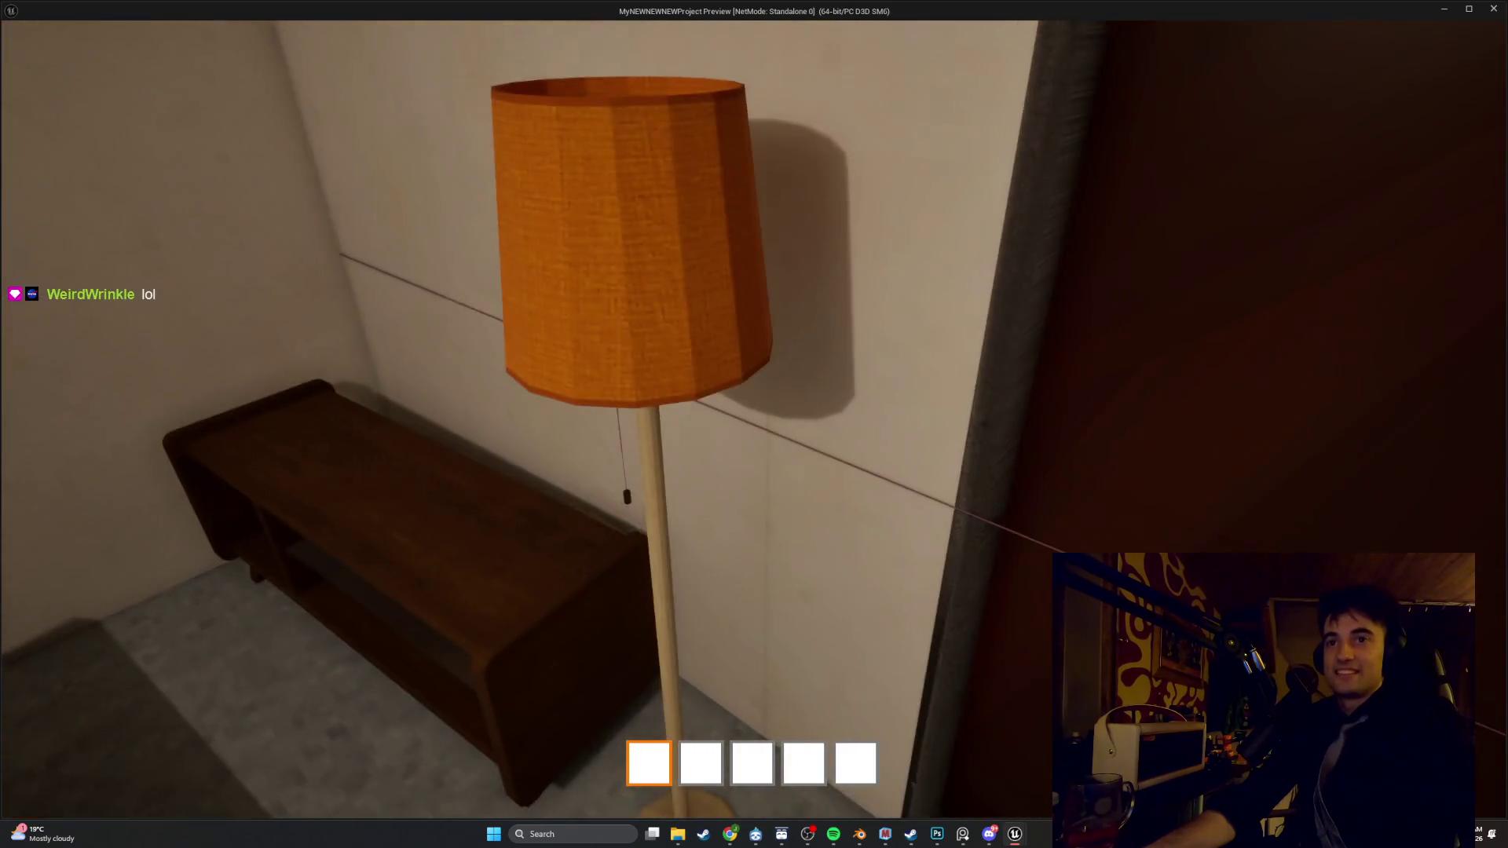
key(Escape)
right_click(763, 321)
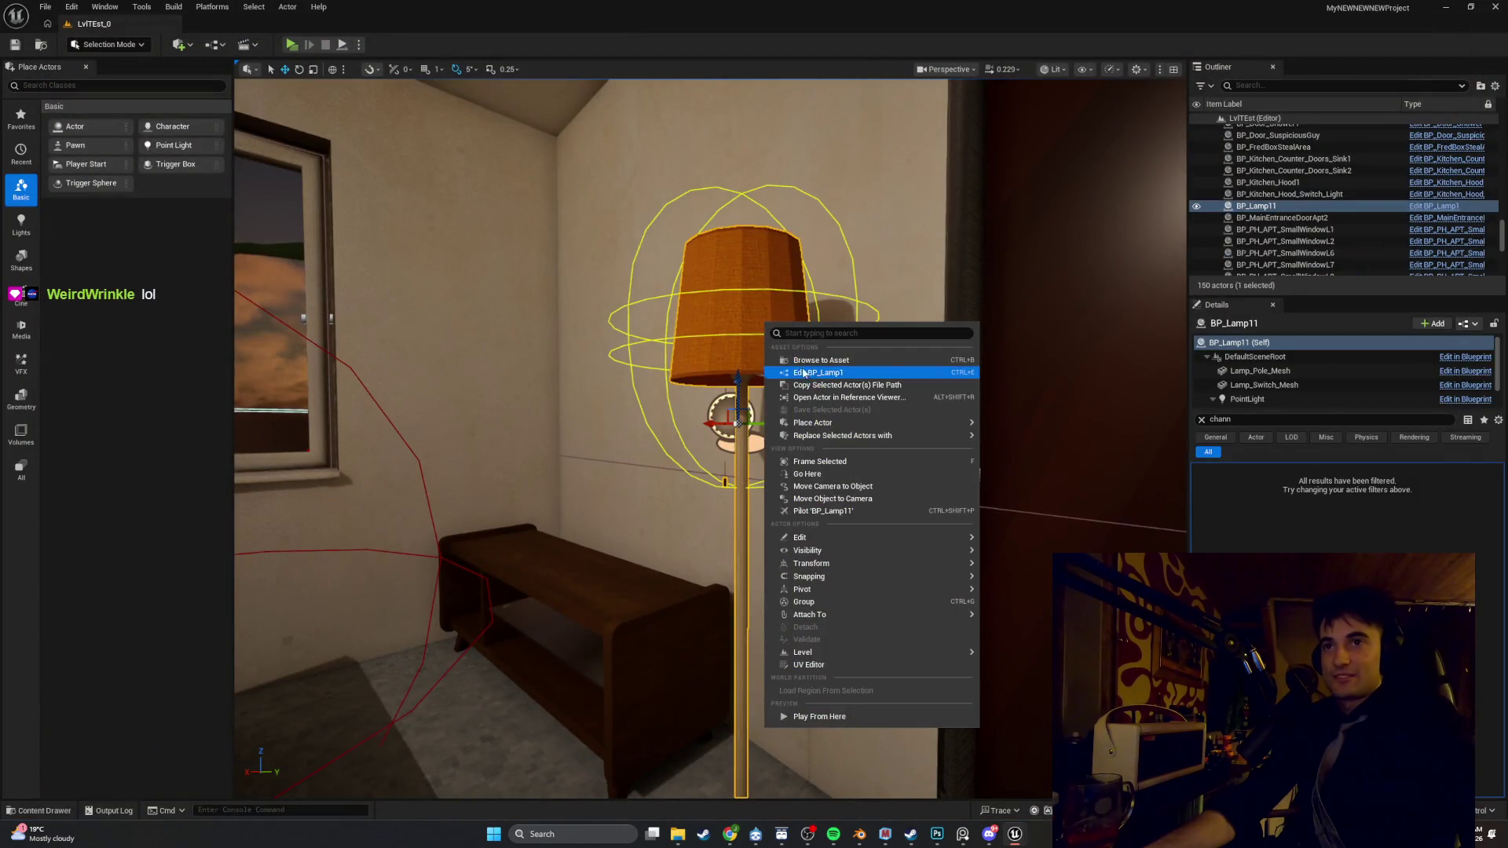
In the BP_Lamp1 viewport, orbit around the lamp and frame the lamp shade
click(804, 371)
drag(864, 392, 934, 392)
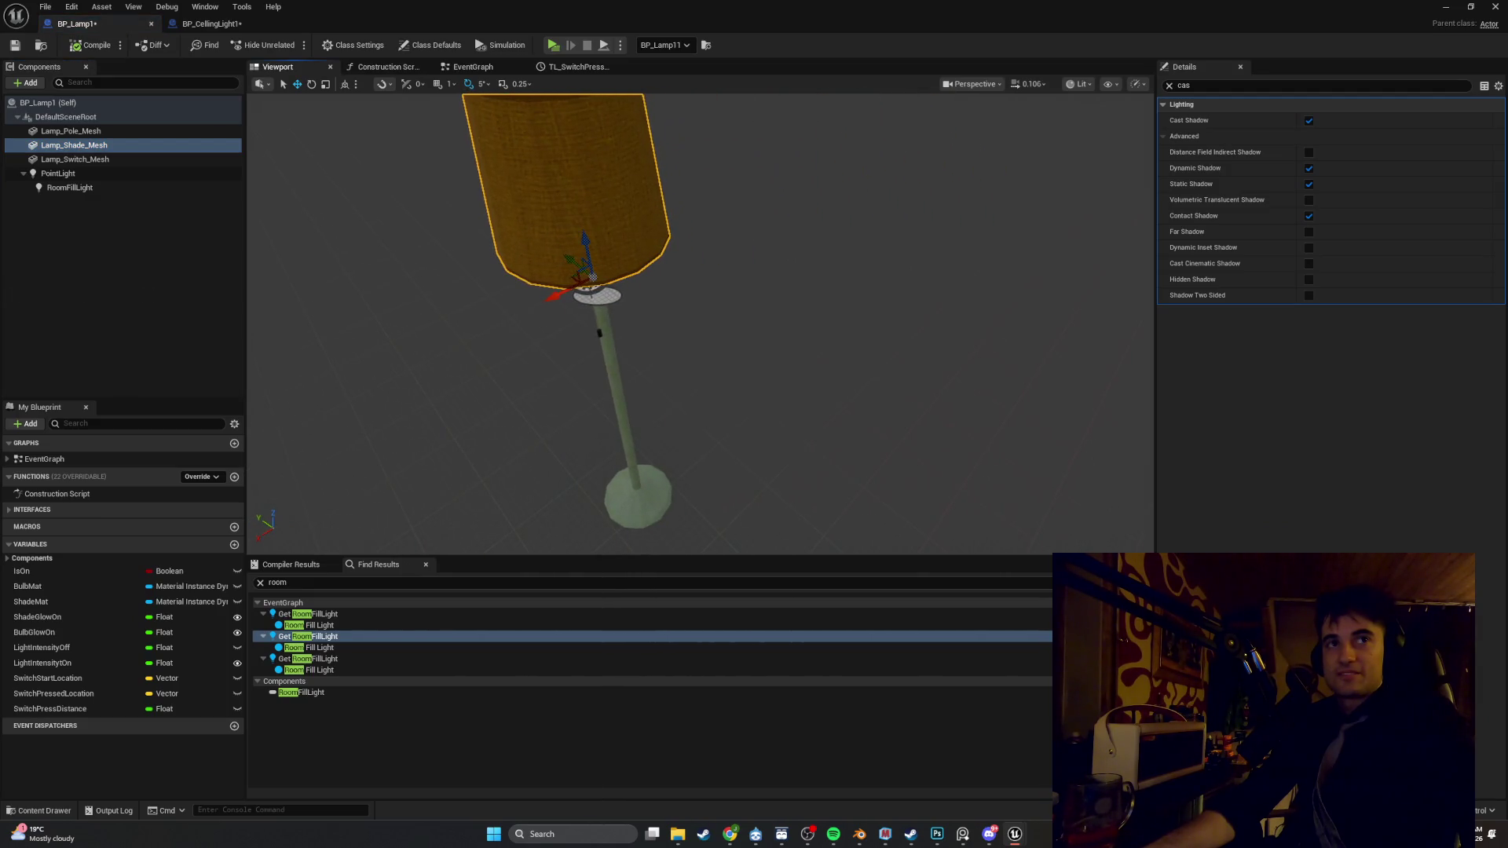
click(199, 162)
click(195, 144)
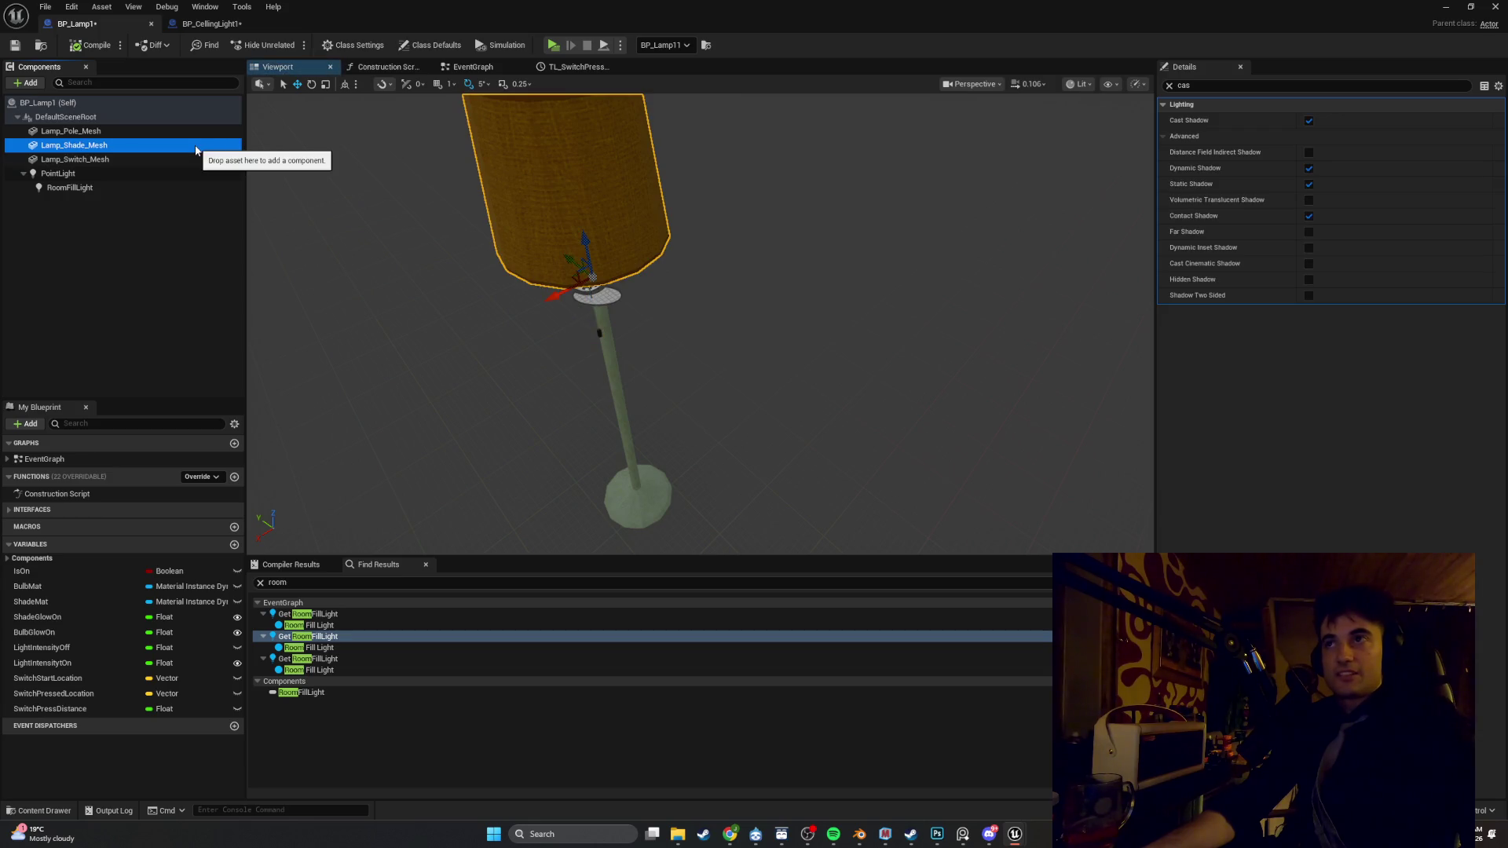
key(f)
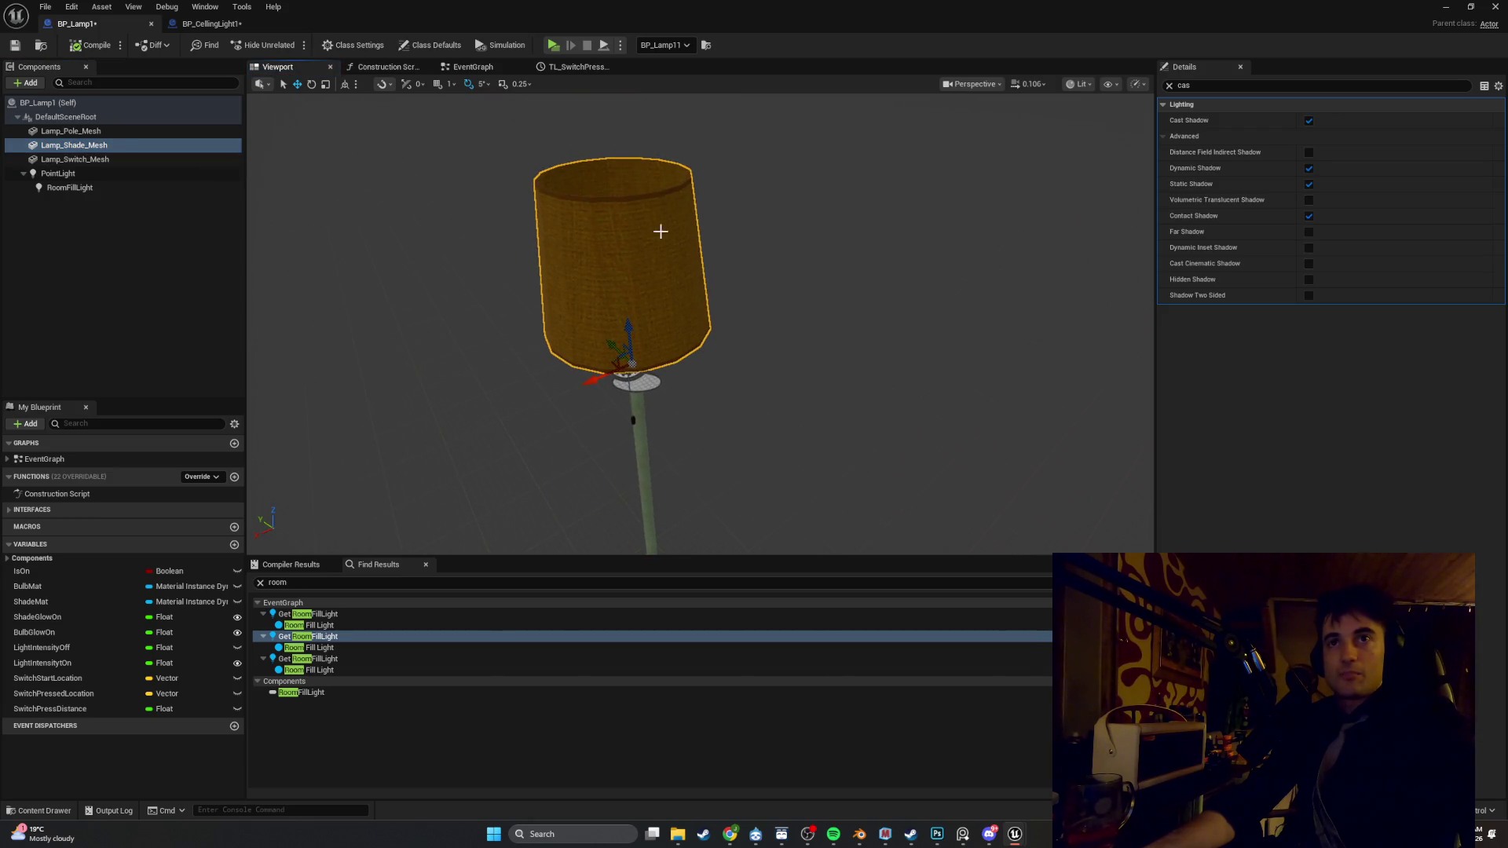
Frame Lamp_Pole_Mesh, test-move it sideways and undo, then view the pole in the level
click(118, 131)
click(1310, 120)
key(f)
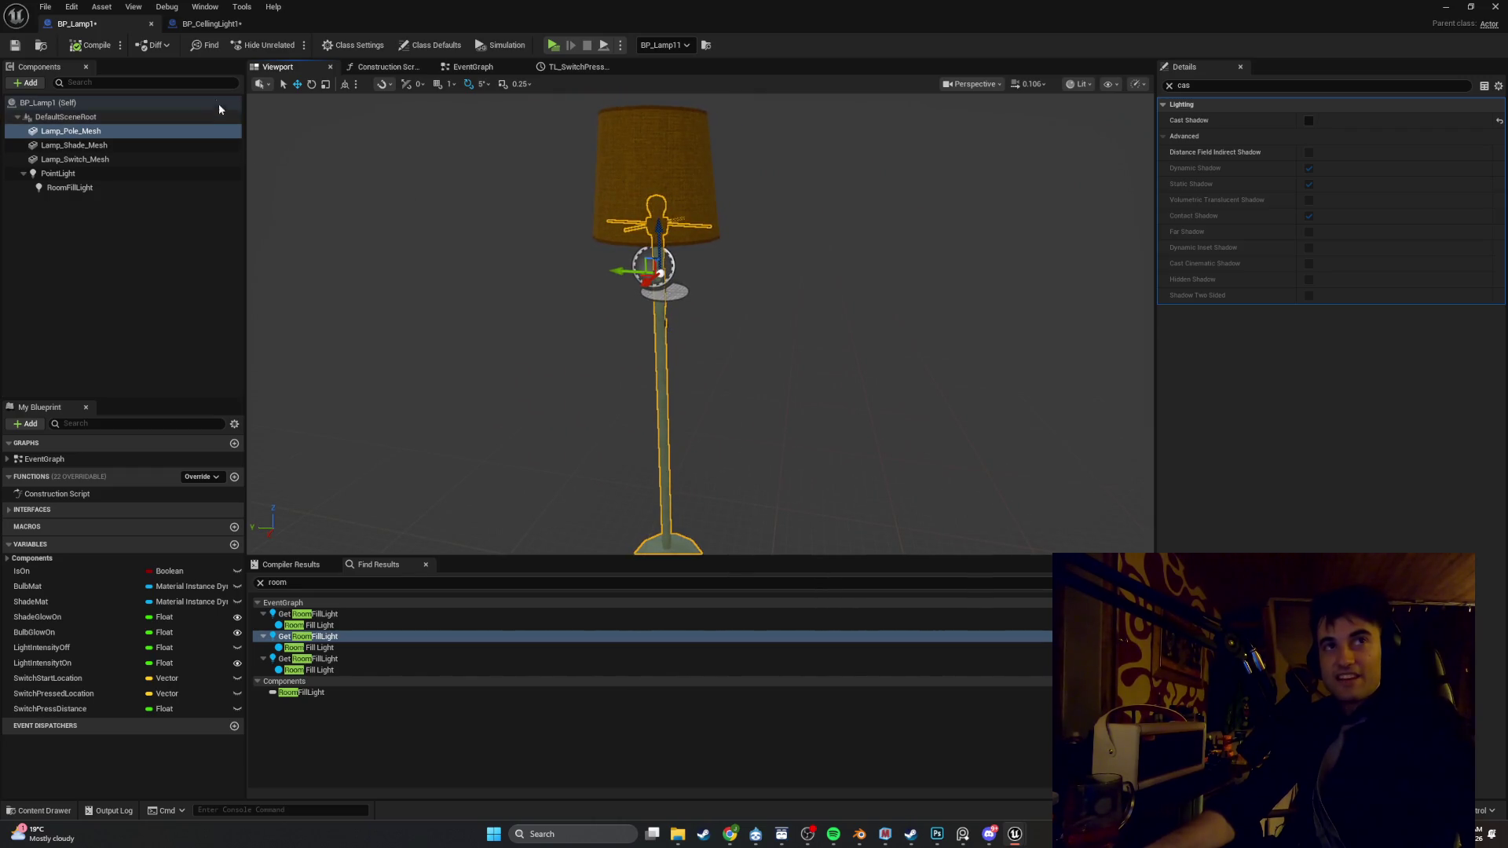
mouse_move(614, 271)
mouse_down()
mouse_move(919, 293)
mouse_move(881, 290)
mouse_up()
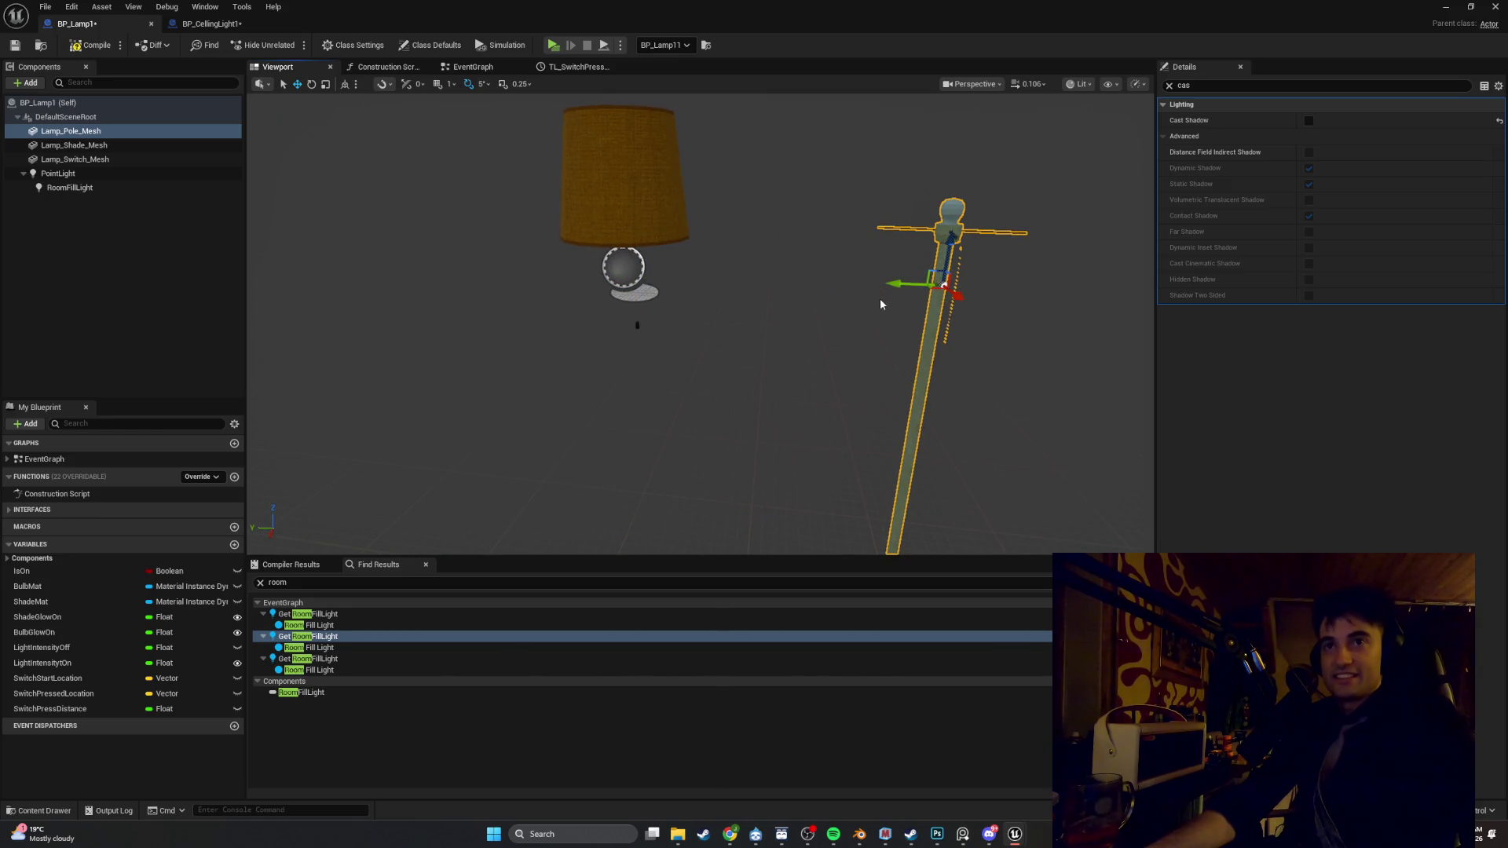
key(ctrl+z)
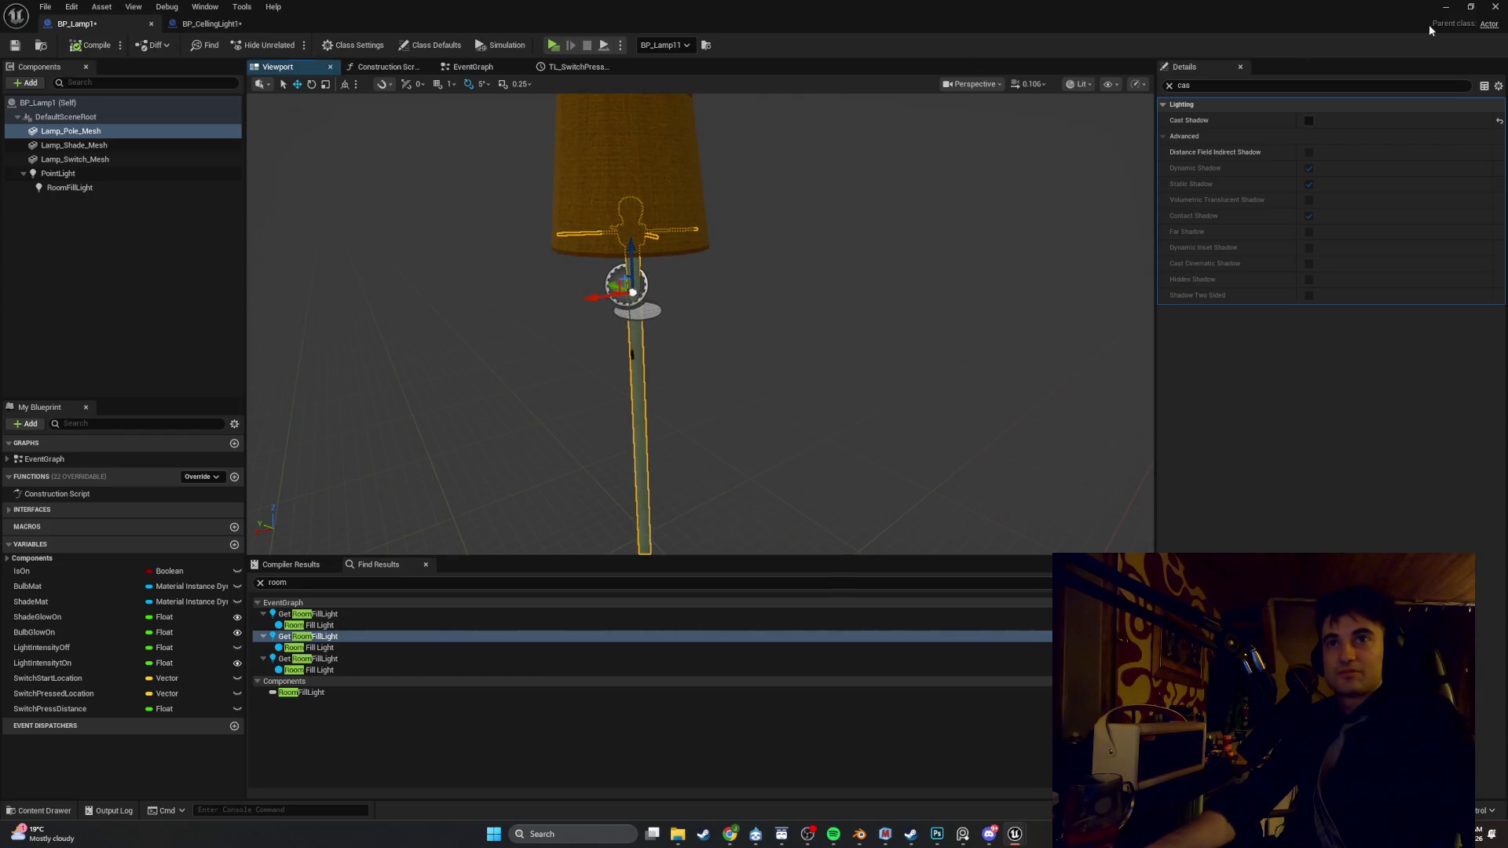
click(1446, 6)
drag(717, 252, 717, 252)
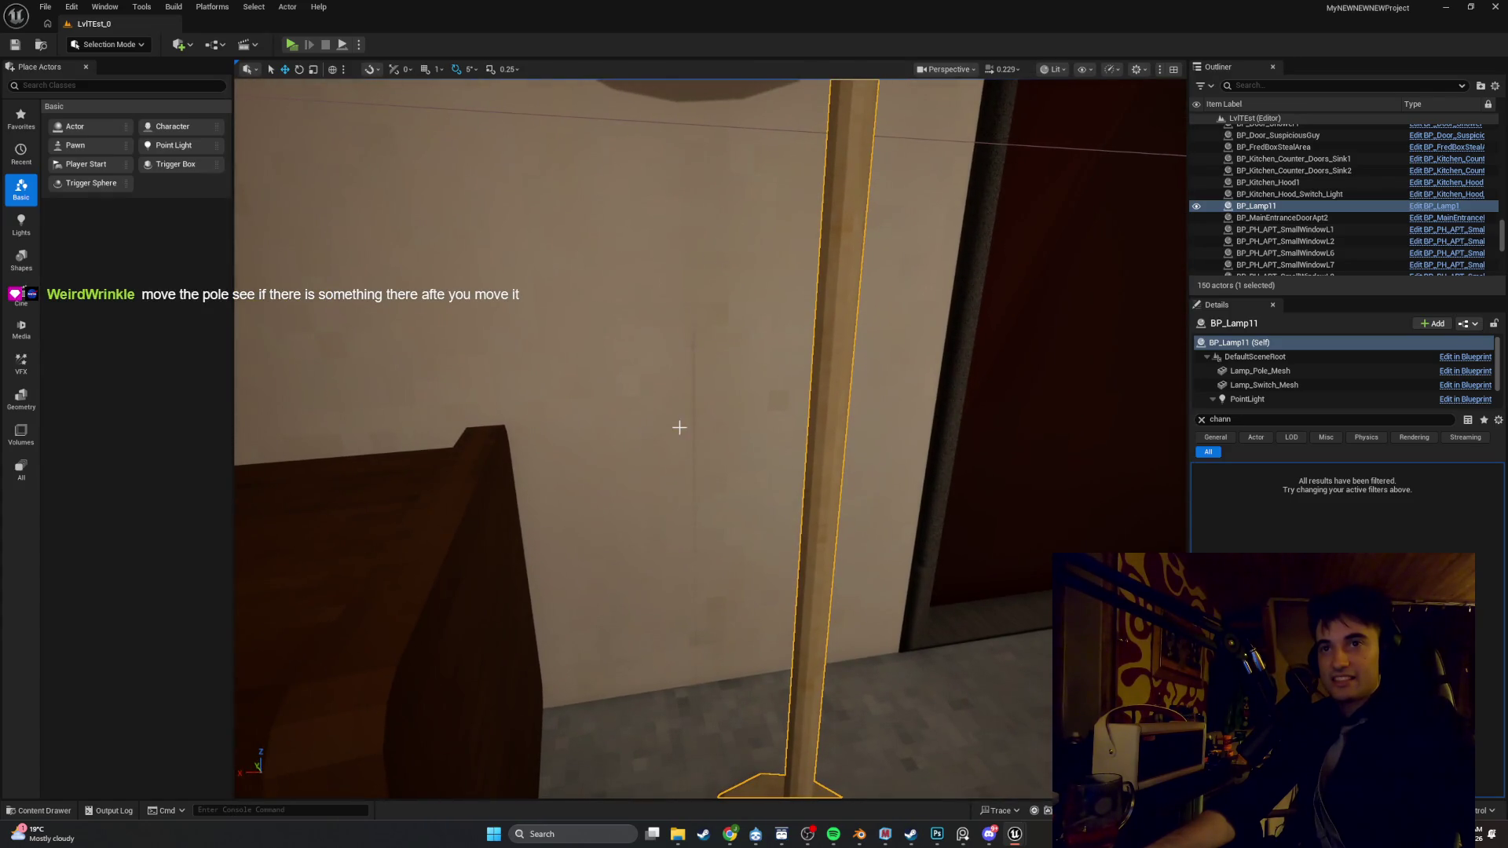
Nudge BP_Lamp11 left and back in the level, then save the level
key(f)
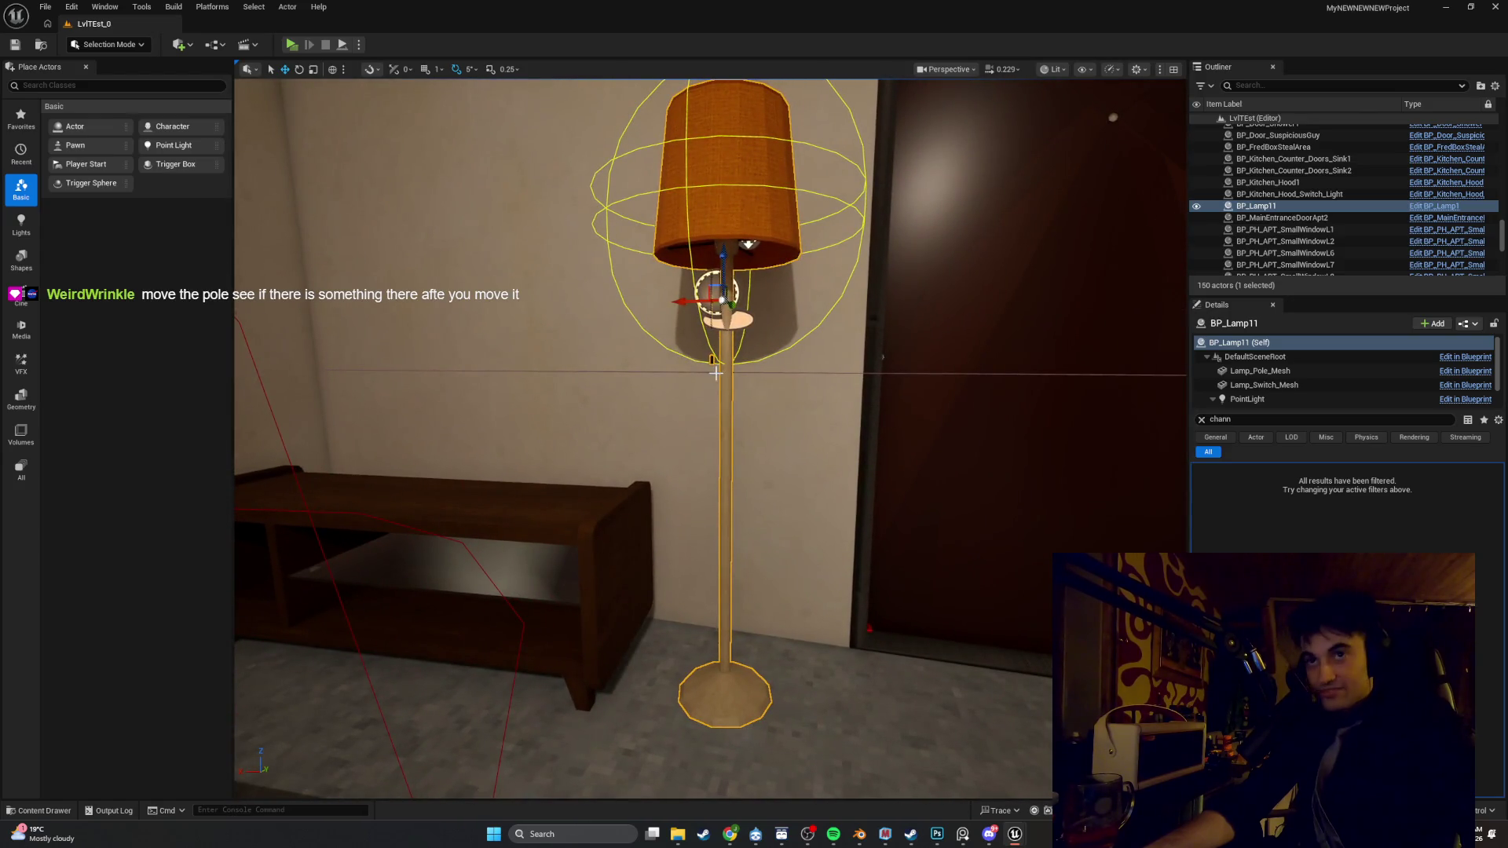
scroll(812, 364, up, 5)
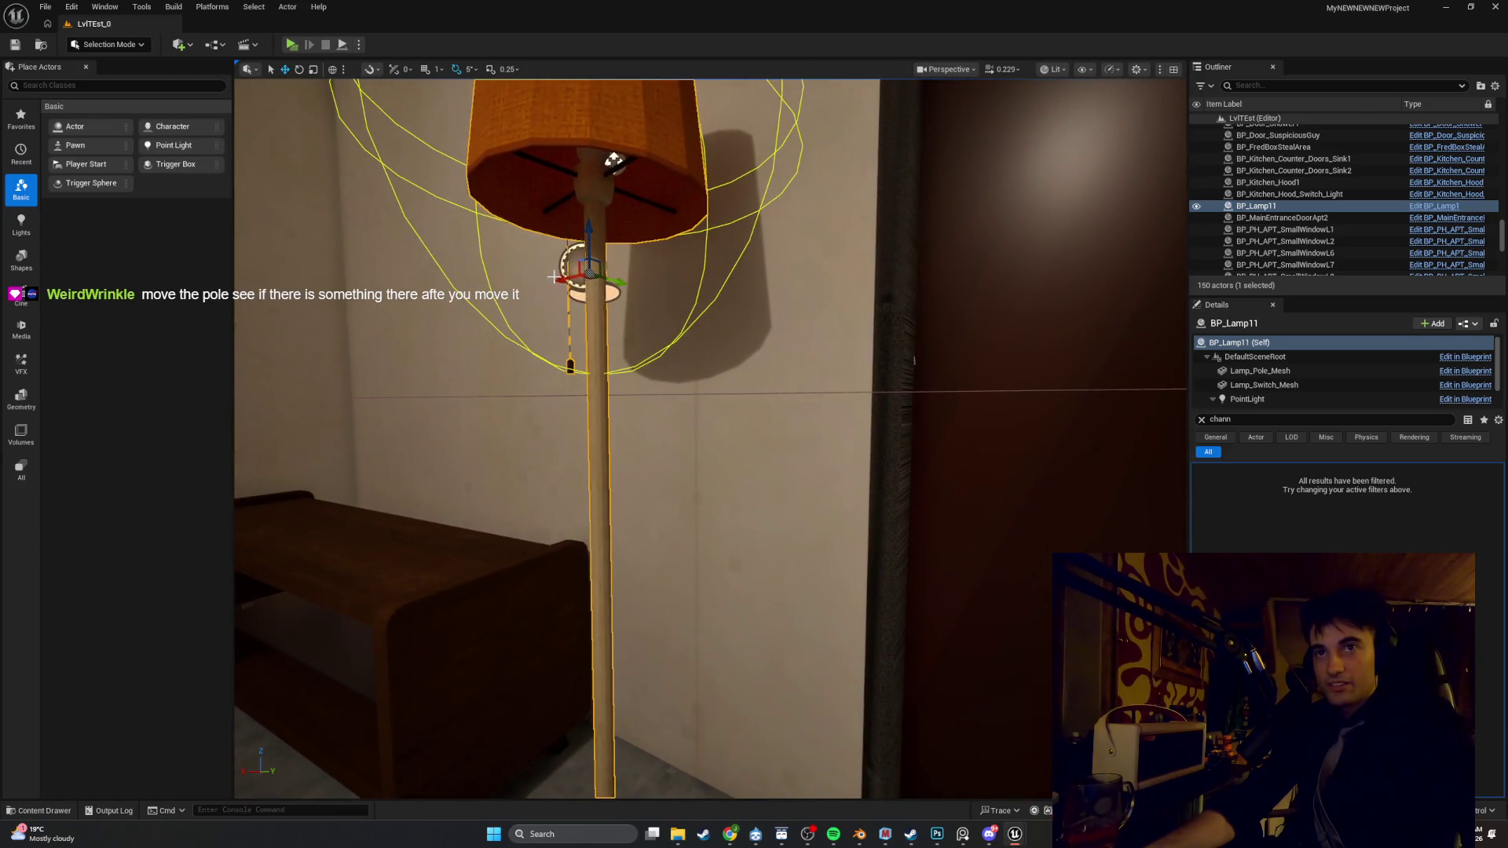
drag(560, 279, 541, 282)
mouse_move(600, 167)
mouse_down()
mouse_move(569, 172)
mouse_move(732, 102)
mouse_move(613, 162)
mouse_up()
key(ctrl+s)
In BP_Lamp1, drag Lamp_Pole_Mesh left along X, out from under the shade
scroll(664, 135, down, 5)
scroll(437, 135, up, 6)
mouse_move(711, 440)
mouse_down()
mouse_move(710, 502)
mouse_move(711, 440)
mouse_move(691, 432)
mouse_up()
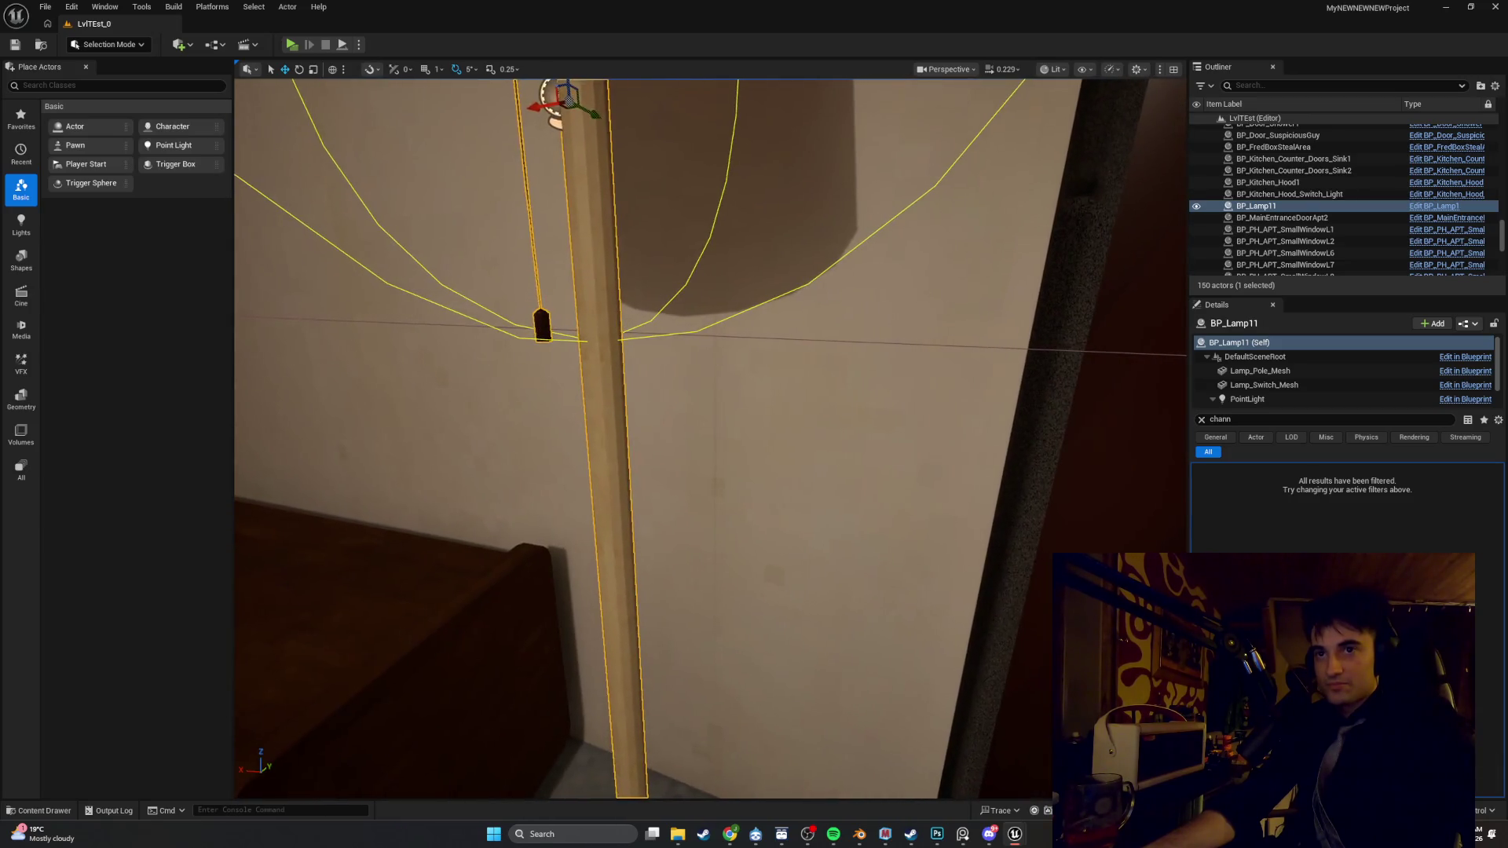
scroll(711, 438, down, 4)
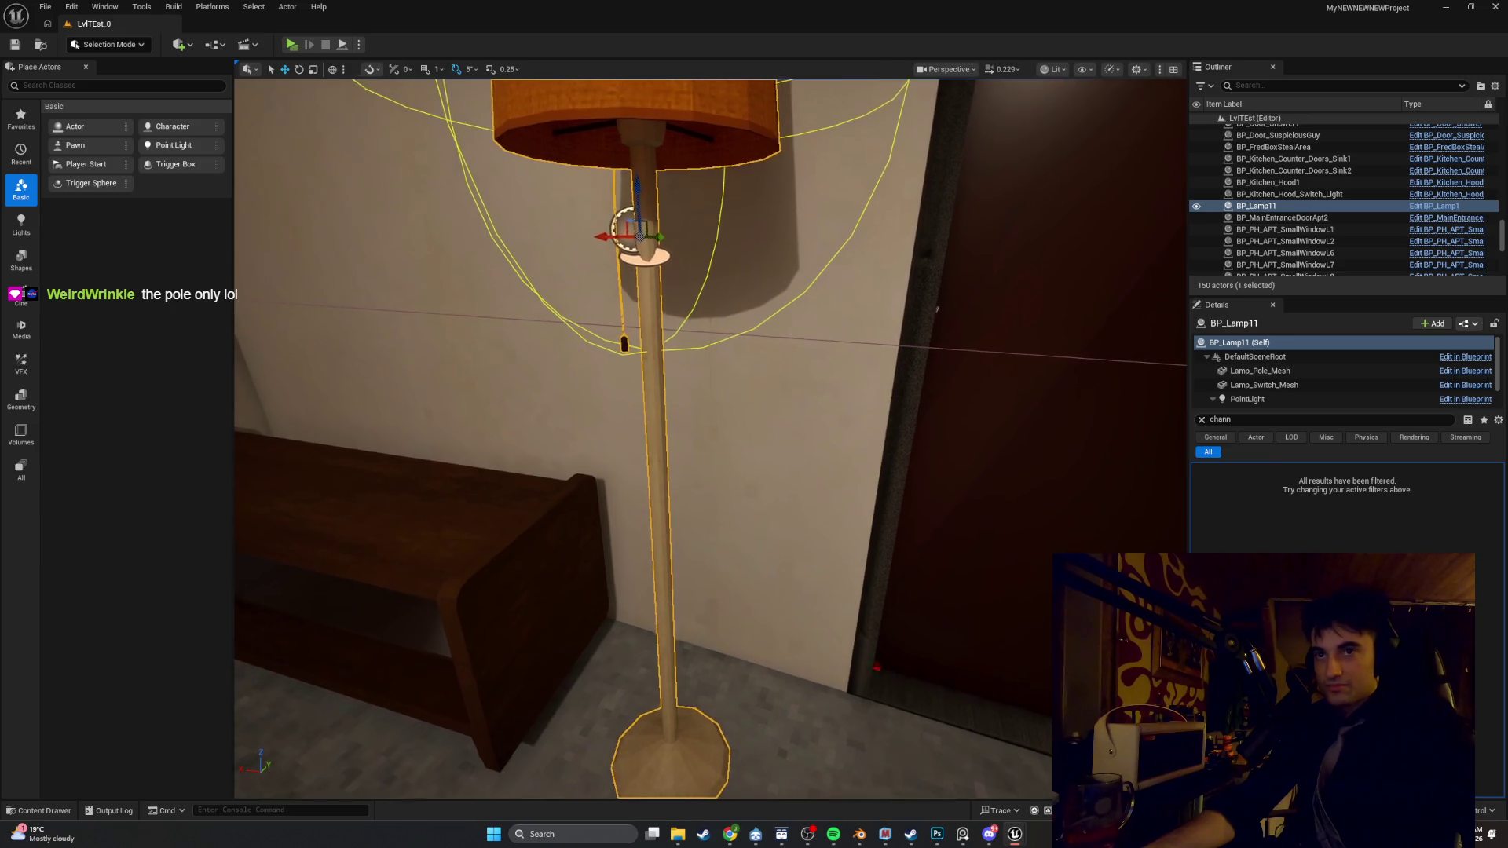
scroll(903, 369, up, 4)
drag(737, 438, 737, 439)
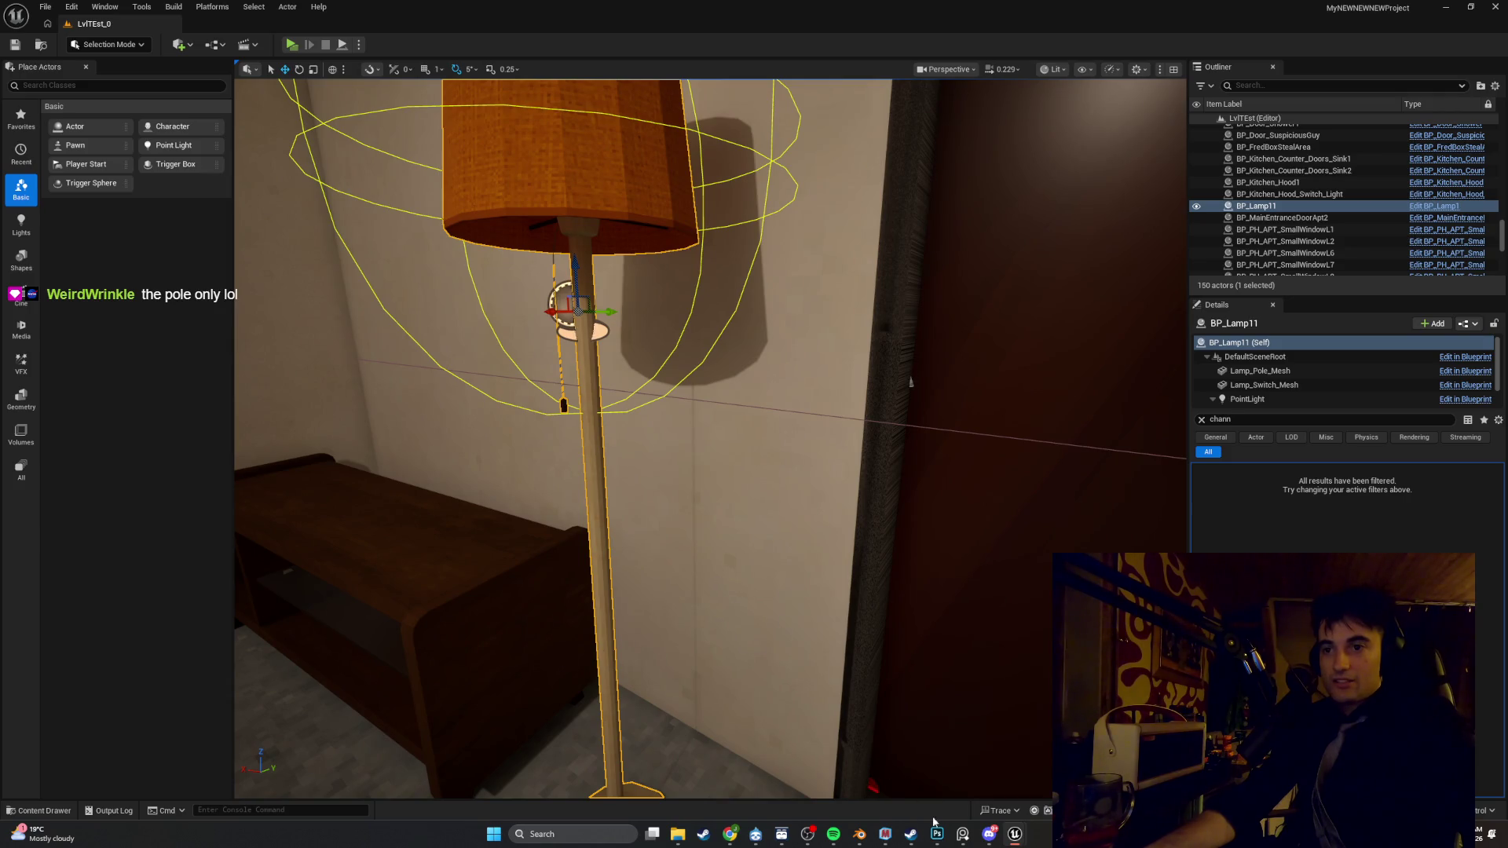
mouse_move(1019, 833)
click(954, 766)
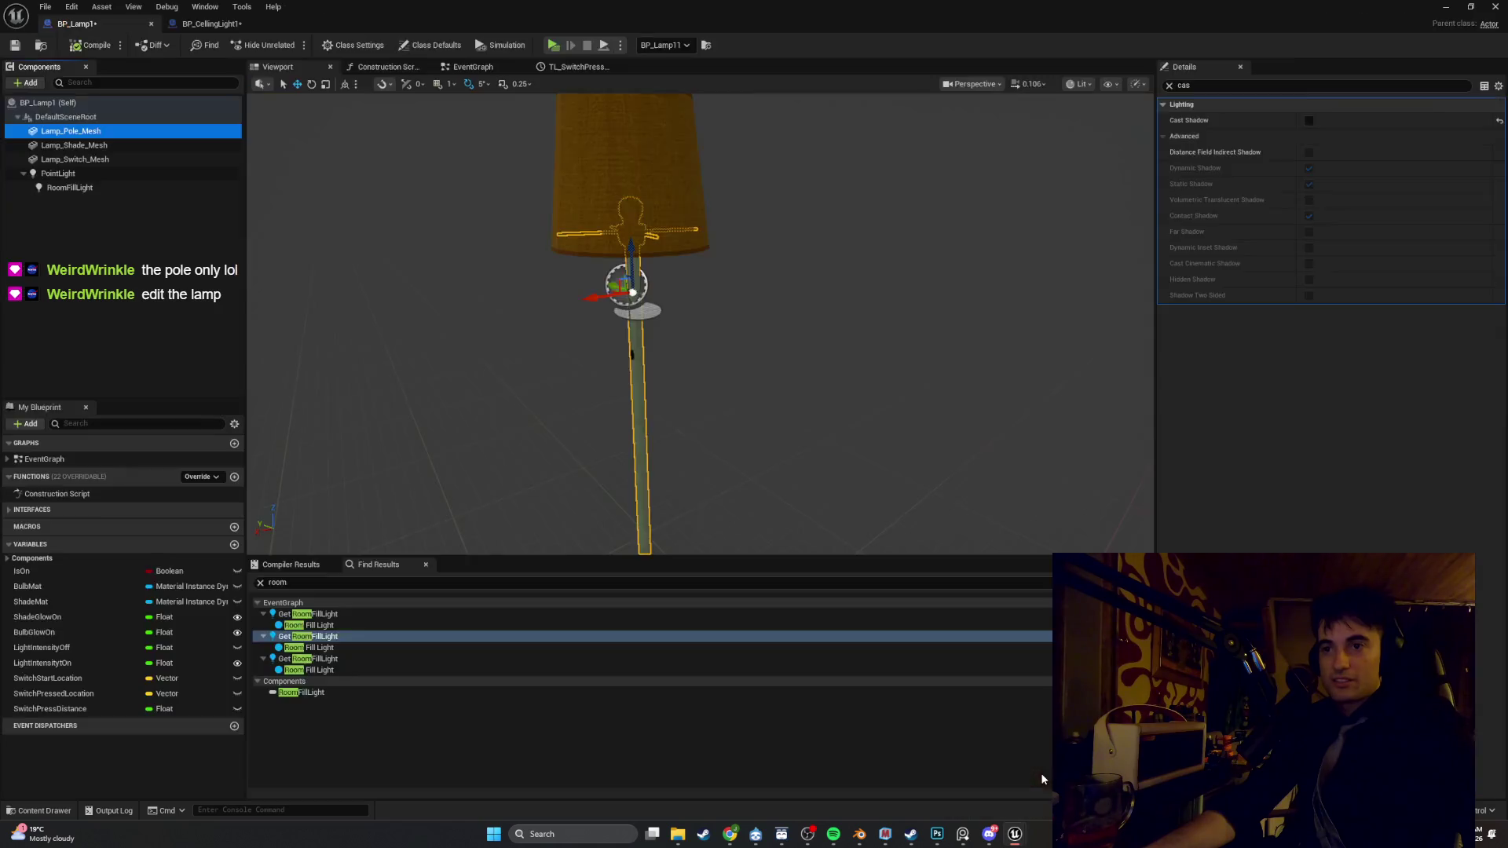
drag(601, 293, 417, 324)
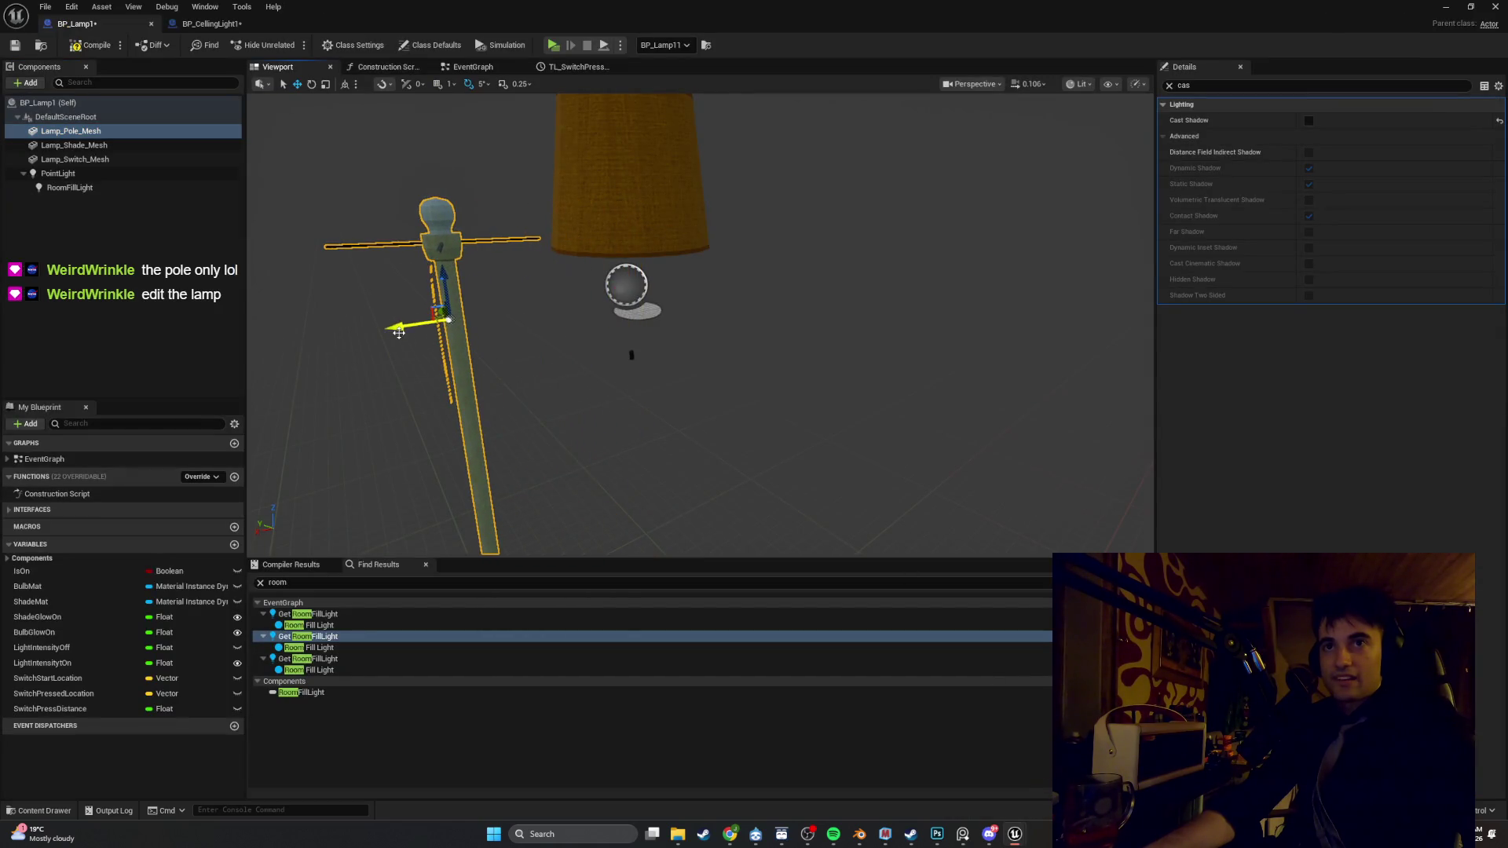
Back in the level, frame the whole lamp to check whether the wall shadow remains
click(1443, 8)
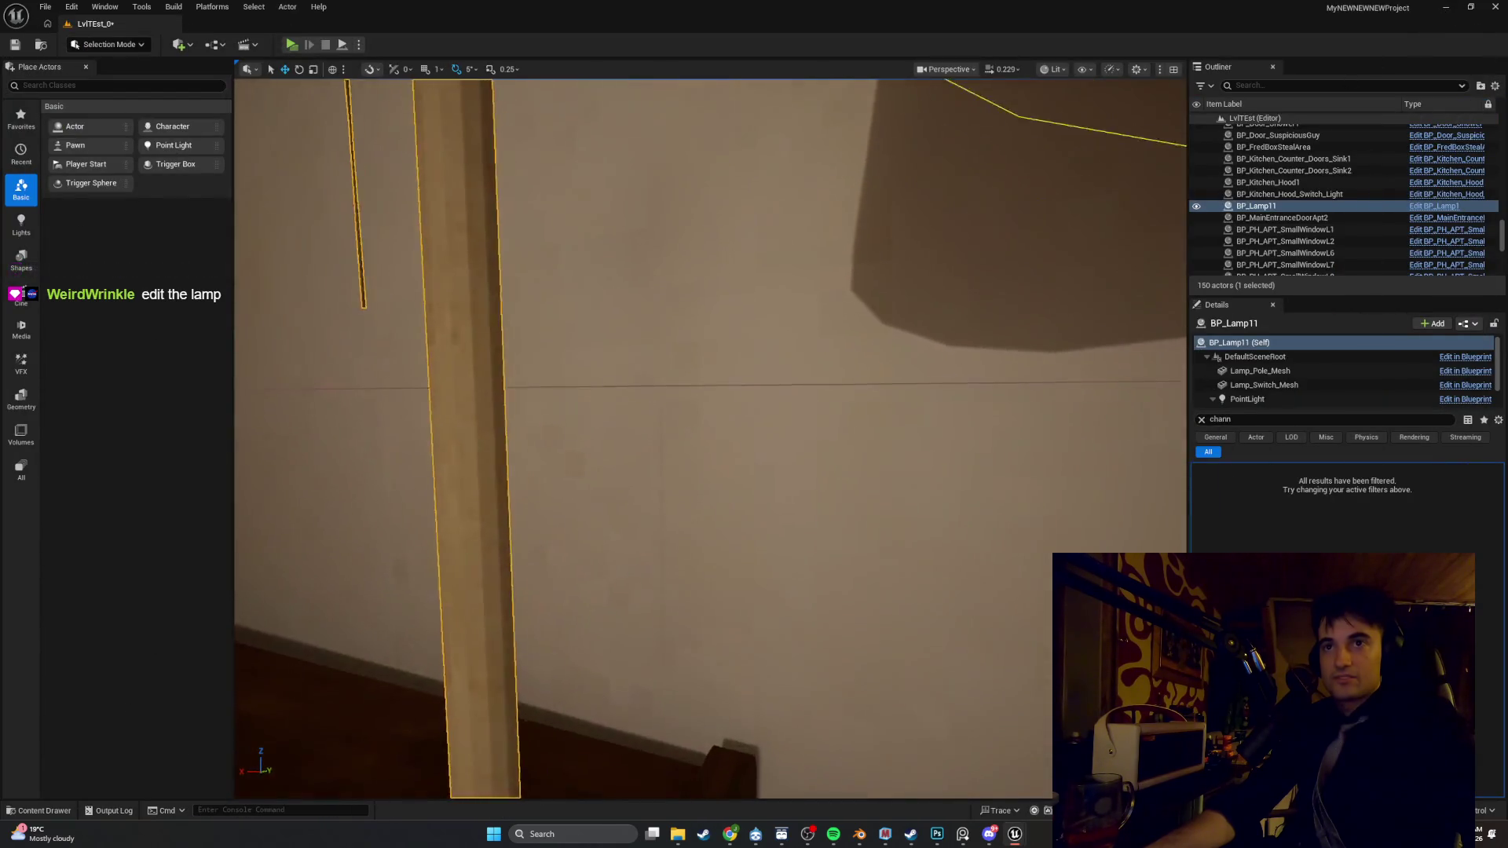
key(f)
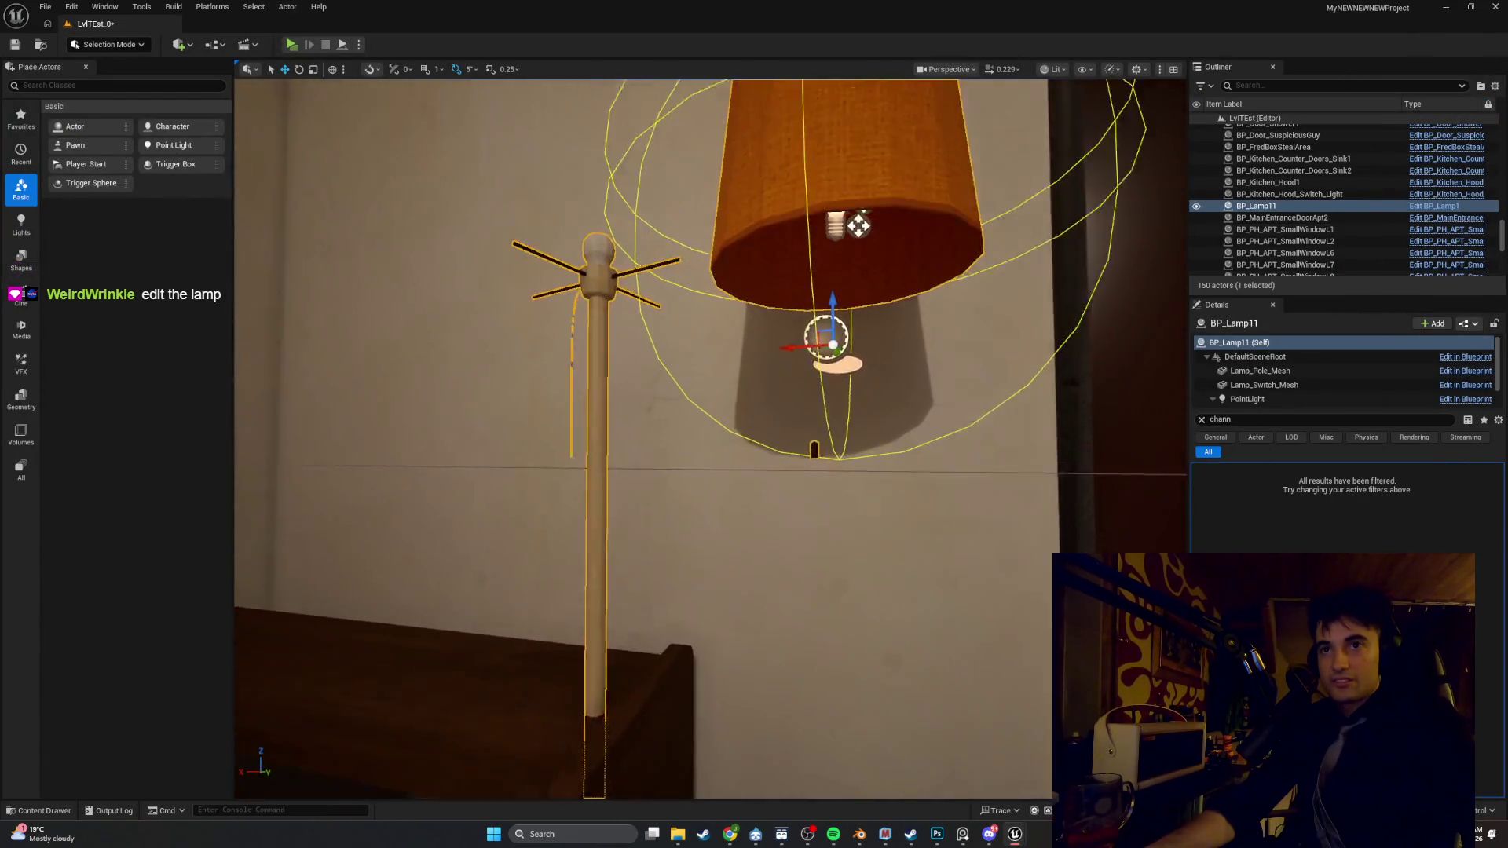
scroll(640, 379, up, 3)
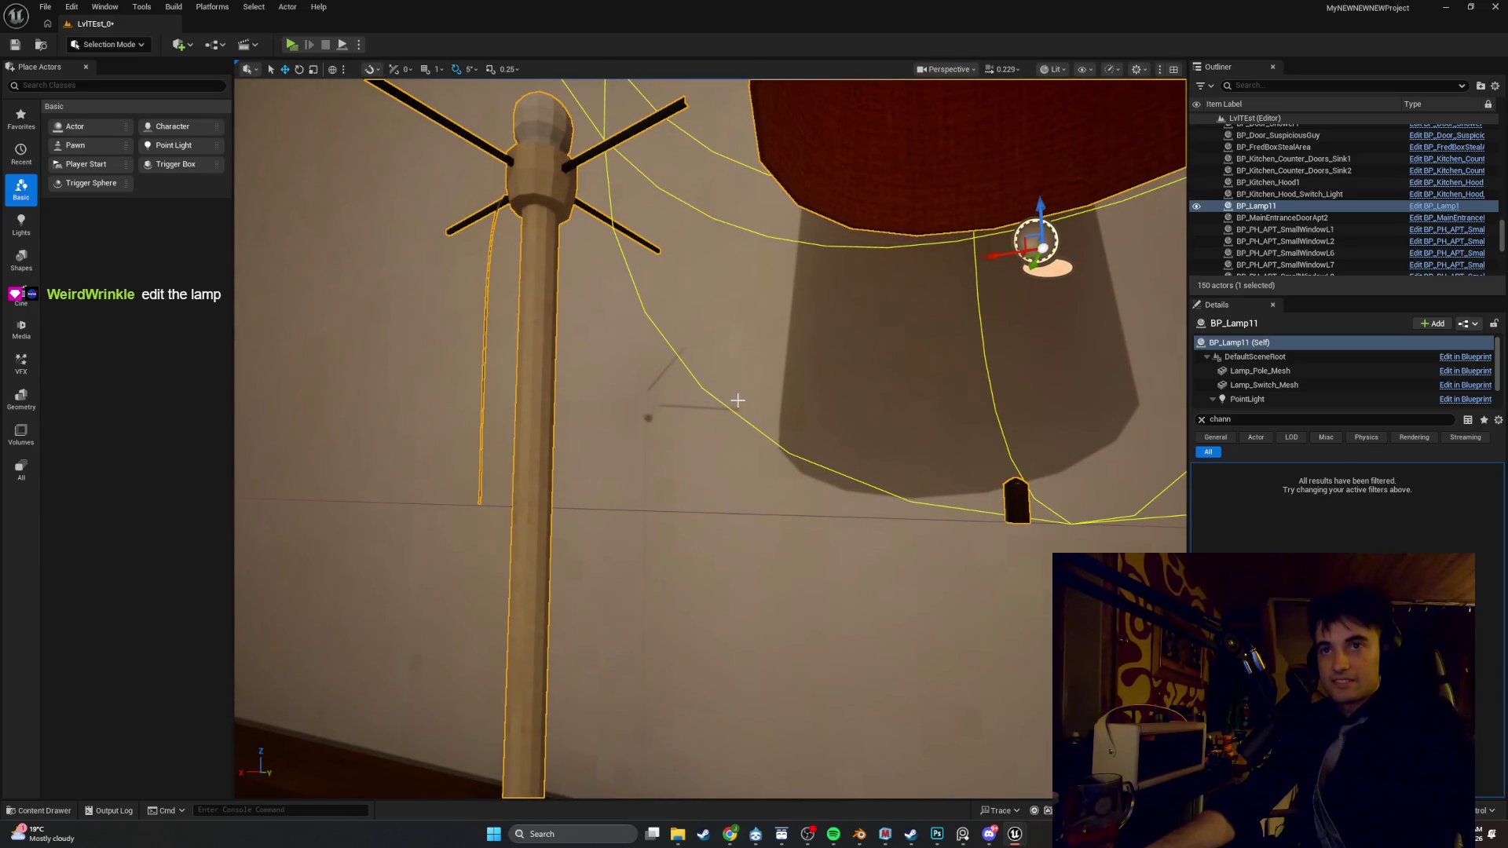
key(f)
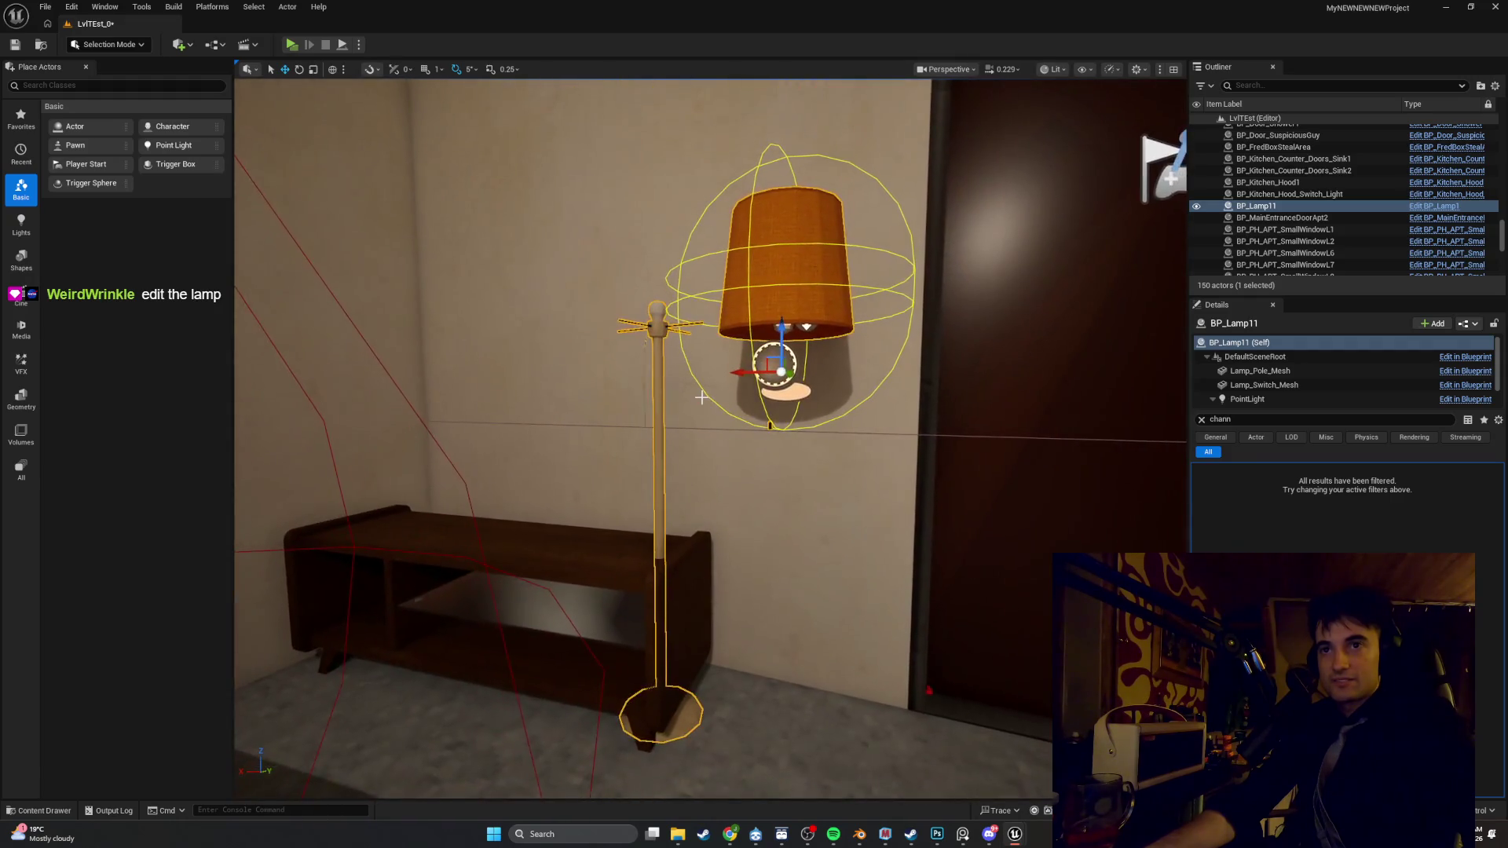
scroll(694, 406, up, 3)
scroll(701, 397, down, 2)
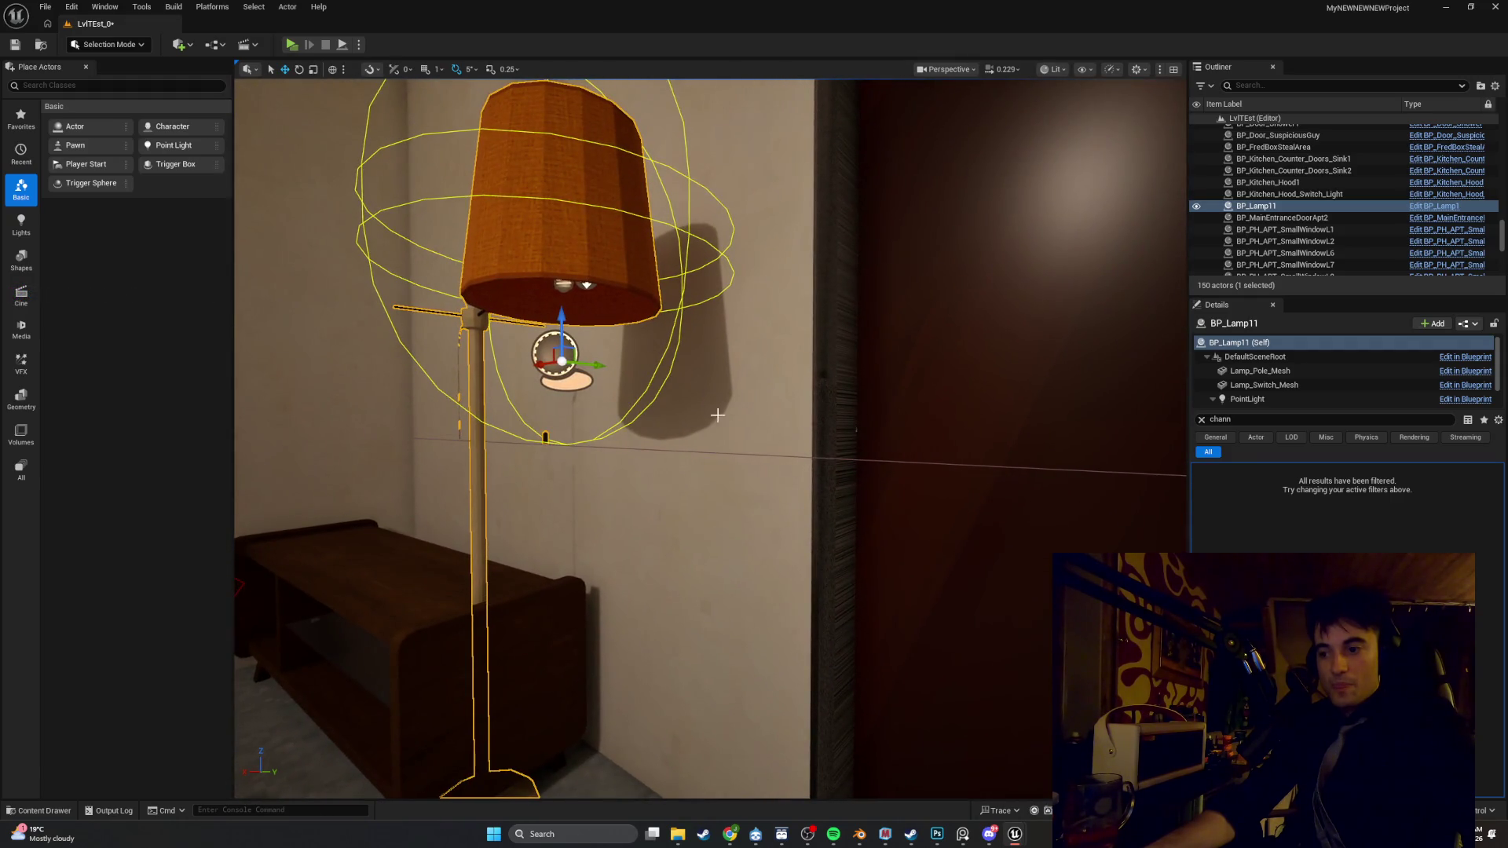
Set BP_Lamp1's DefaultSceneRoot scale to 2 with the Details filter cleared, then return to the level
mouse_move(1018, 838)
click(1013, 765)
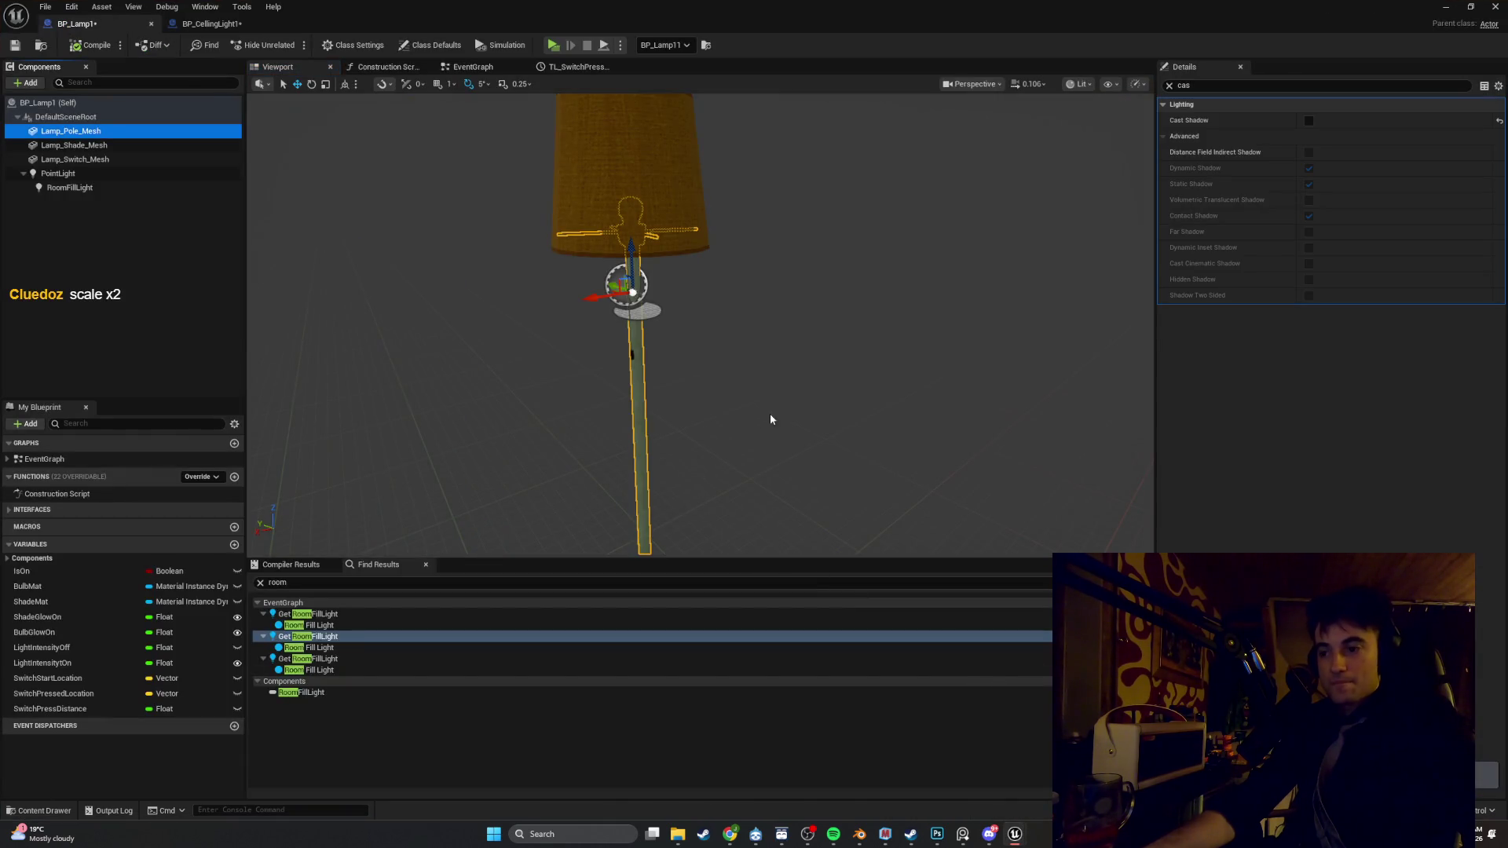
mouse_move(777, 354)
mouse_down()
mouse_move(730, 400)
mouse_move(779, 355)
mouse_up()
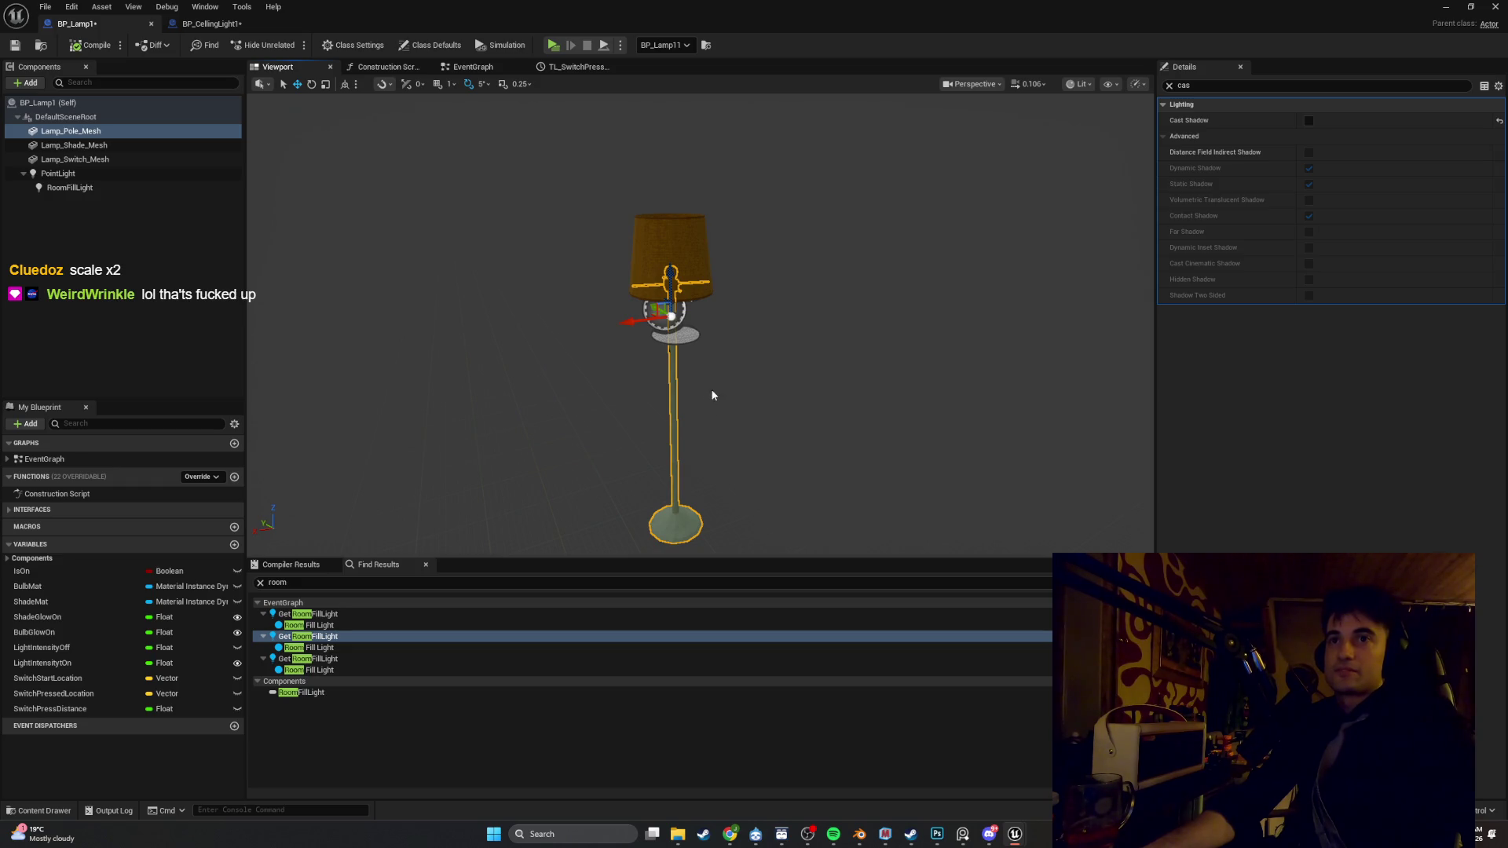
click(669, 462)
key(r)
key(Escape)
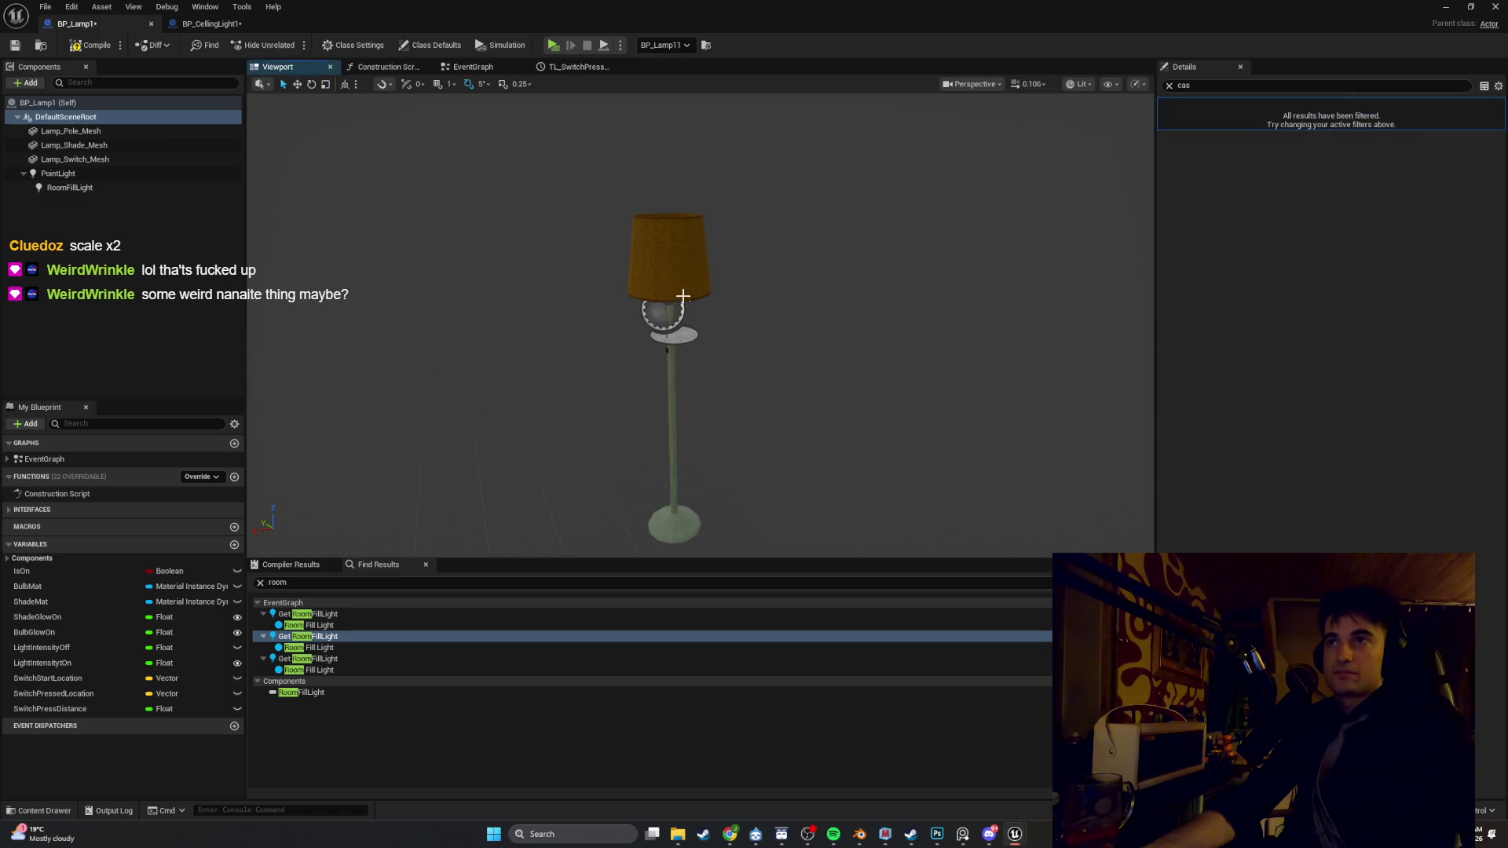
click(1168, 85)
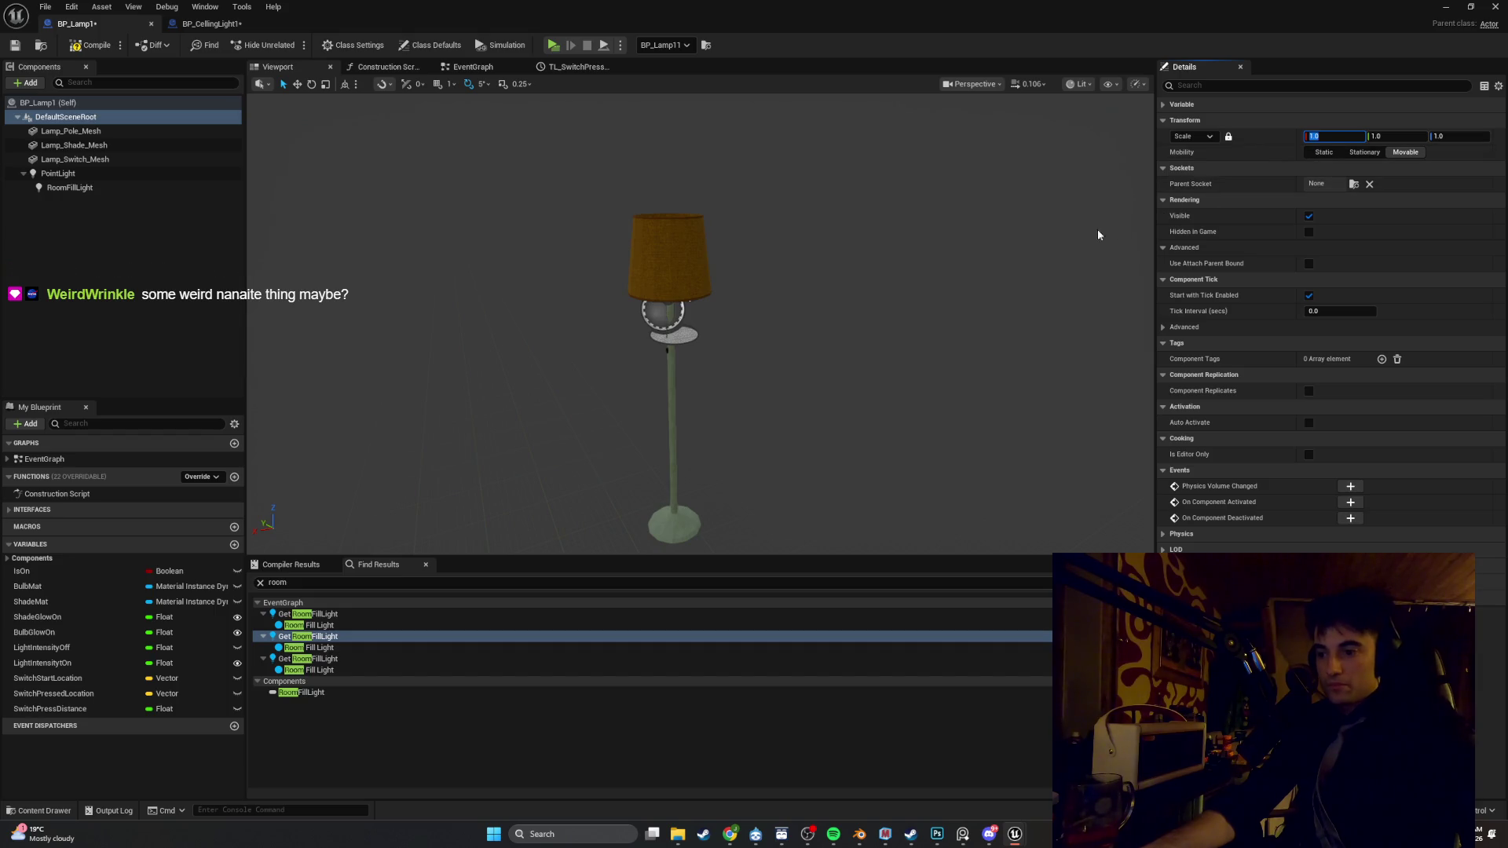
click(1053, 212)
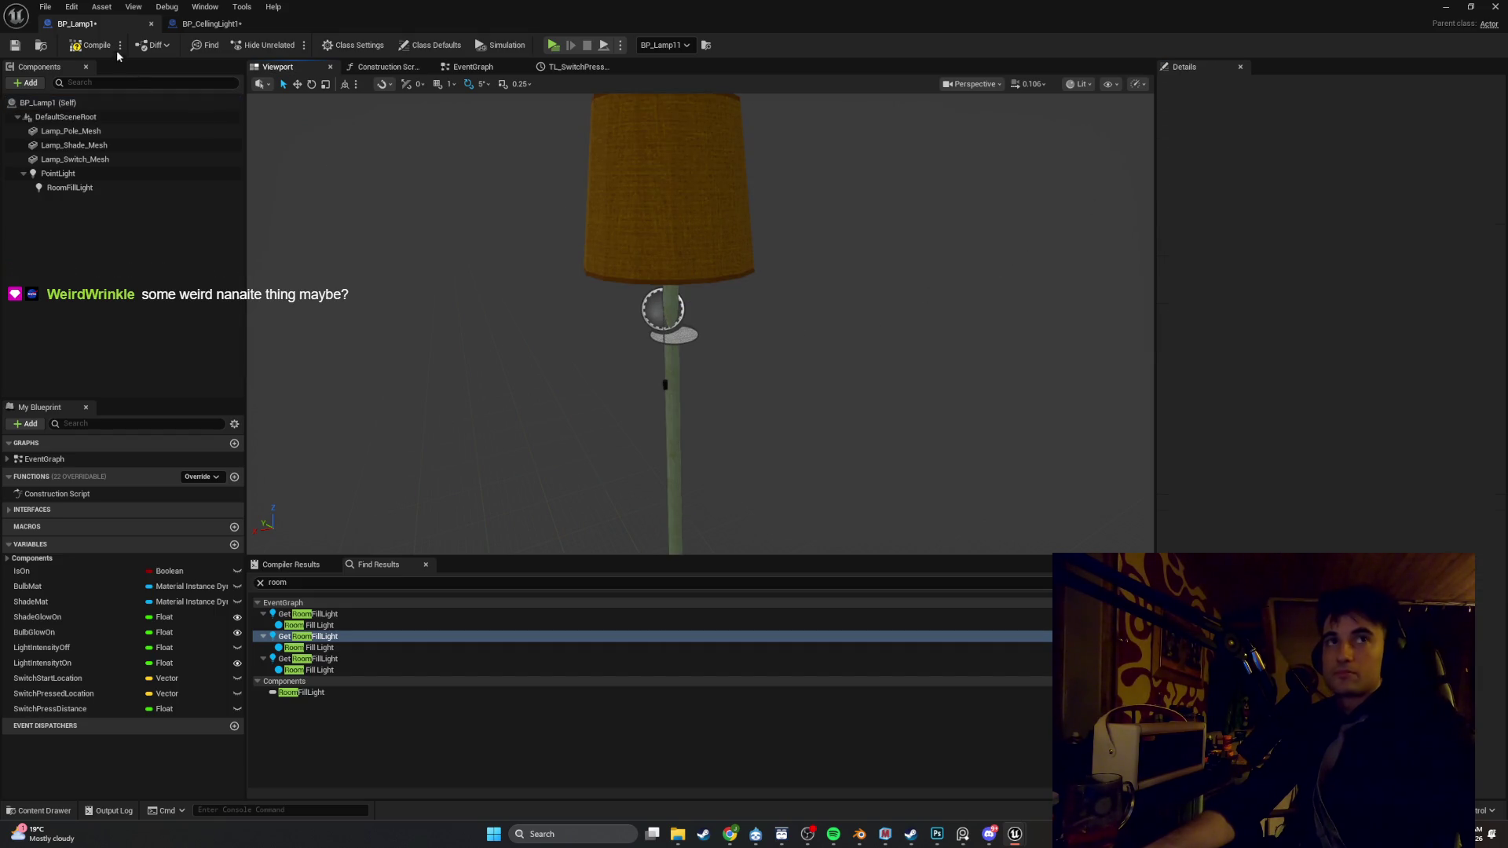
click(1462, 10)
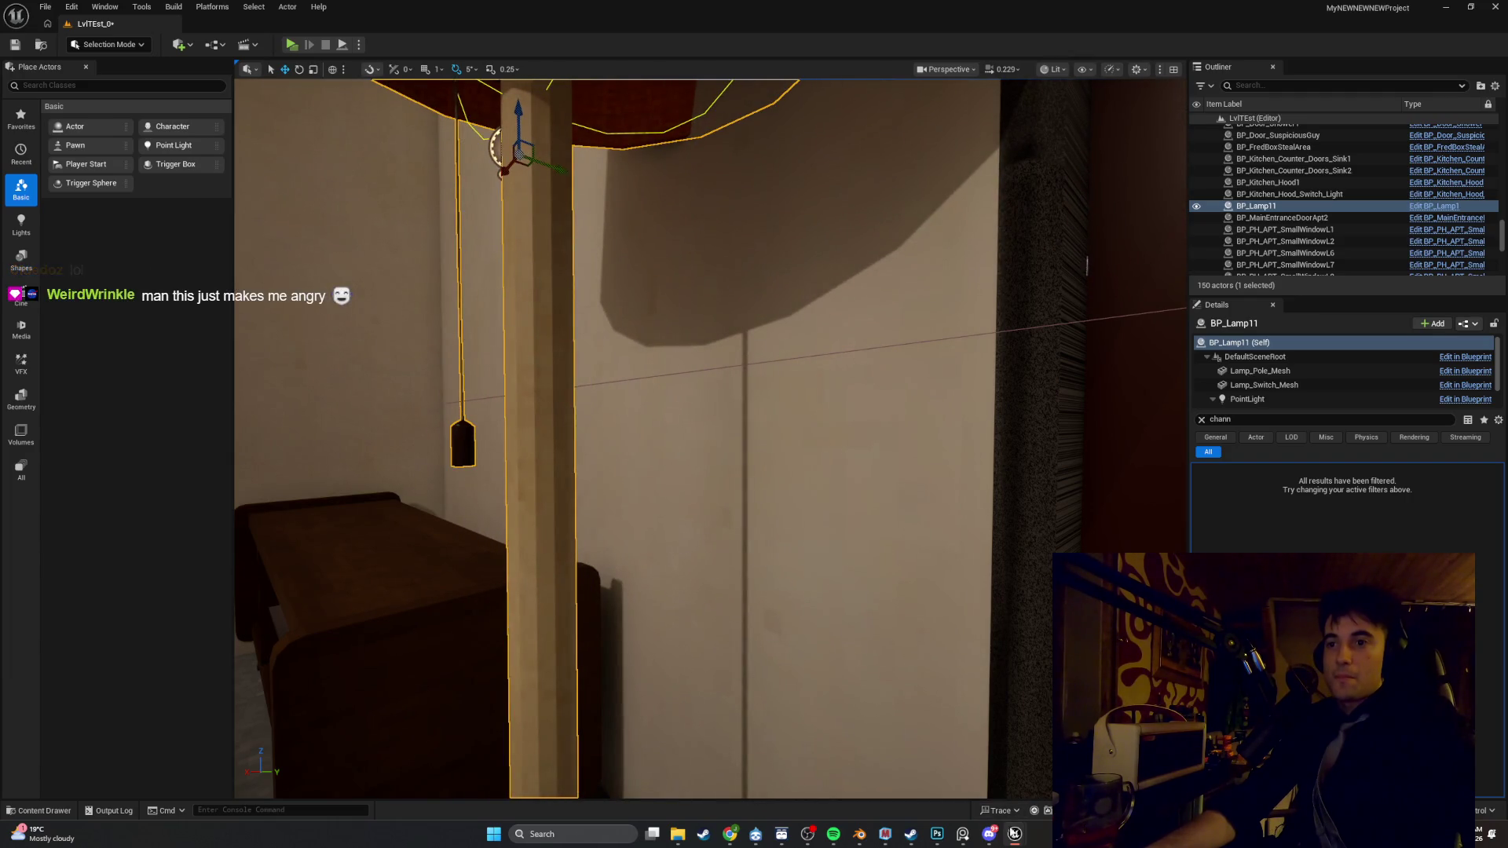
Orbit around the lamp in BP_Lamp1 and look over the shade and switch components
mouse_move(1009, 831)
click(954, 781)
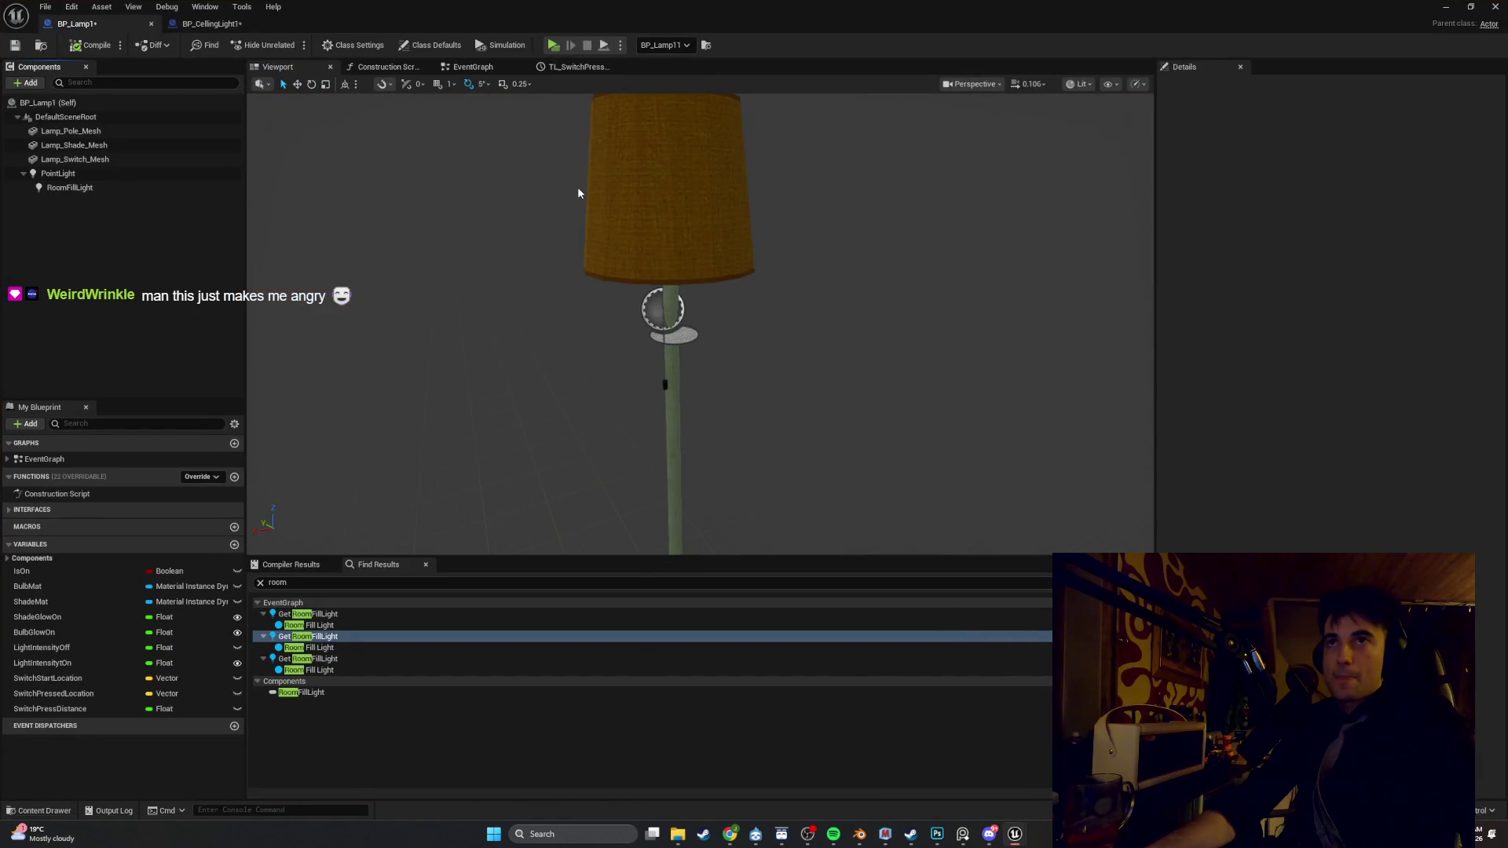
click(671, 200)
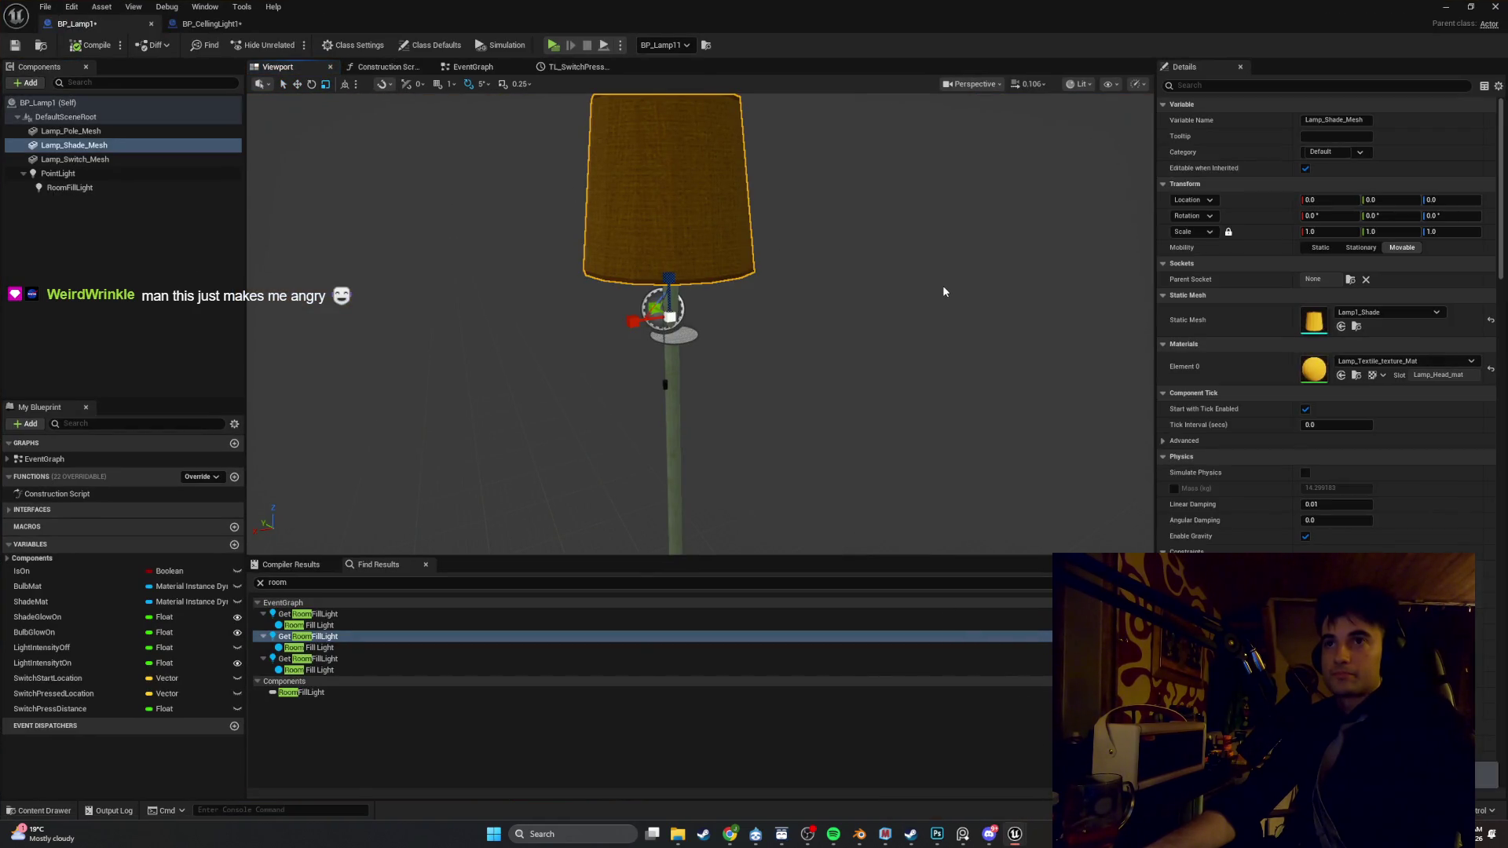
scroll(943, 285, down, 3)
drag(854, 385, 825, 369)
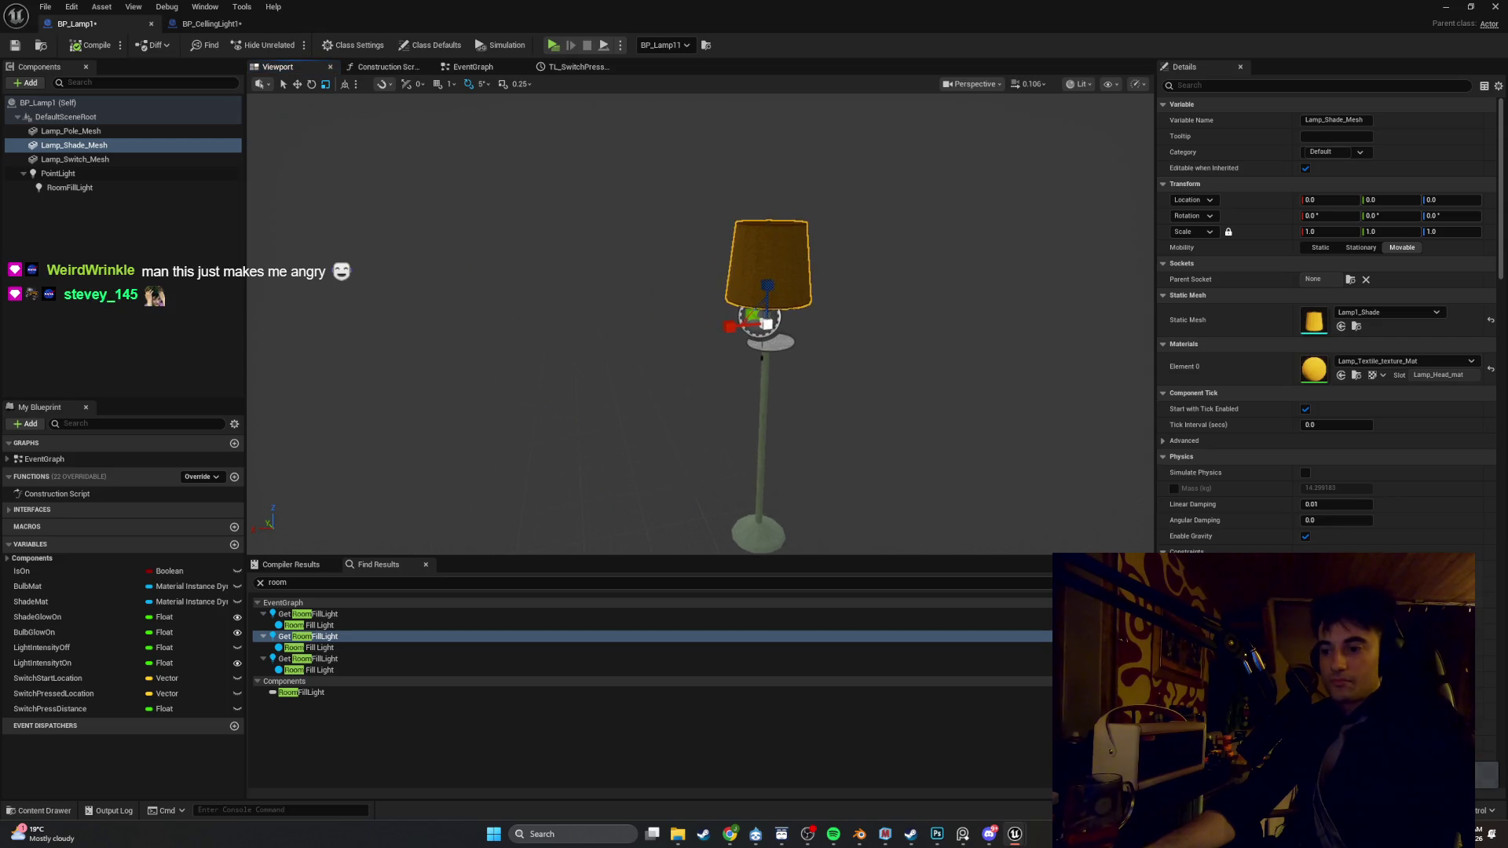
scroll(706, 377, up, 5)
drag(707, 377, 800, 369)
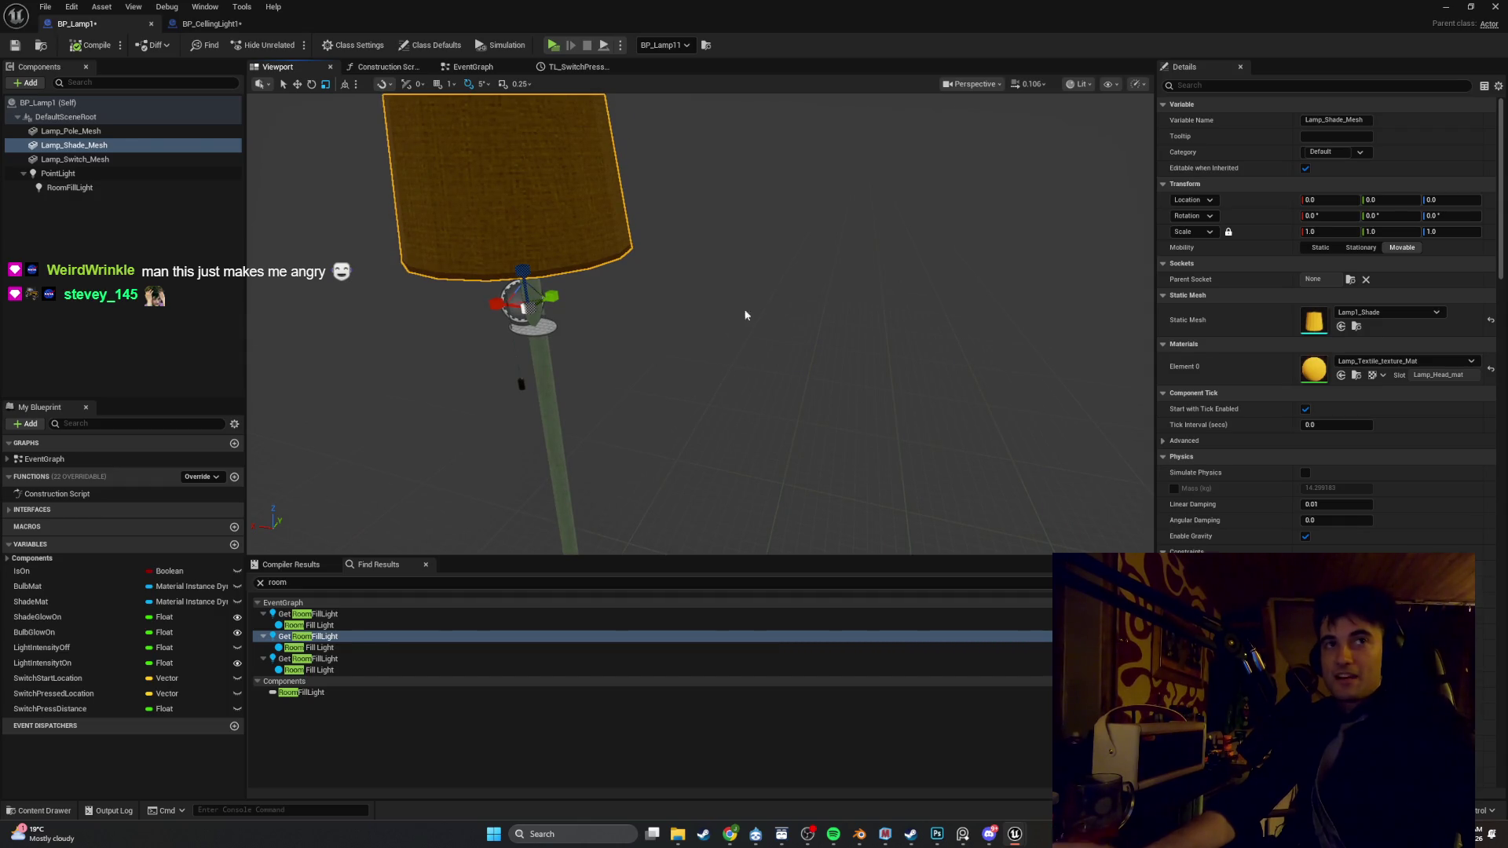
click(161, 159)
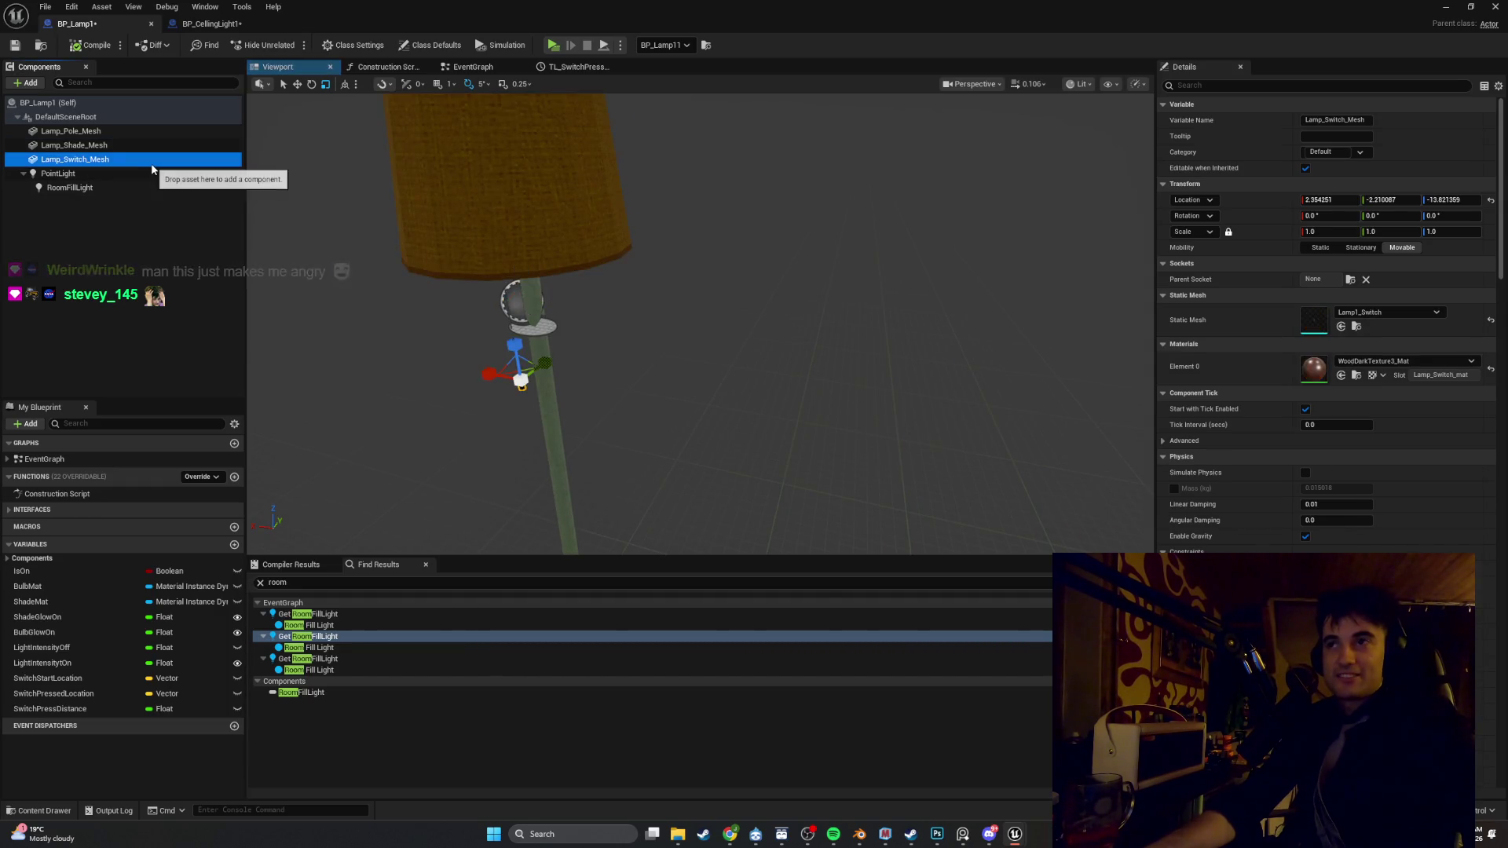
click(161, 148)
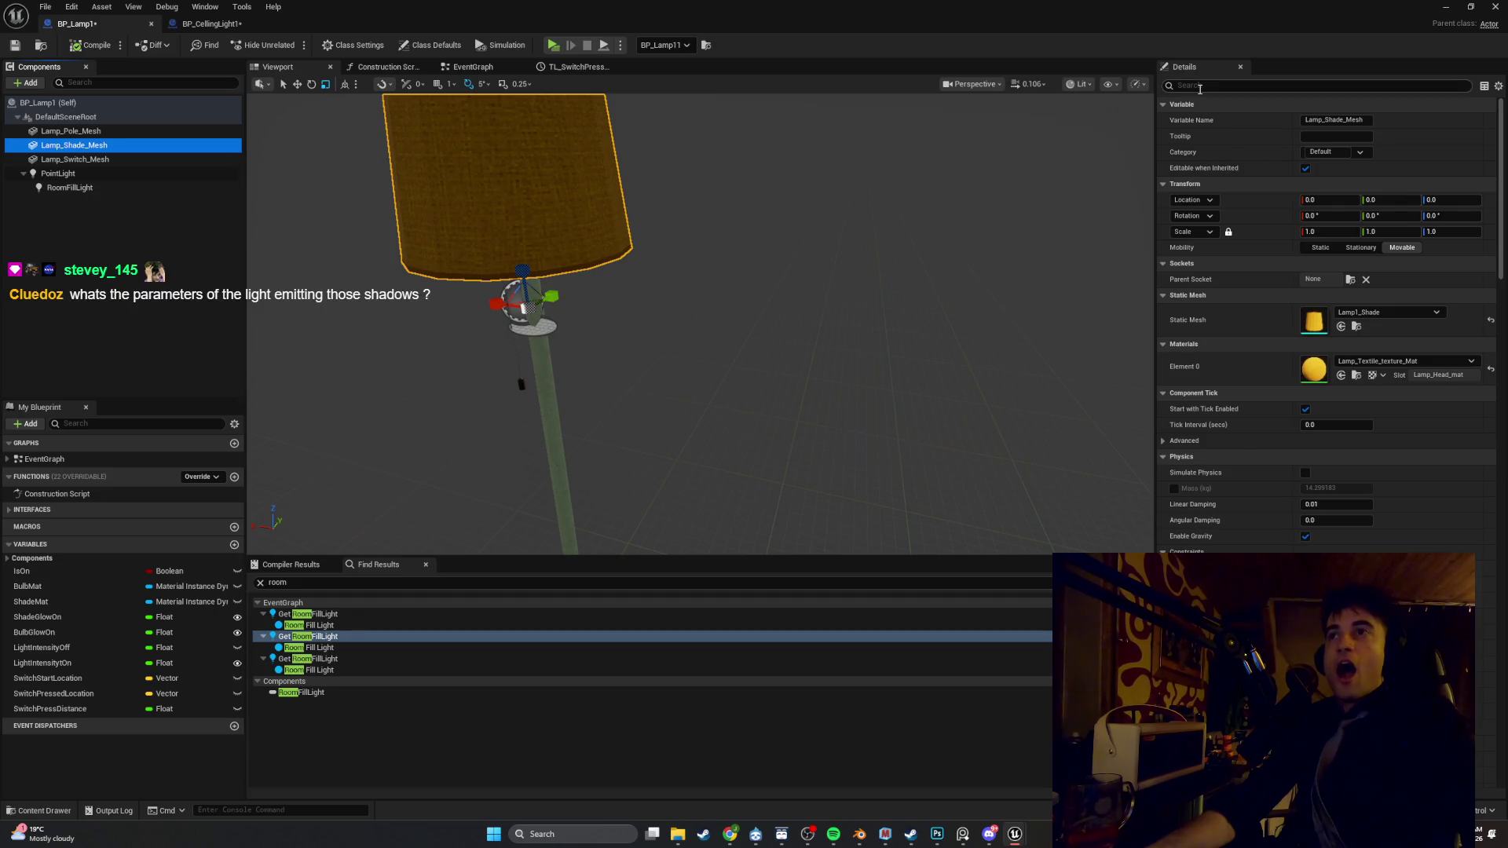
Filter Details for 'cas' and tick Cast Shadow on Lamp_Pole_Mesh and Lamp_Switch_Mesh
click(154, 130)
click(1209, 86)
text(cas)
click(1307, 121)
click(124, 159)
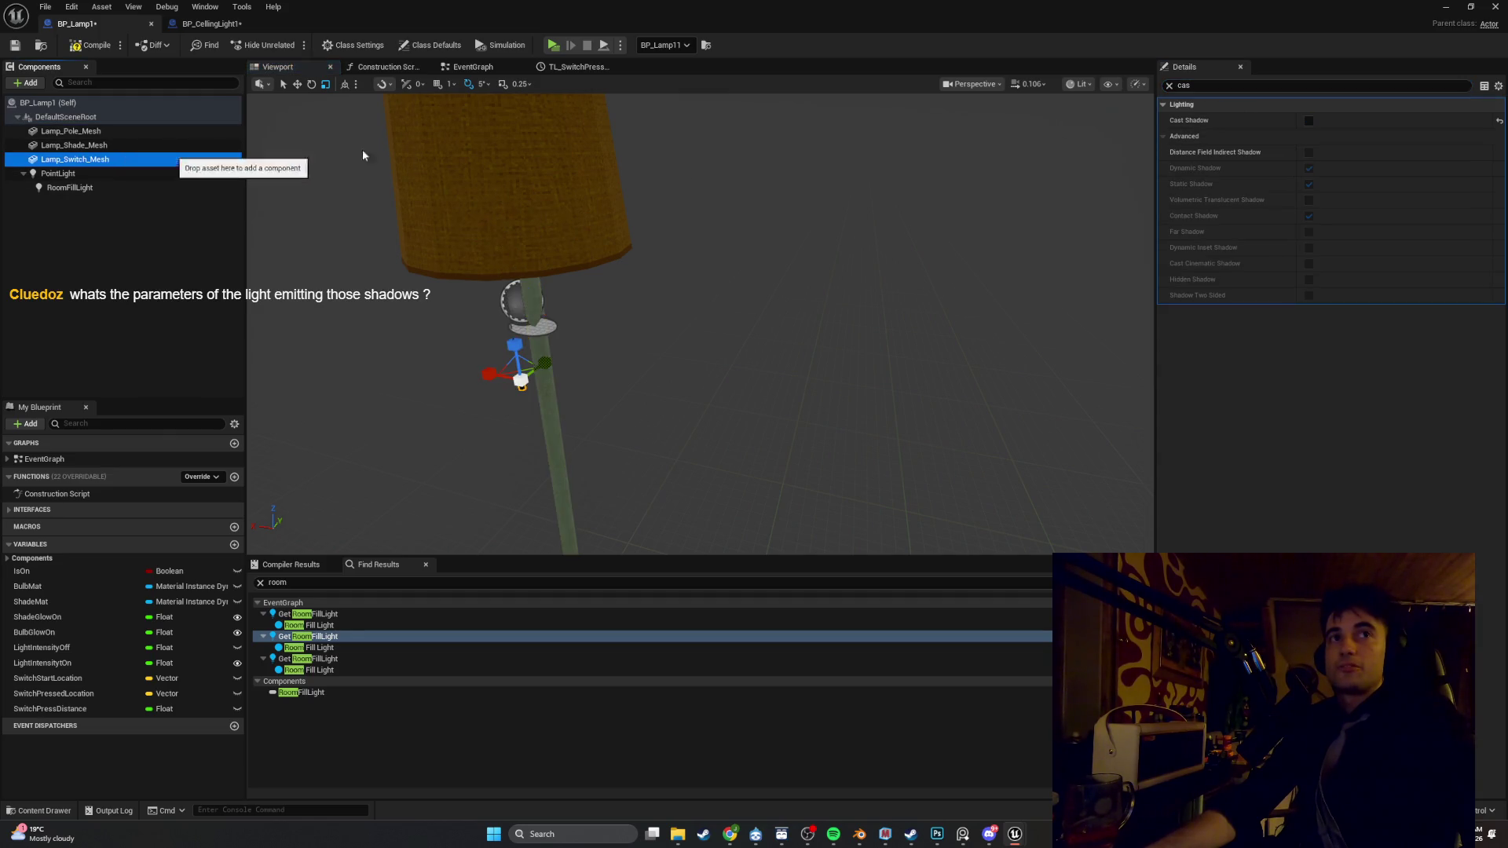
click(1215, 86)
click(1309, 121)
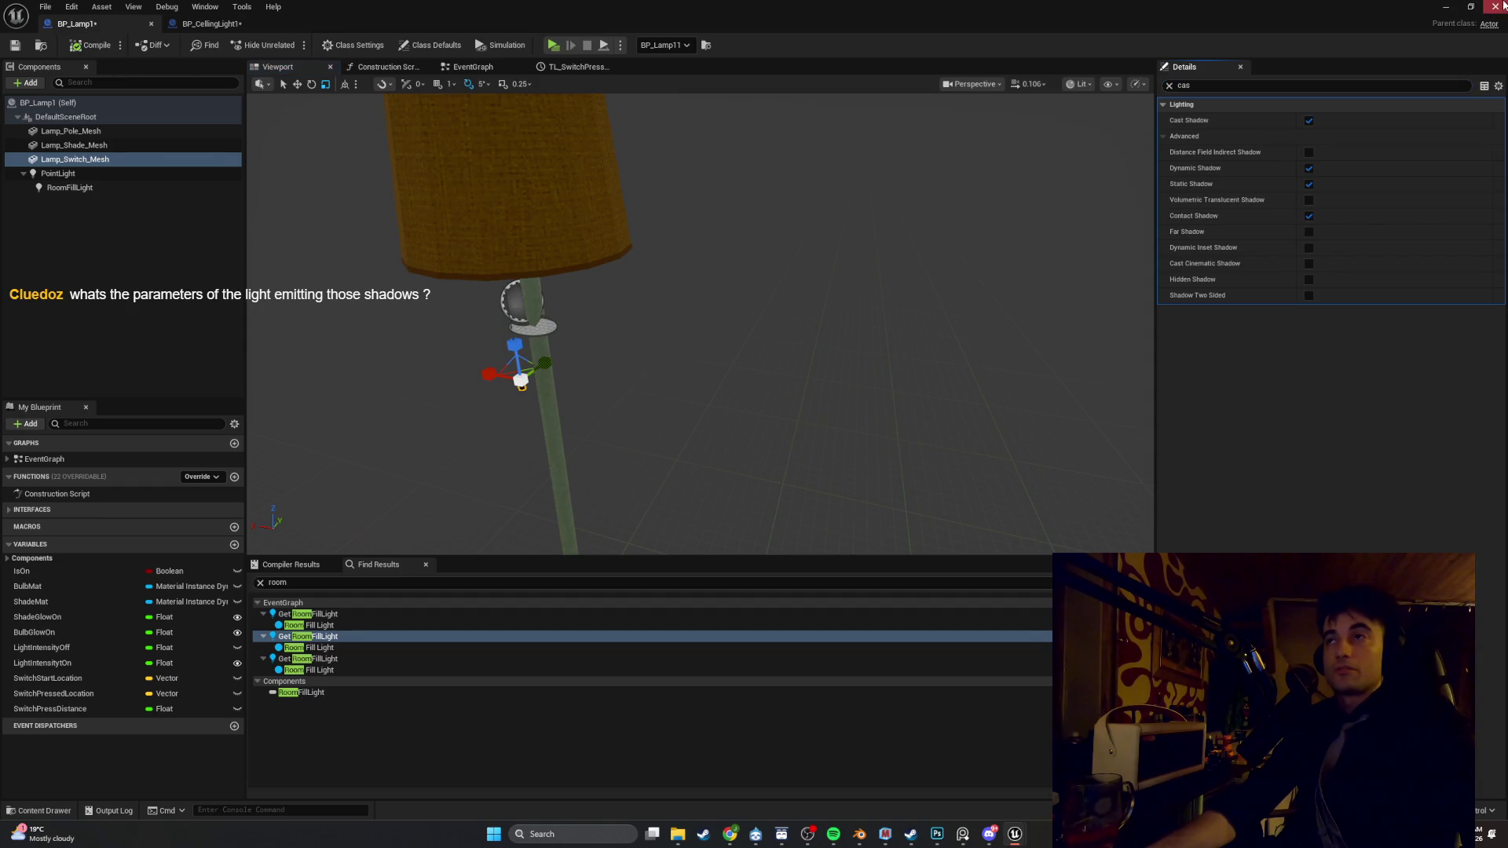
click(1455, 6)
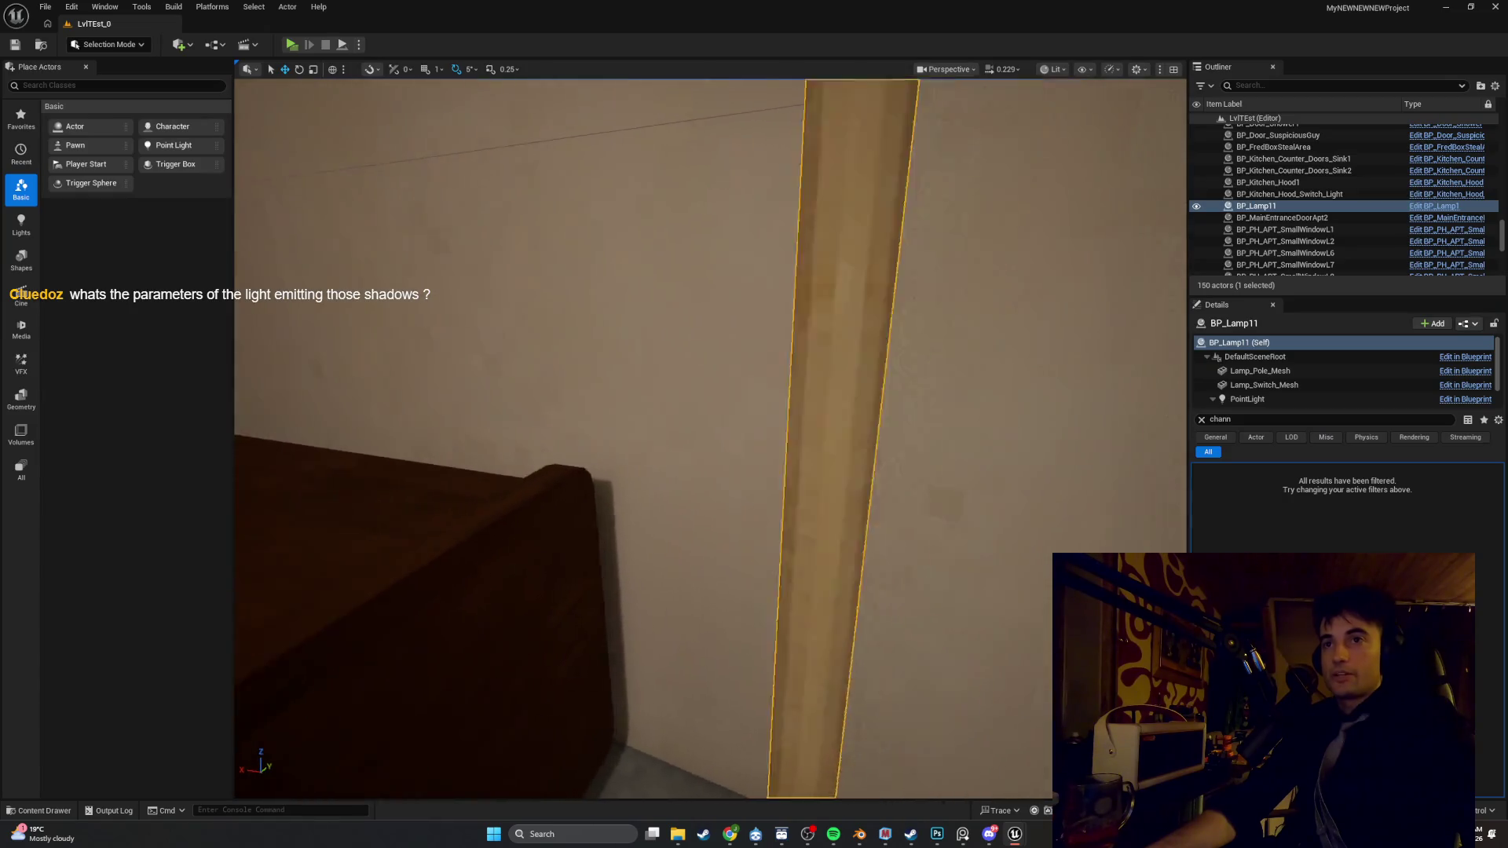
Frame BP_Lamp11 to inspect its wall shadows, then orbit up to the ceiling light
key(f)
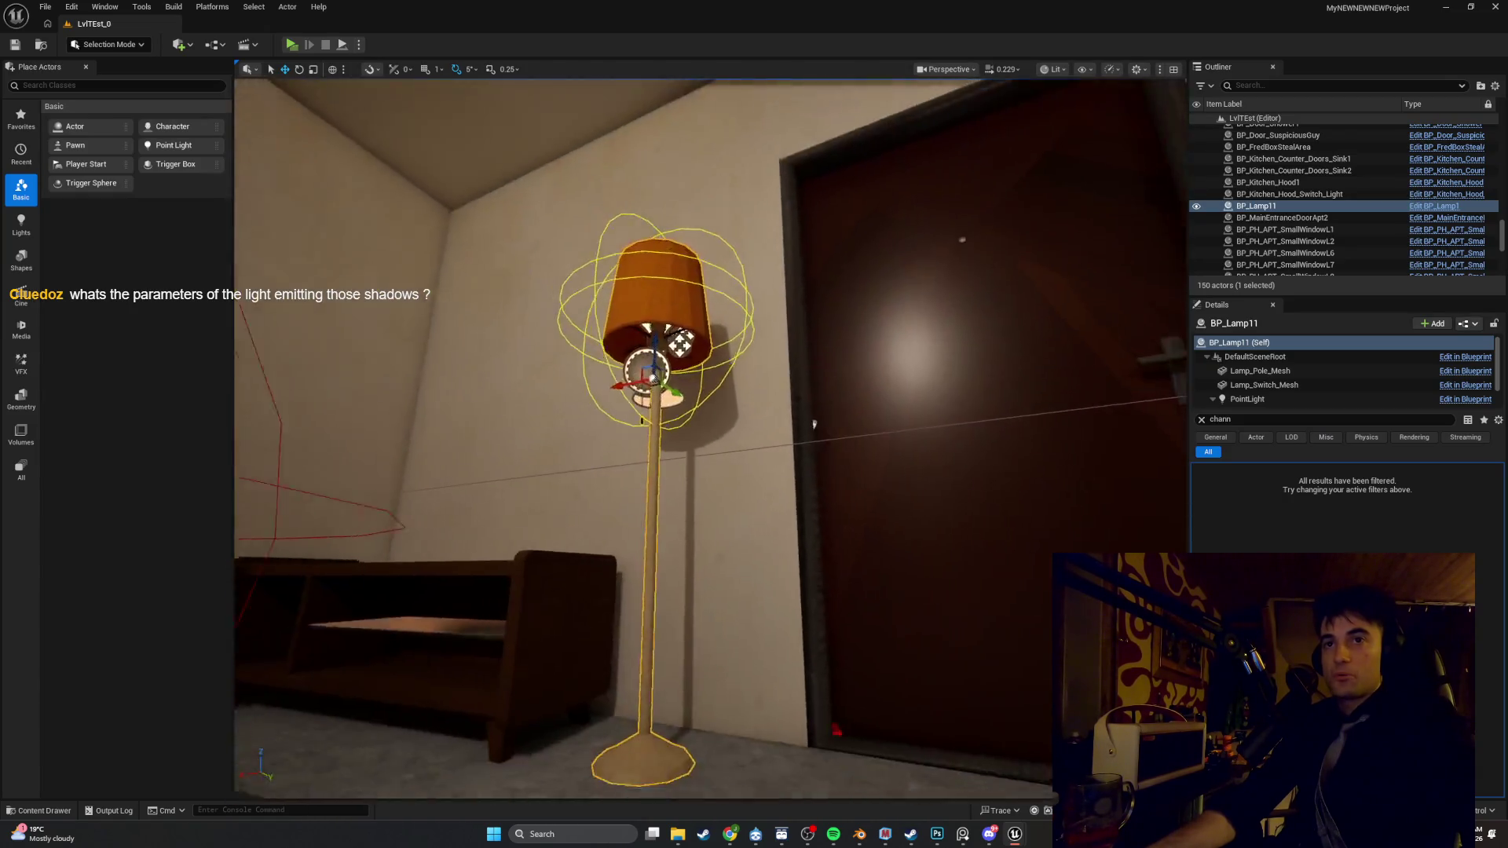
key(d)
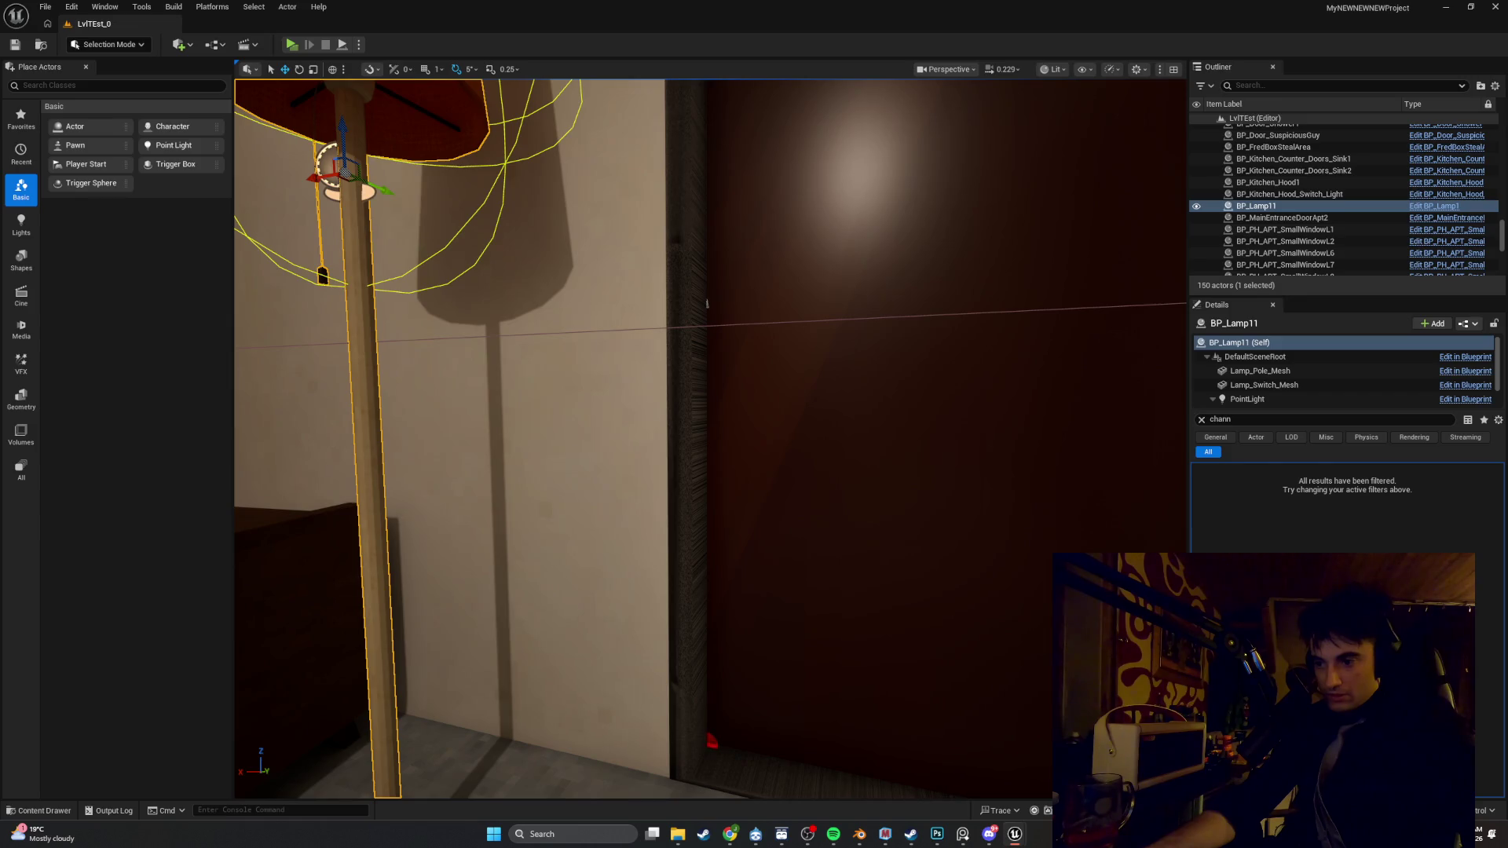
key(f)
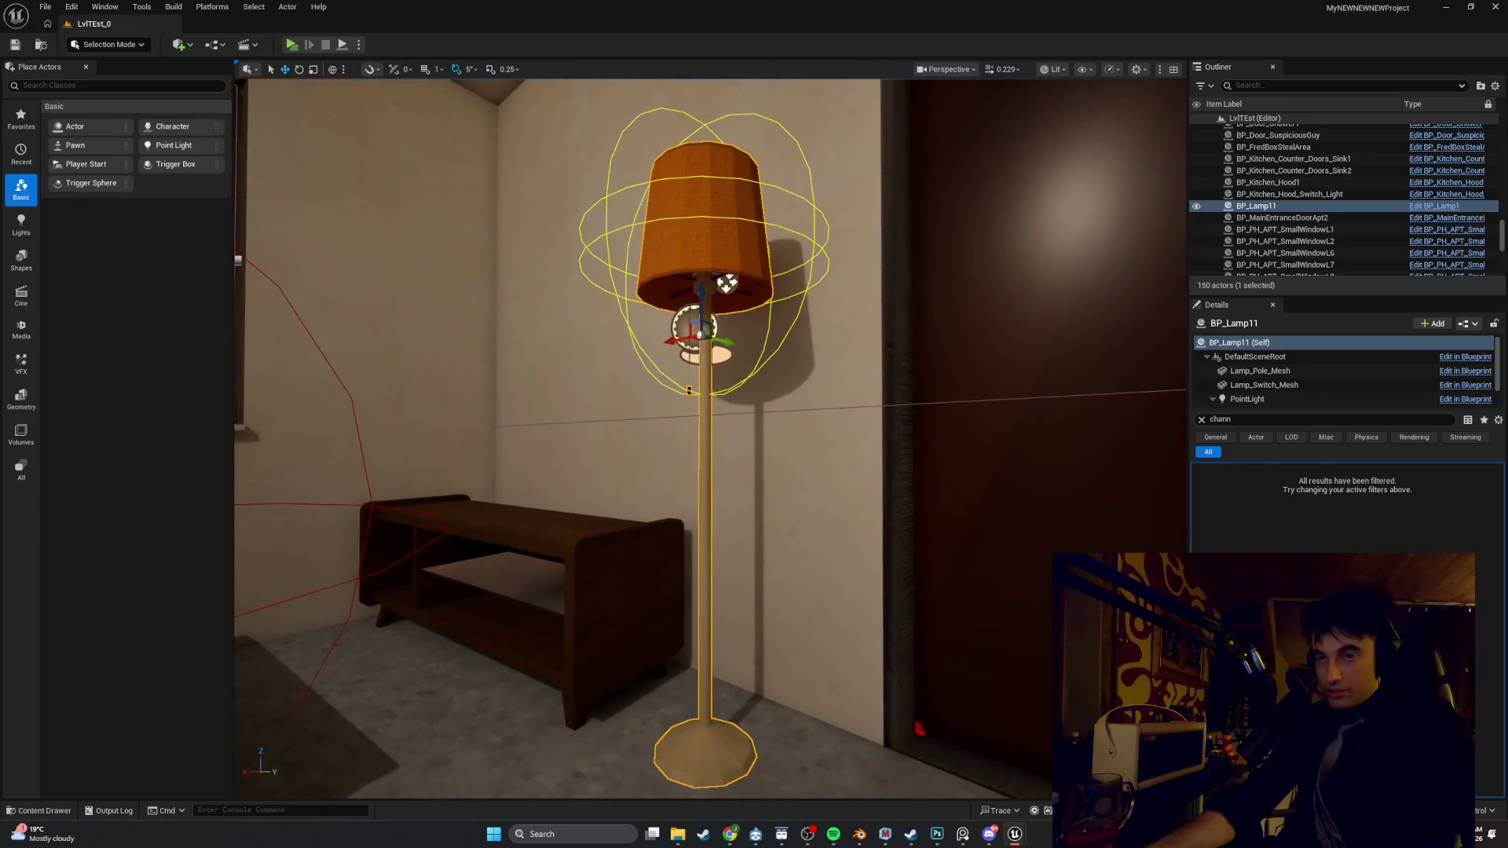
mouse_move(707, 432)
mouse_down()
mouse_move(651, 417)
mouse_move(656, 330)
mouse_move(734, 275)
mouse_up()
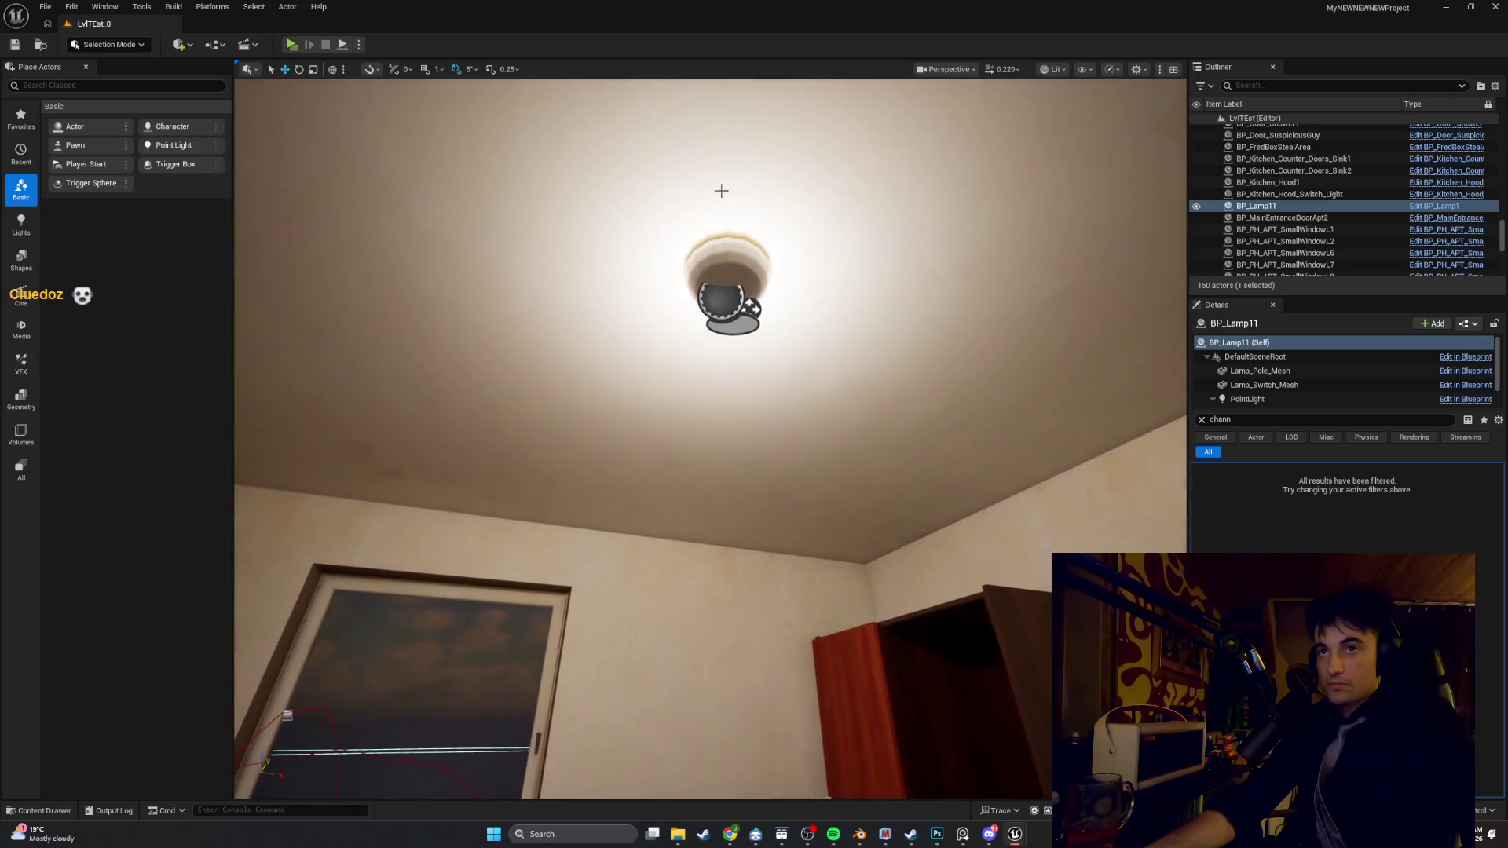
right_click(738, 274)
Open BP_CellingLight1's viewport and inspect CellingPointLight's intensity and attenuation radius with the filter cleared
click(769, 303)
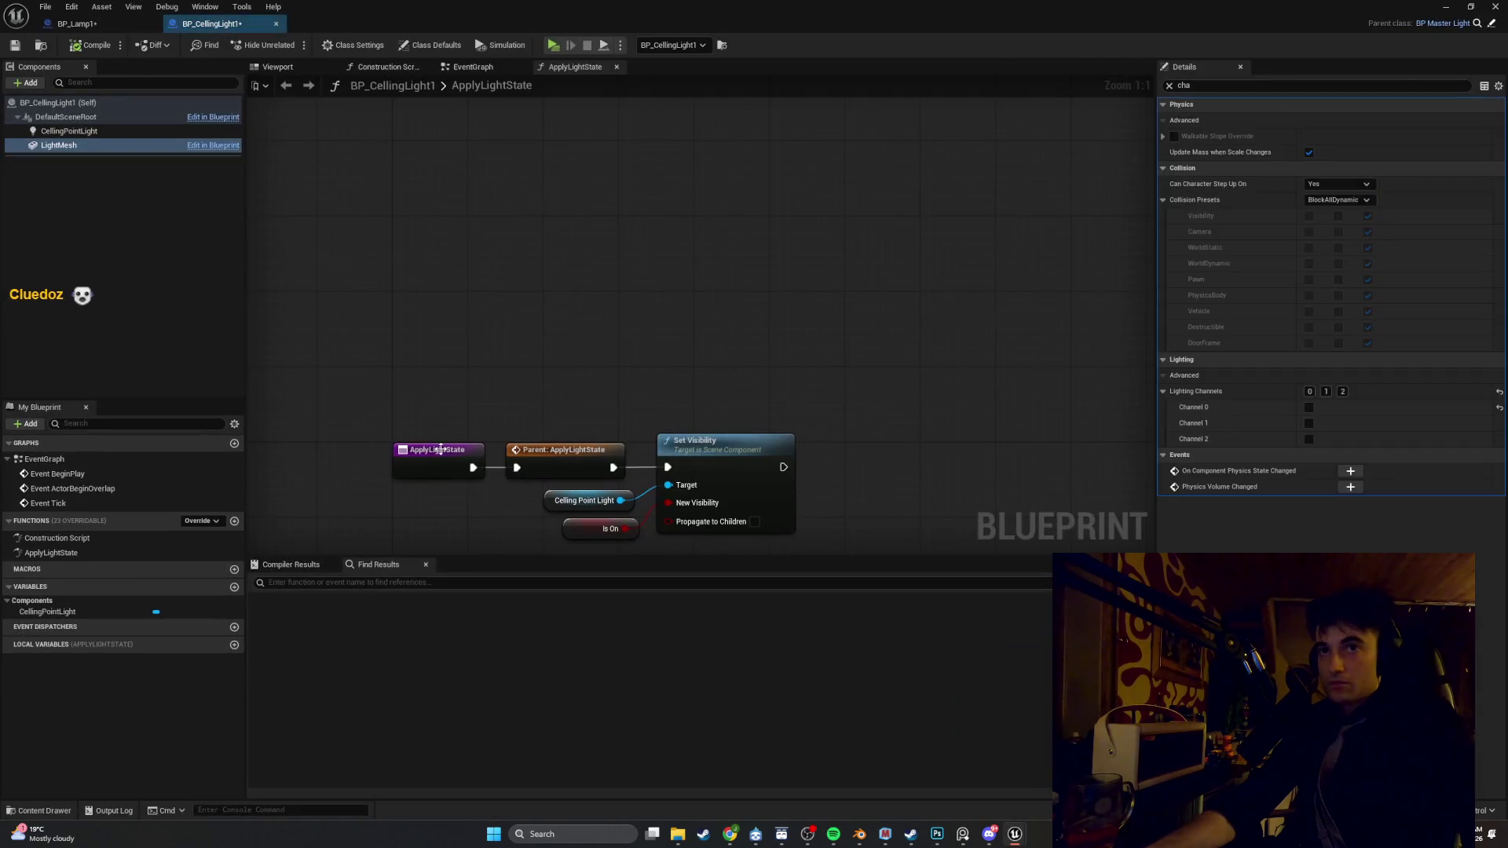
click(278, 68)
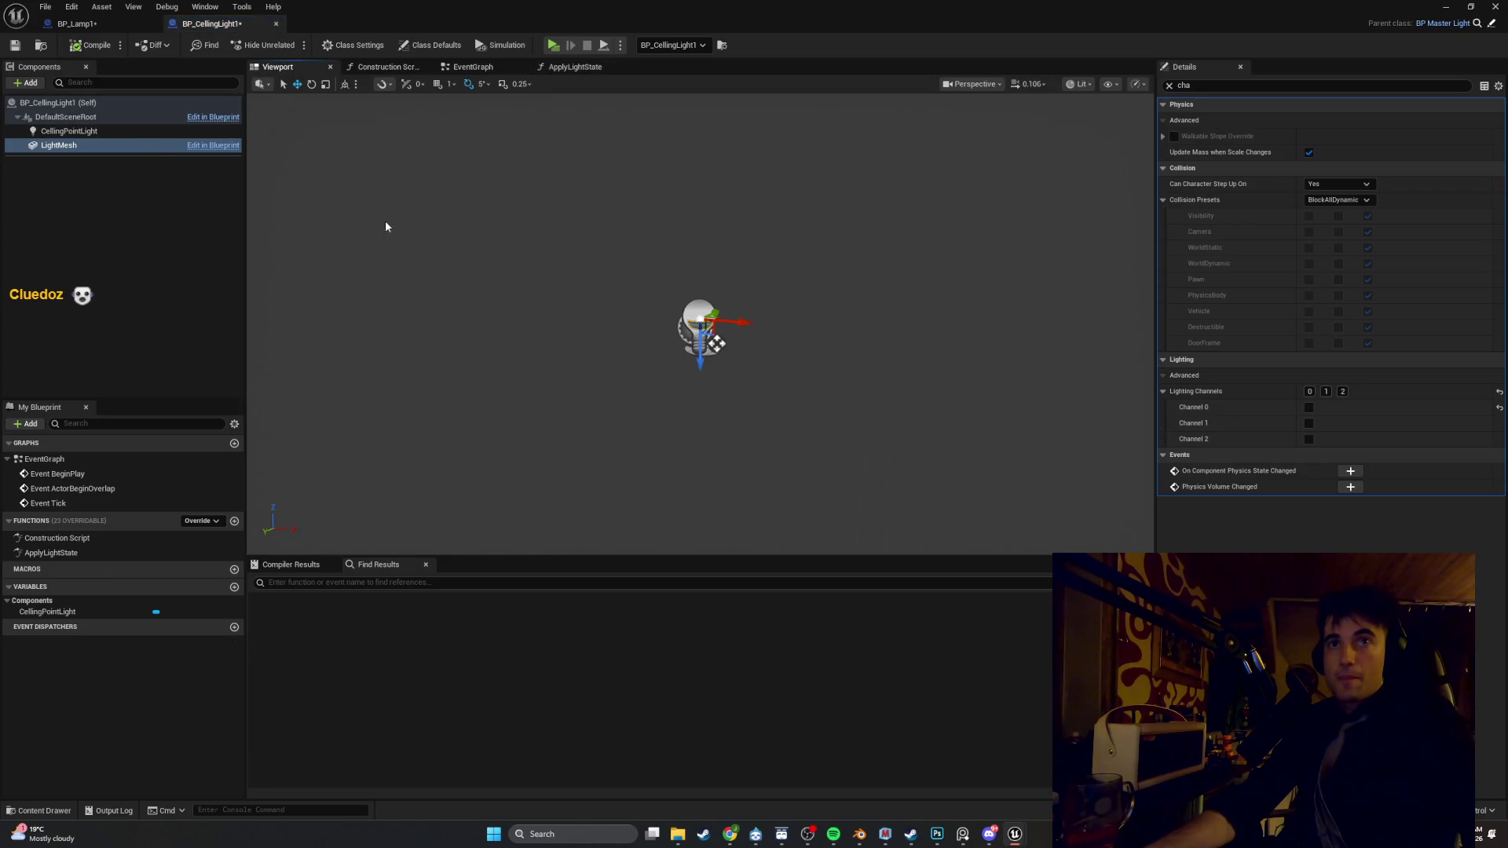
click(1169, 86)
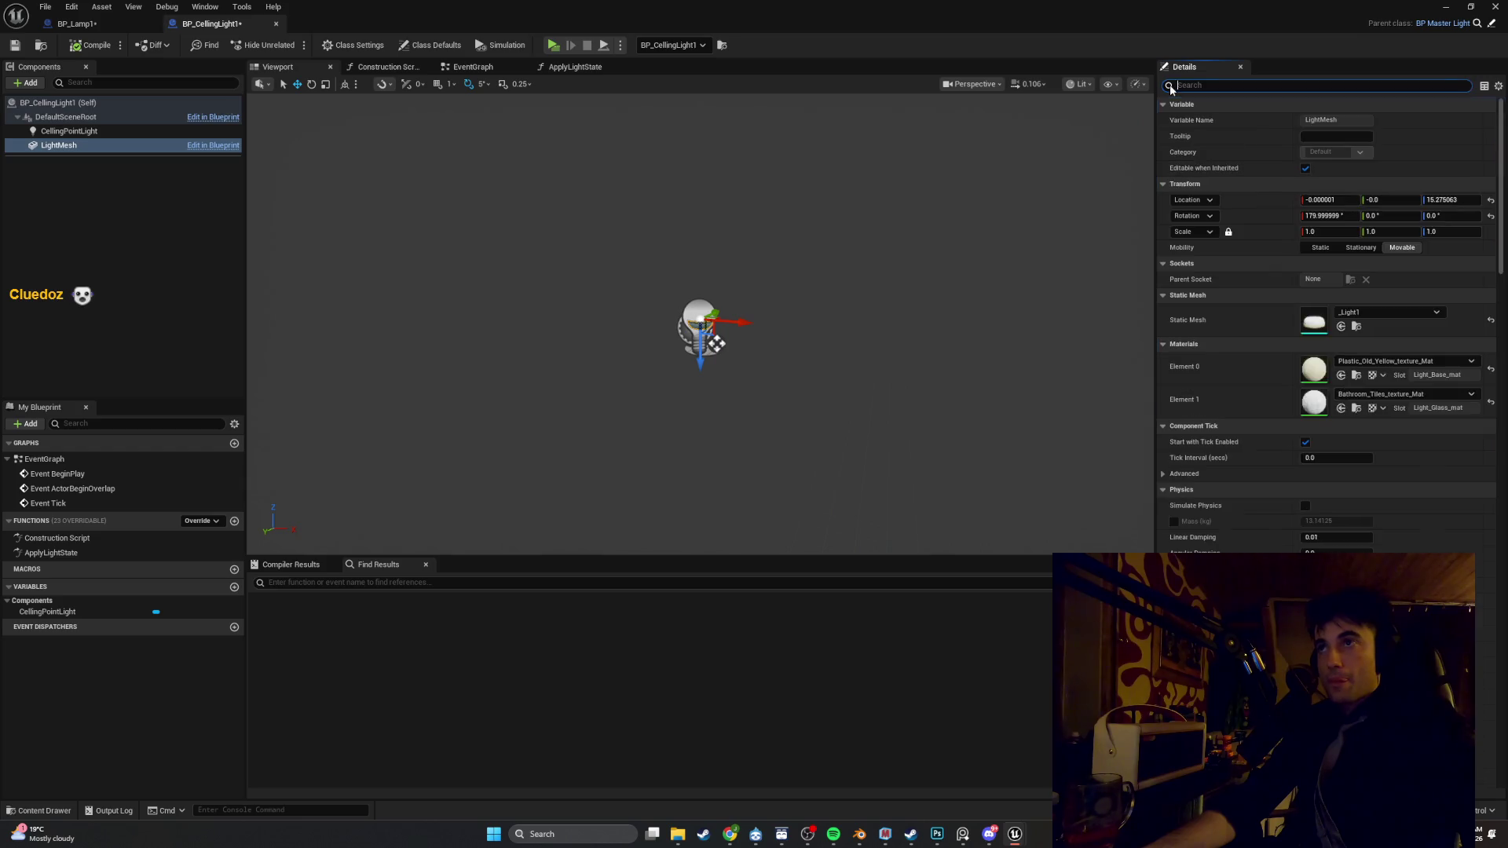
click(49, 131)
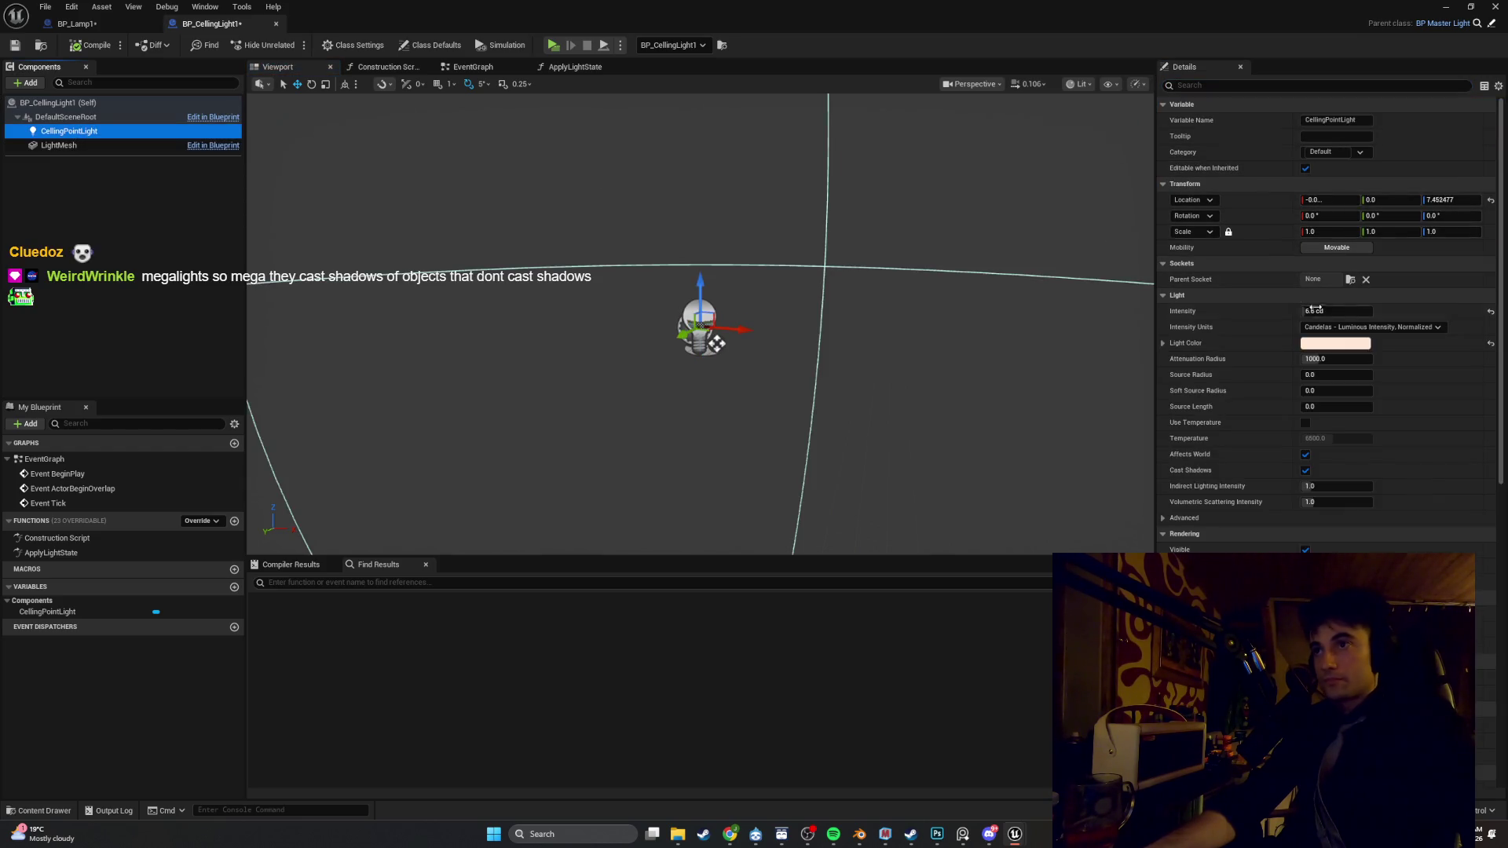
mouse_move(707, 354)
mouse_down()
mouse_move(864, 400)
mouse_move(1160, 388)
mouse_up()
drag(981, 370, 981, 338)
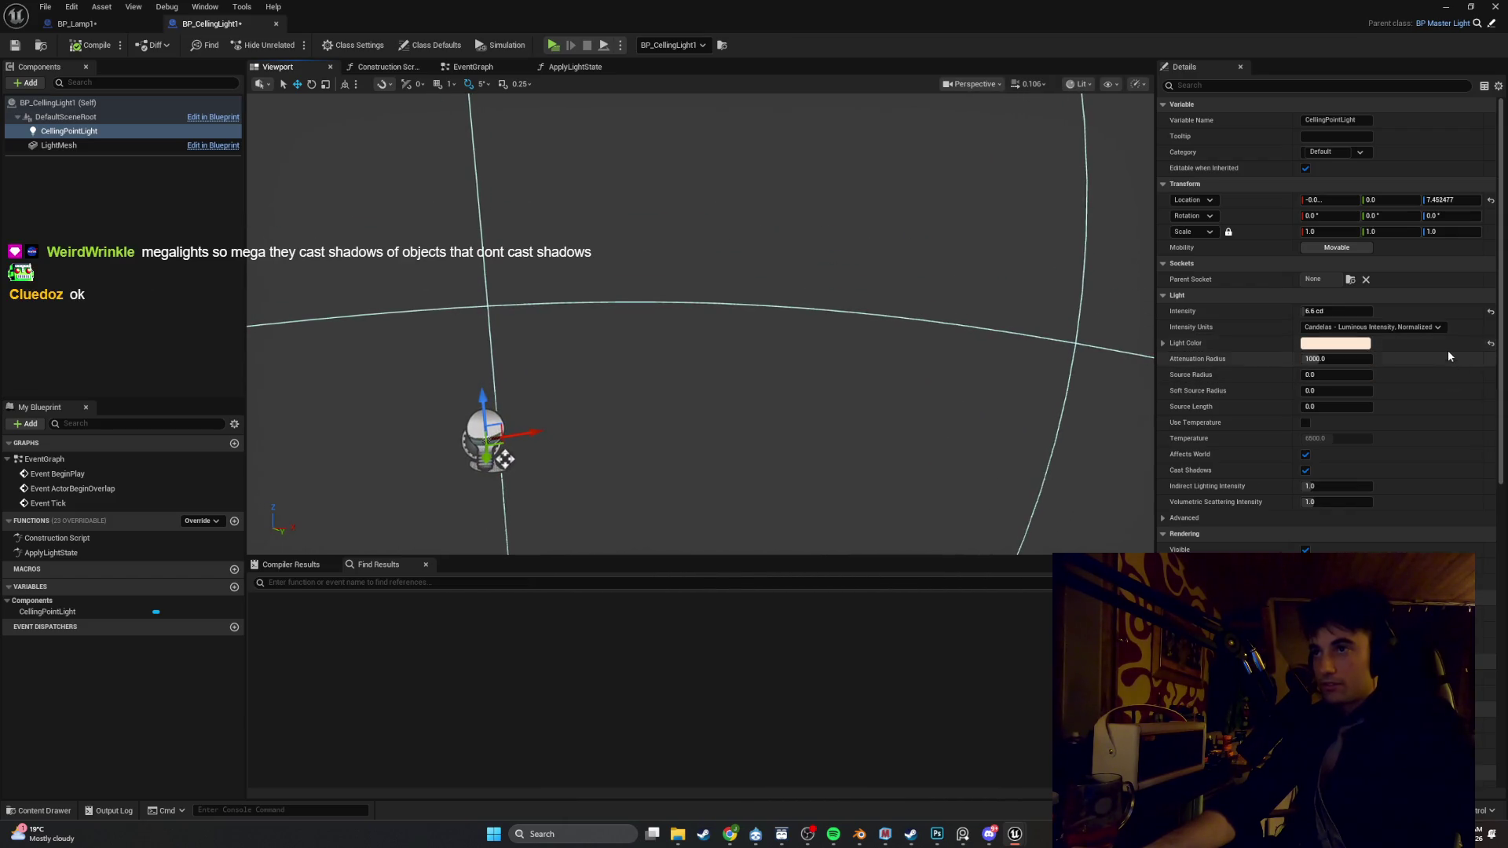
mouse_move(1021, 377)
mouse_down()
mouse_move(997, 377)
mouse_move(1028, 357)
mouse_up()
drag(738, 503, 759, 502)
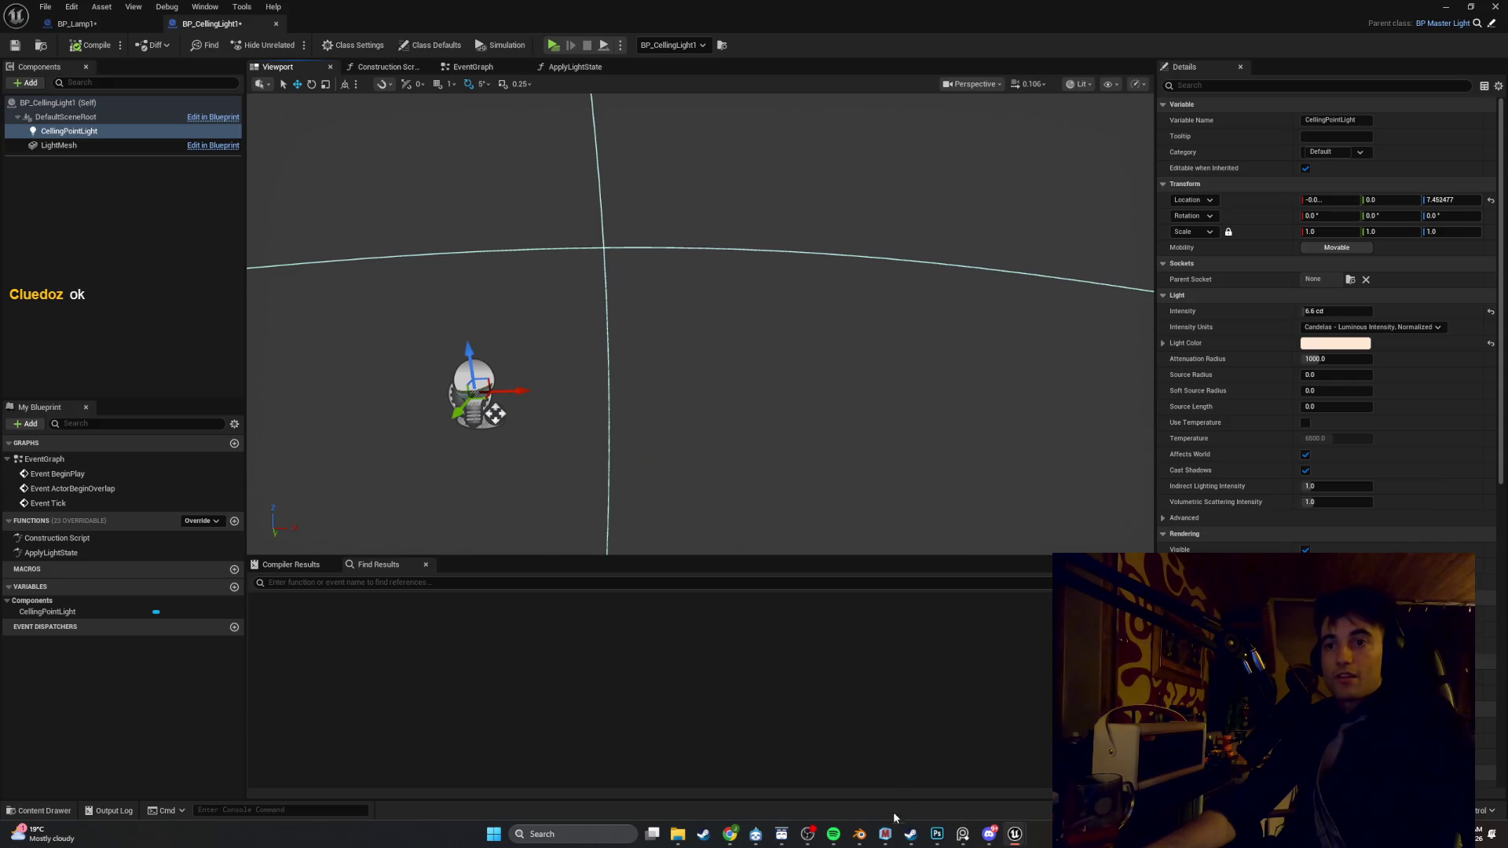
Start playing a playlist in Spotify, then minimize it
click(830, 830)
click(461, 389)
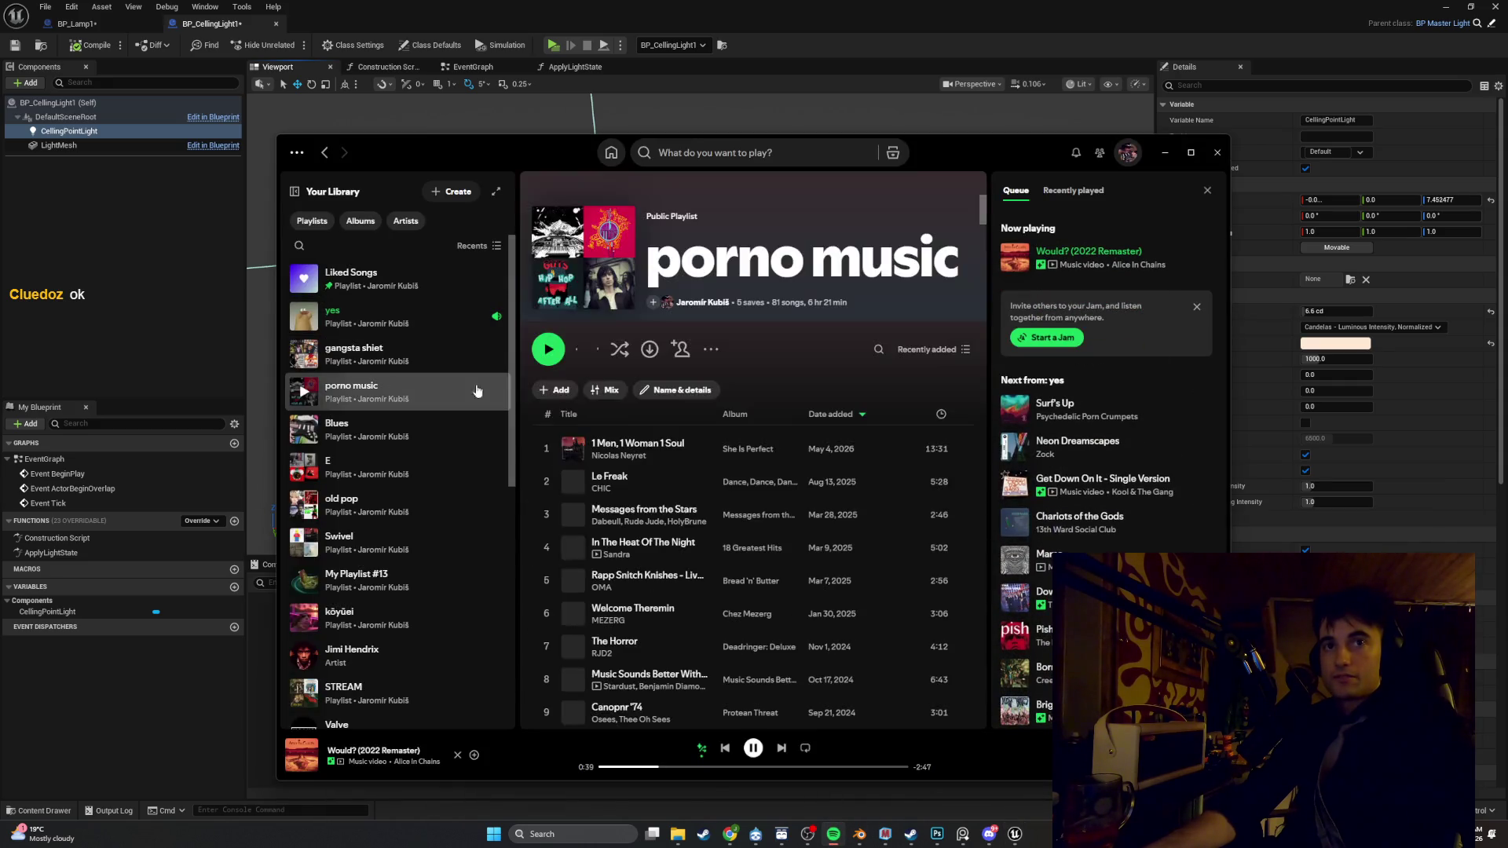
click(547, 449)
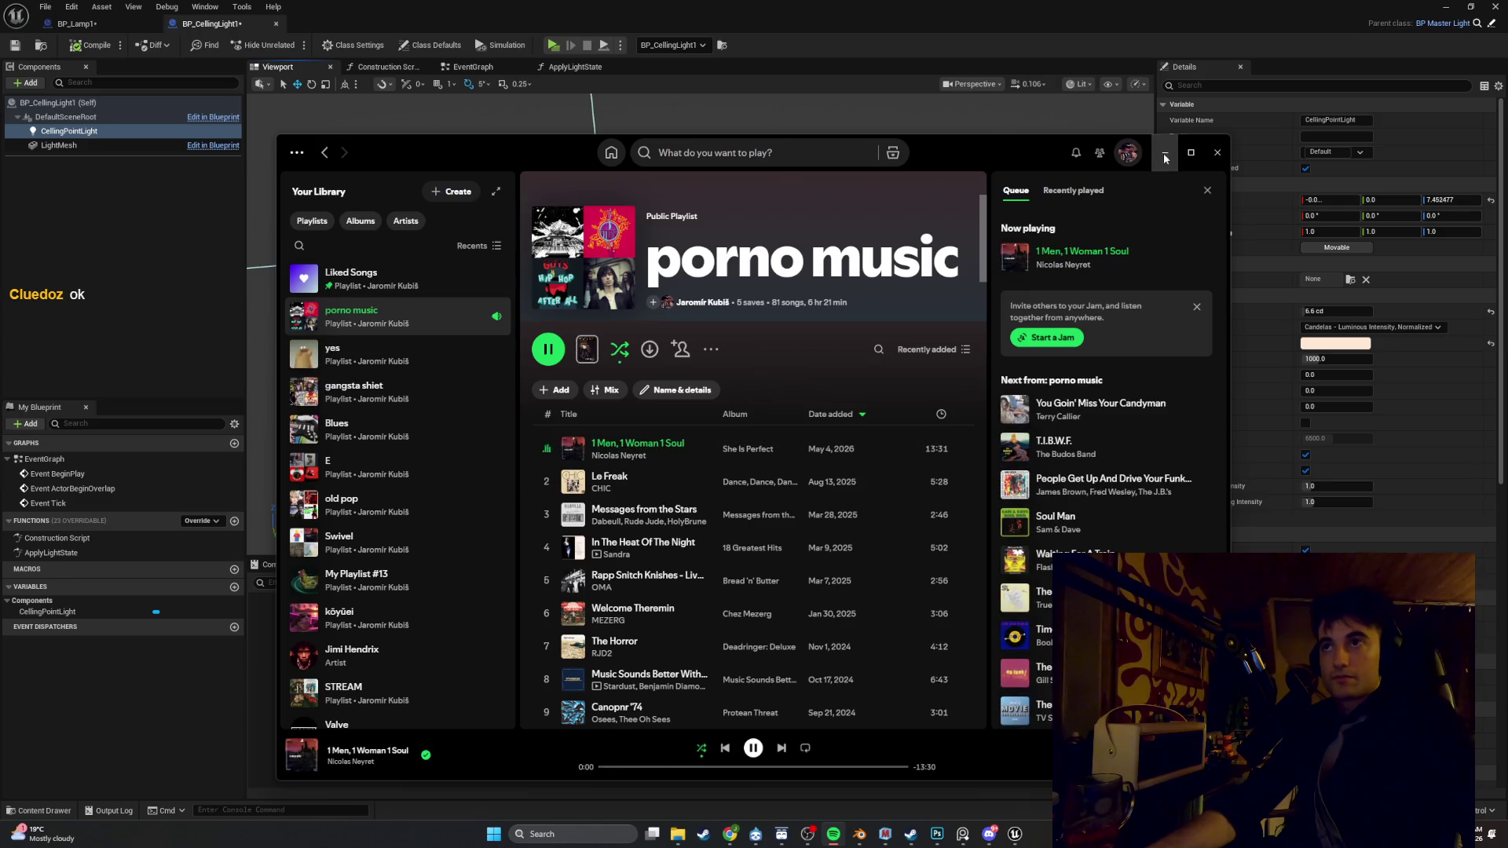
click(1164, 155)
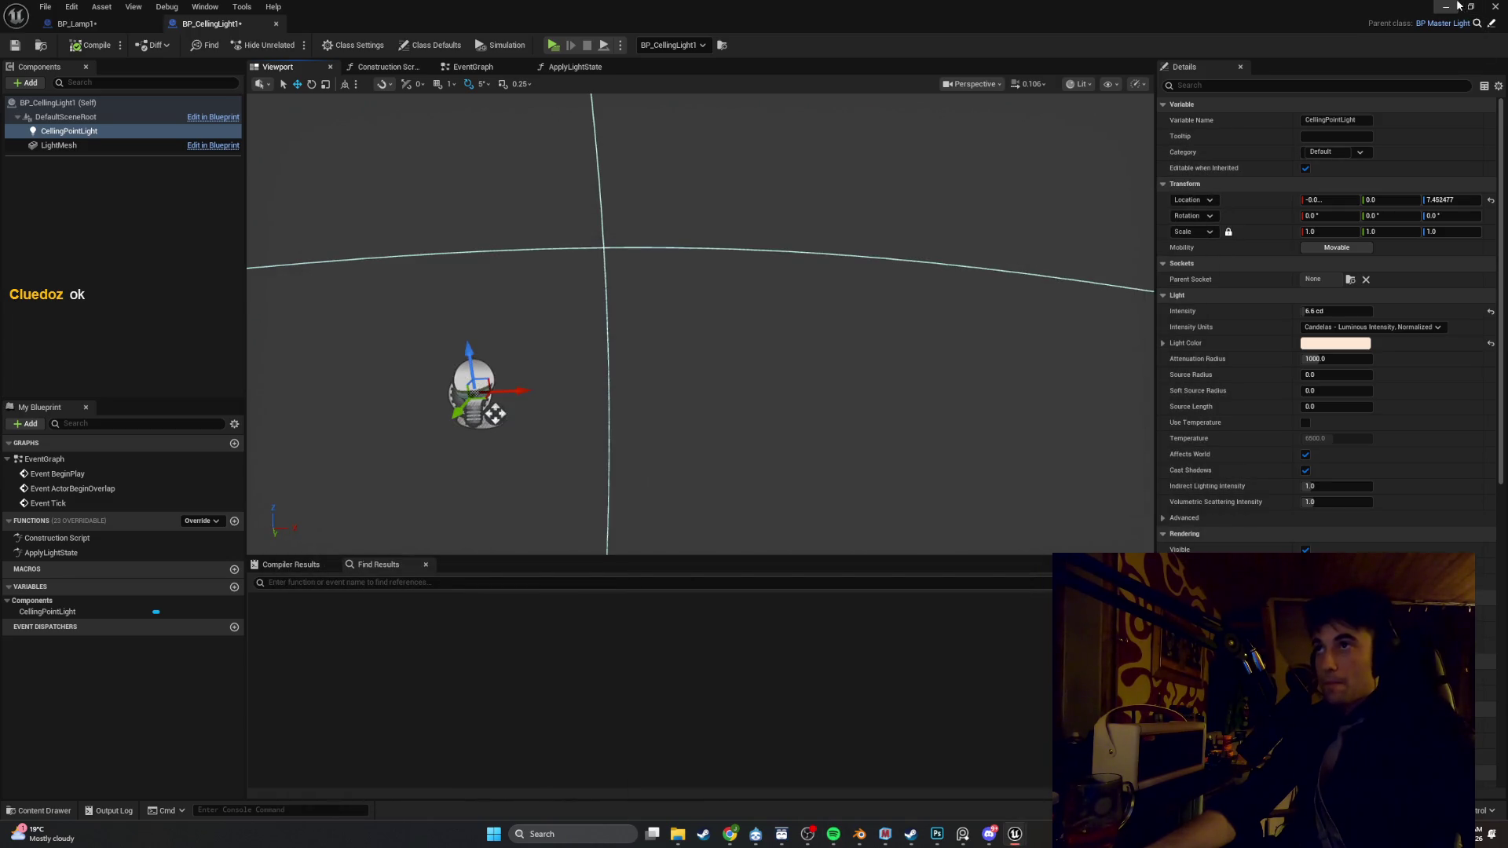
Return to the level, frame the lamp, and run a quick play test
click(1457, 6)
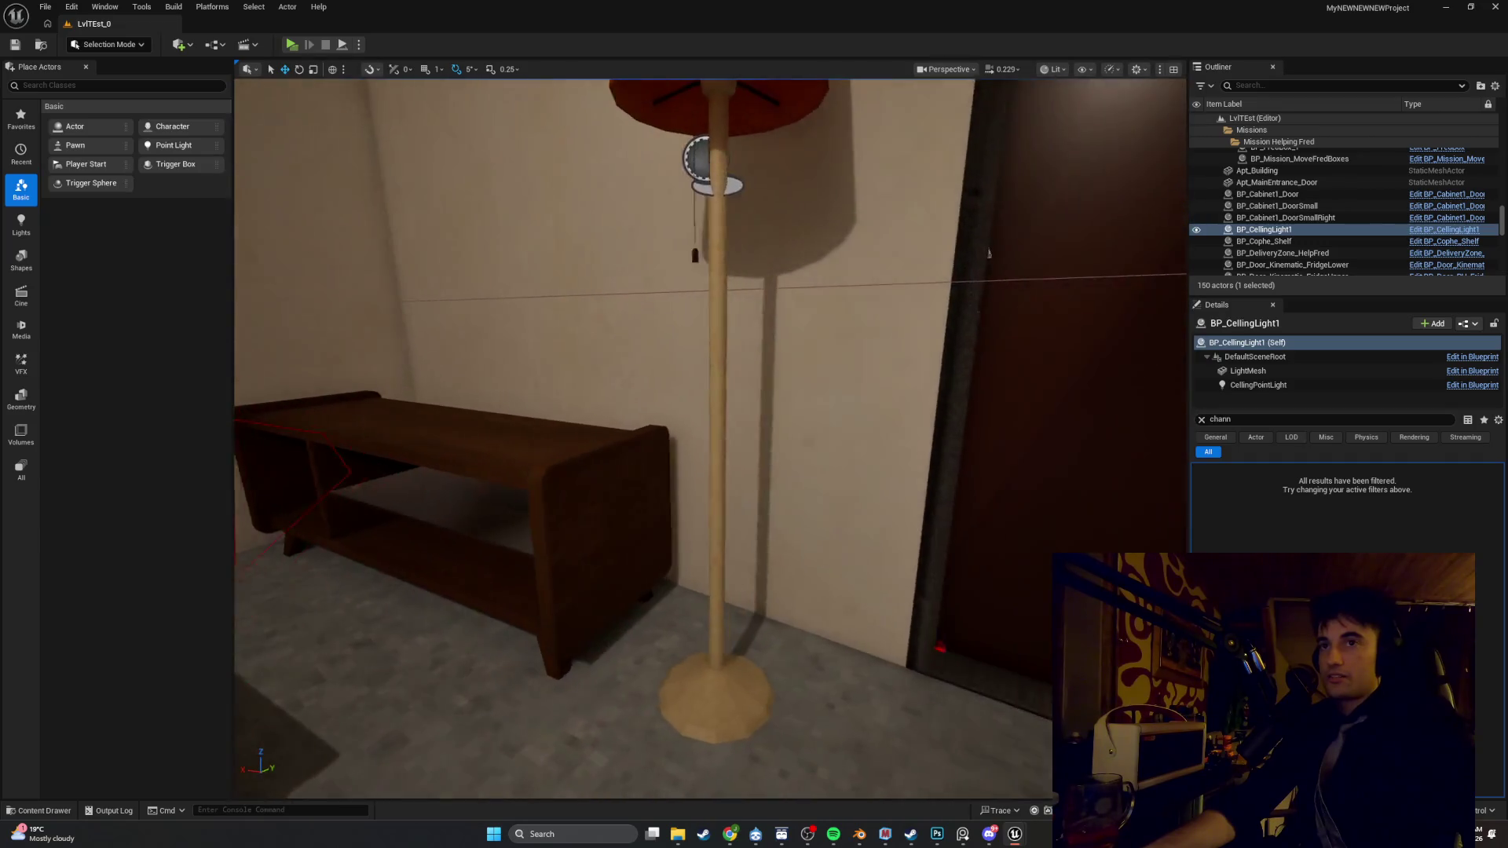
key(f)
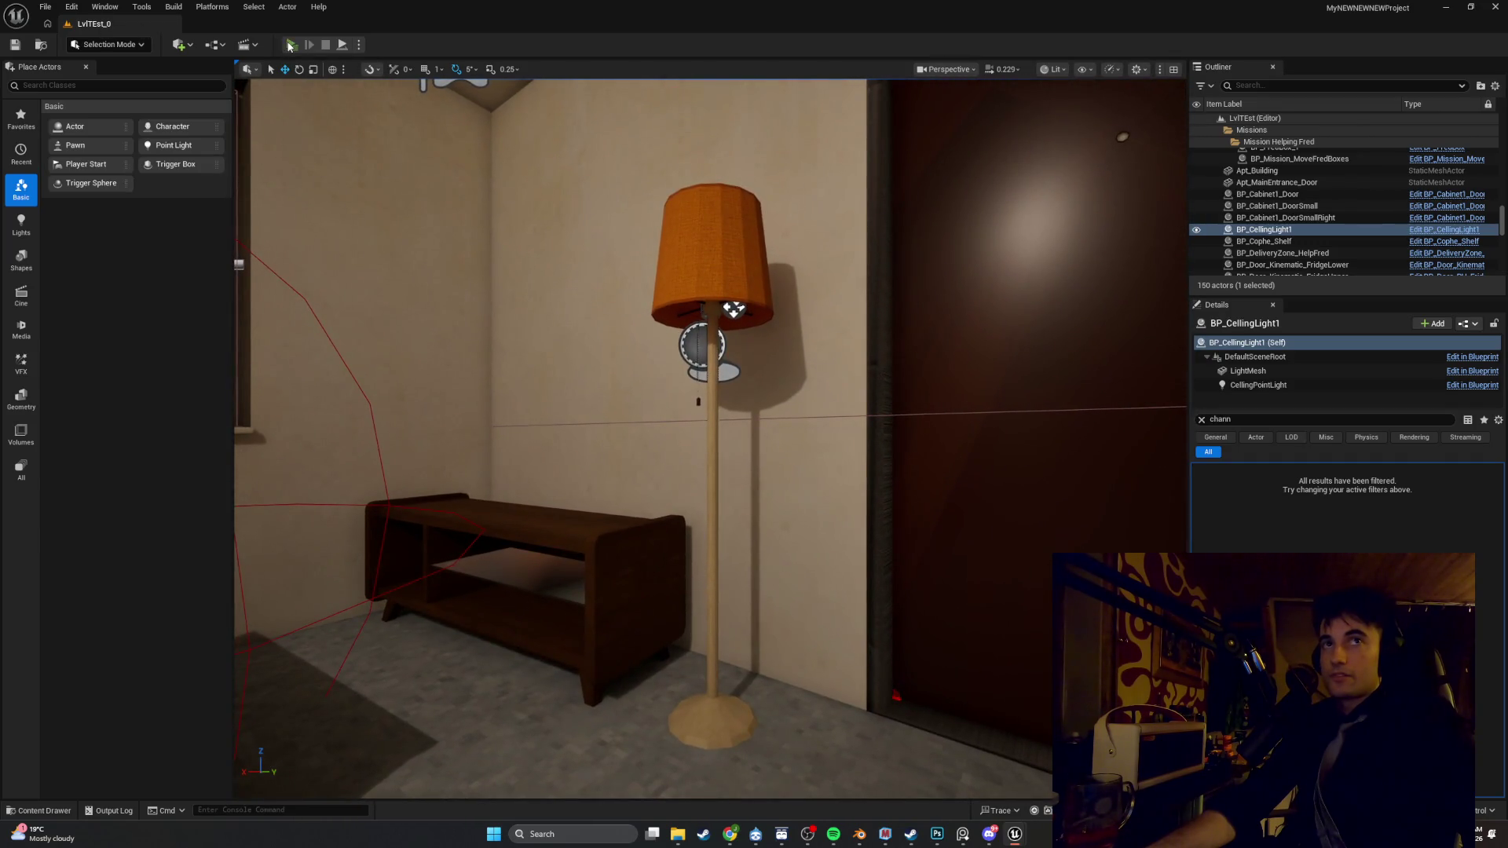
click(289, 46)
key(Escape)
Reopen BP_Lamp1 from the floor lamp and show Lamp_Pole_Mesh's full unfiltered details
click(736, 296)
right_click(719, 294)
click(762, 349)
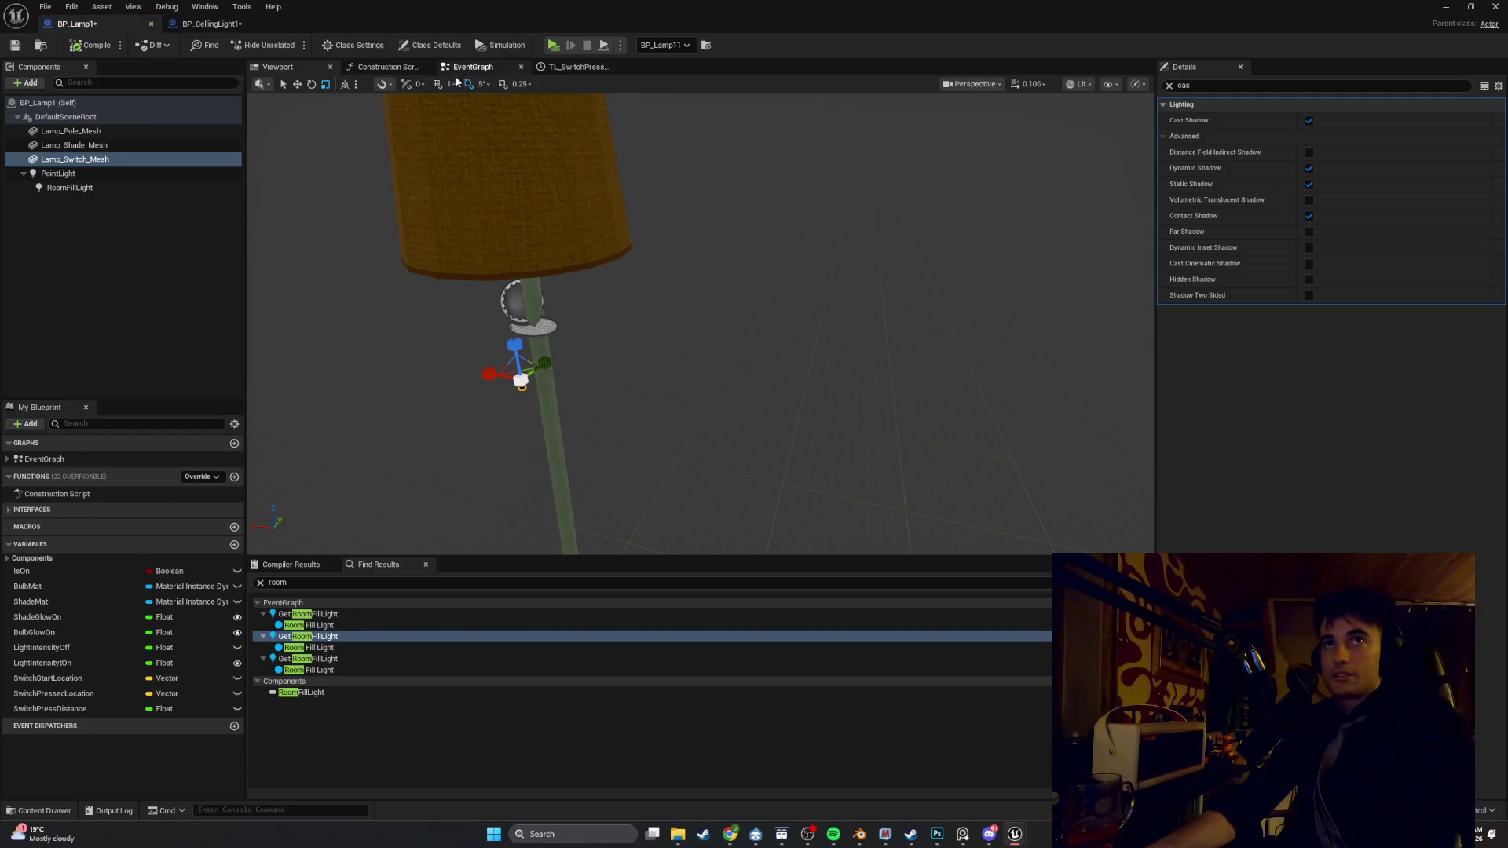
click(118, 132)
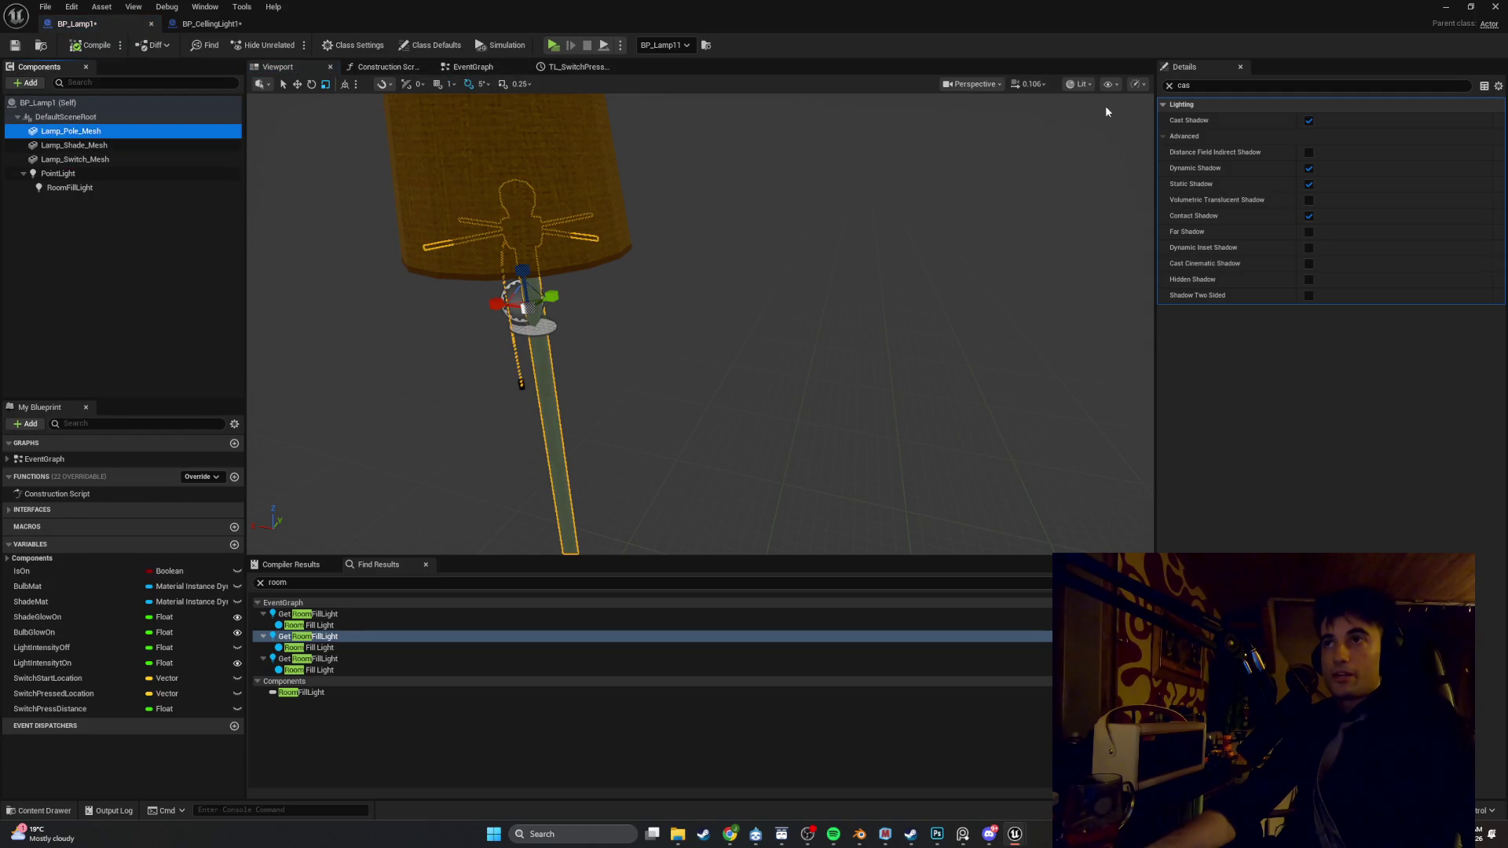
click(1167, 85)
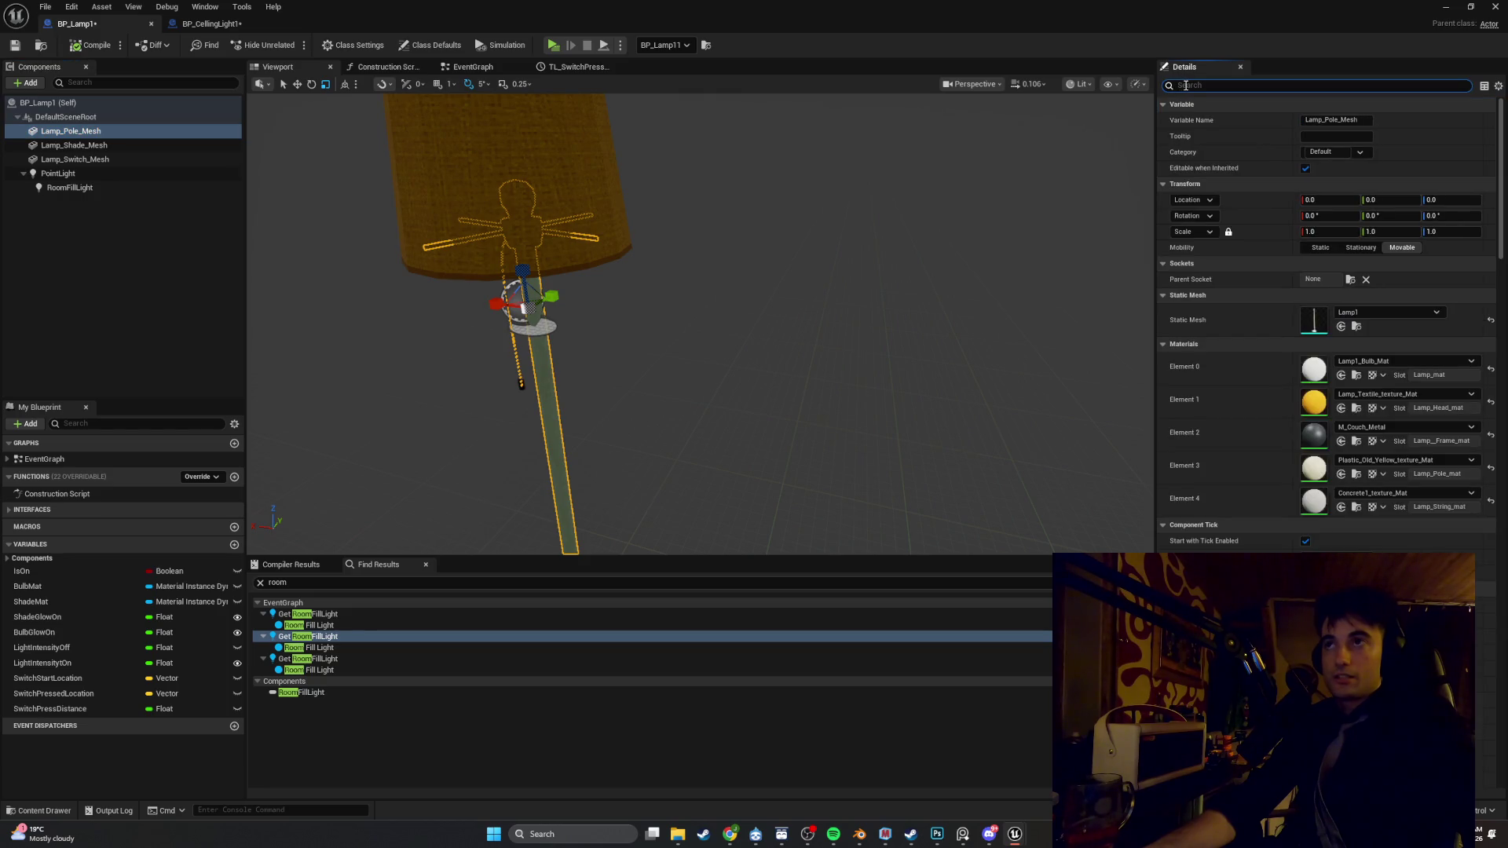
Filter Details for 'channe', untick Lighting Channel 1 on Lamp_Pole_Mesh, and return to the level
text(channe)
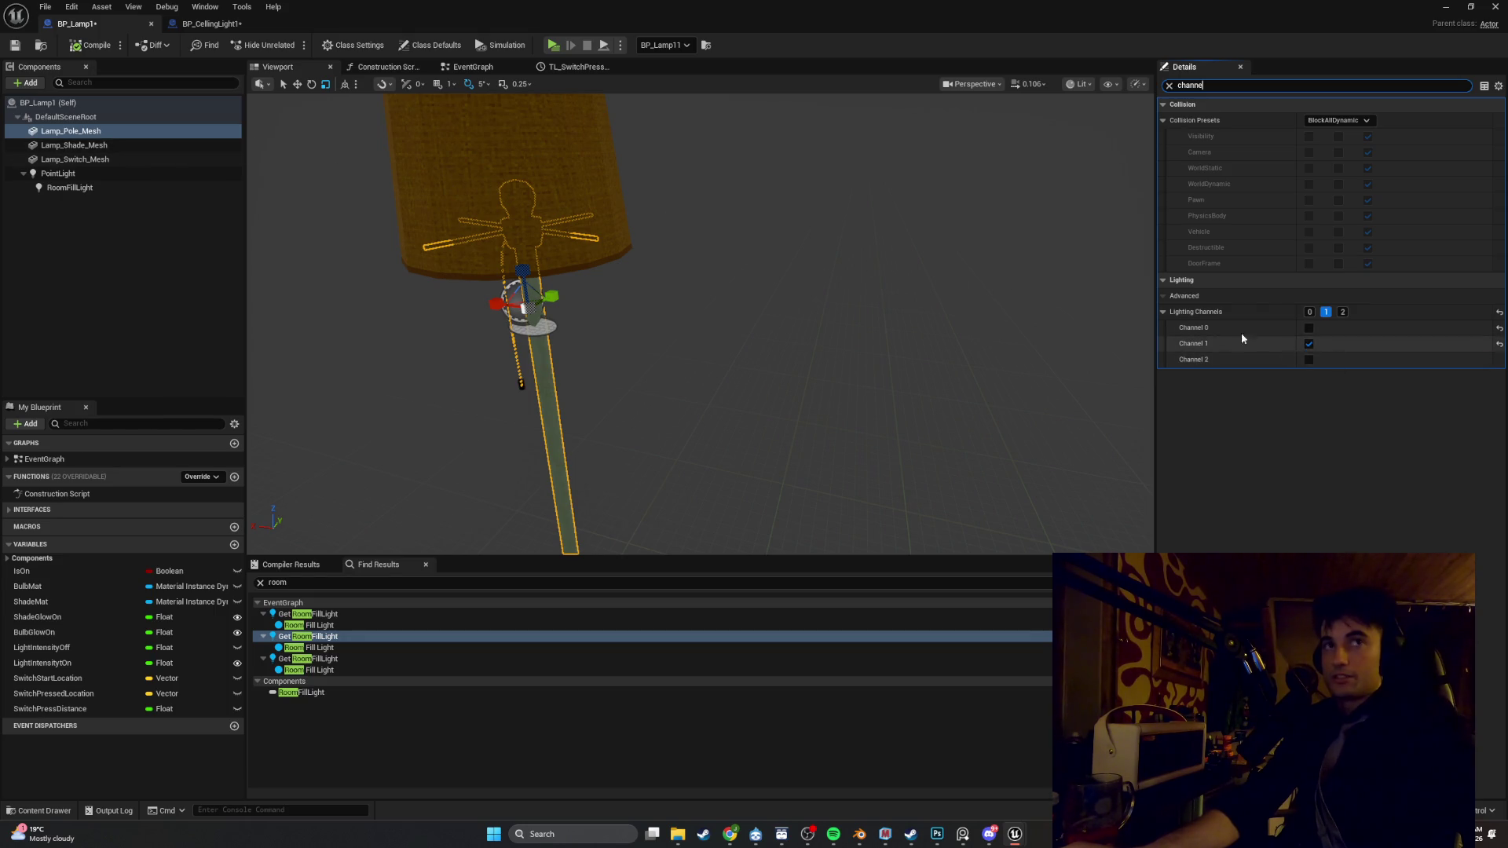
click(1308, 344)
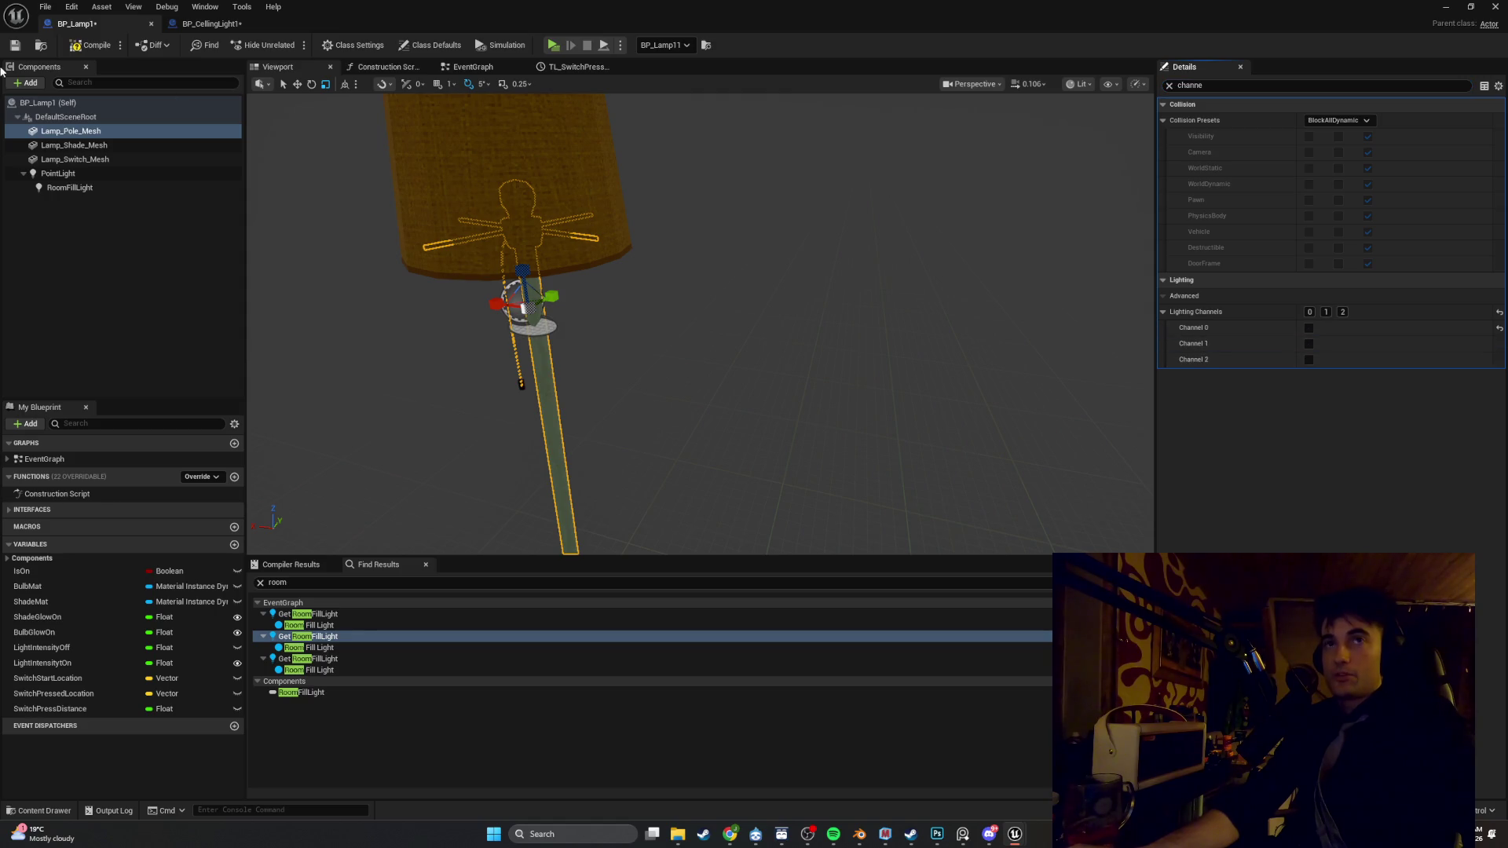
click(1446, 14)
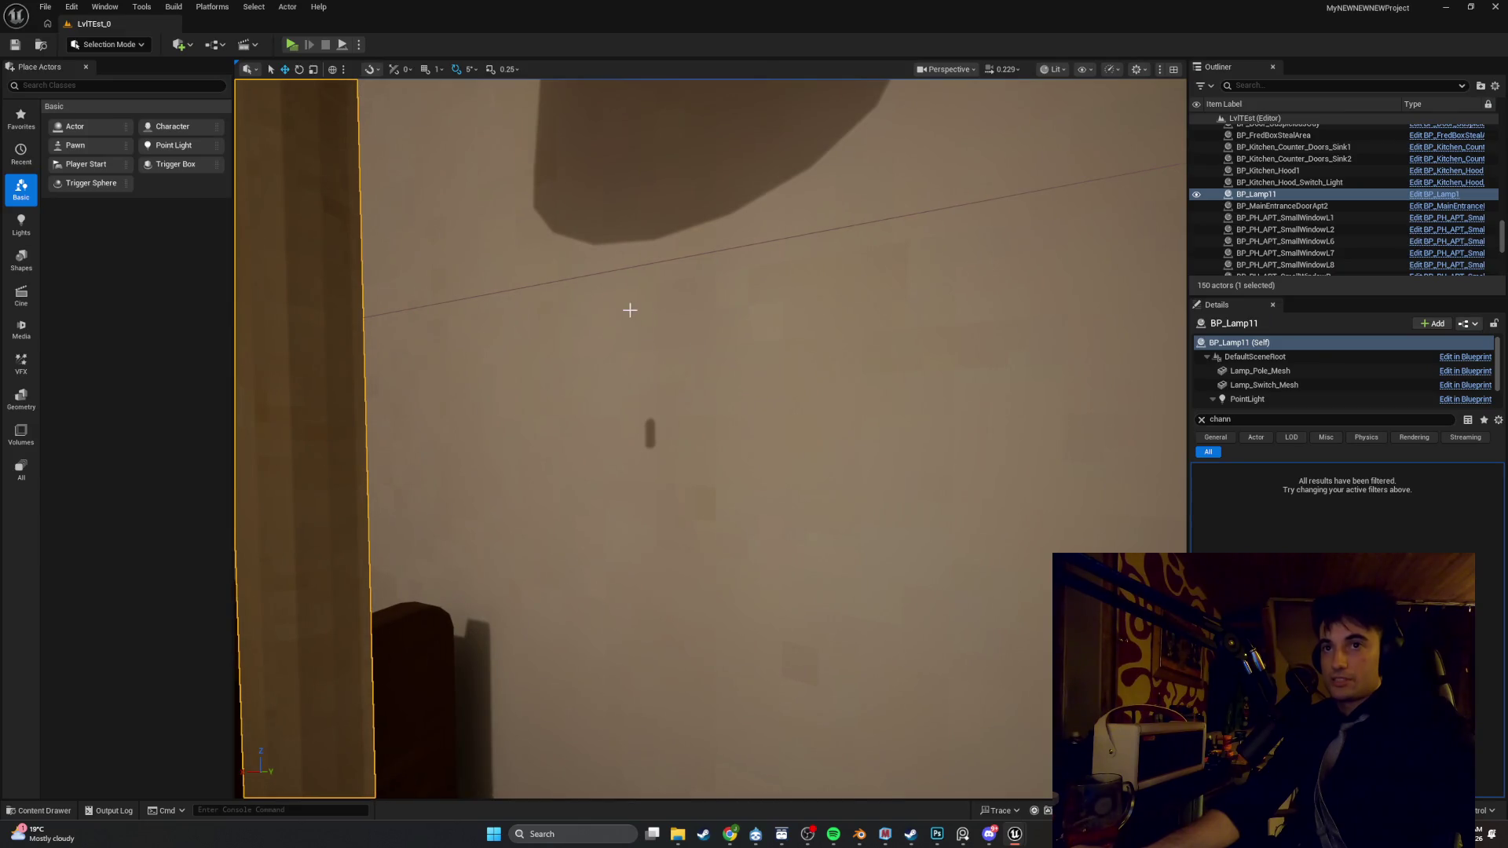
Frame BP_Lamp11 and play-test to check its lighting and shadows, then switch back to BP_Lamp1
key(f)
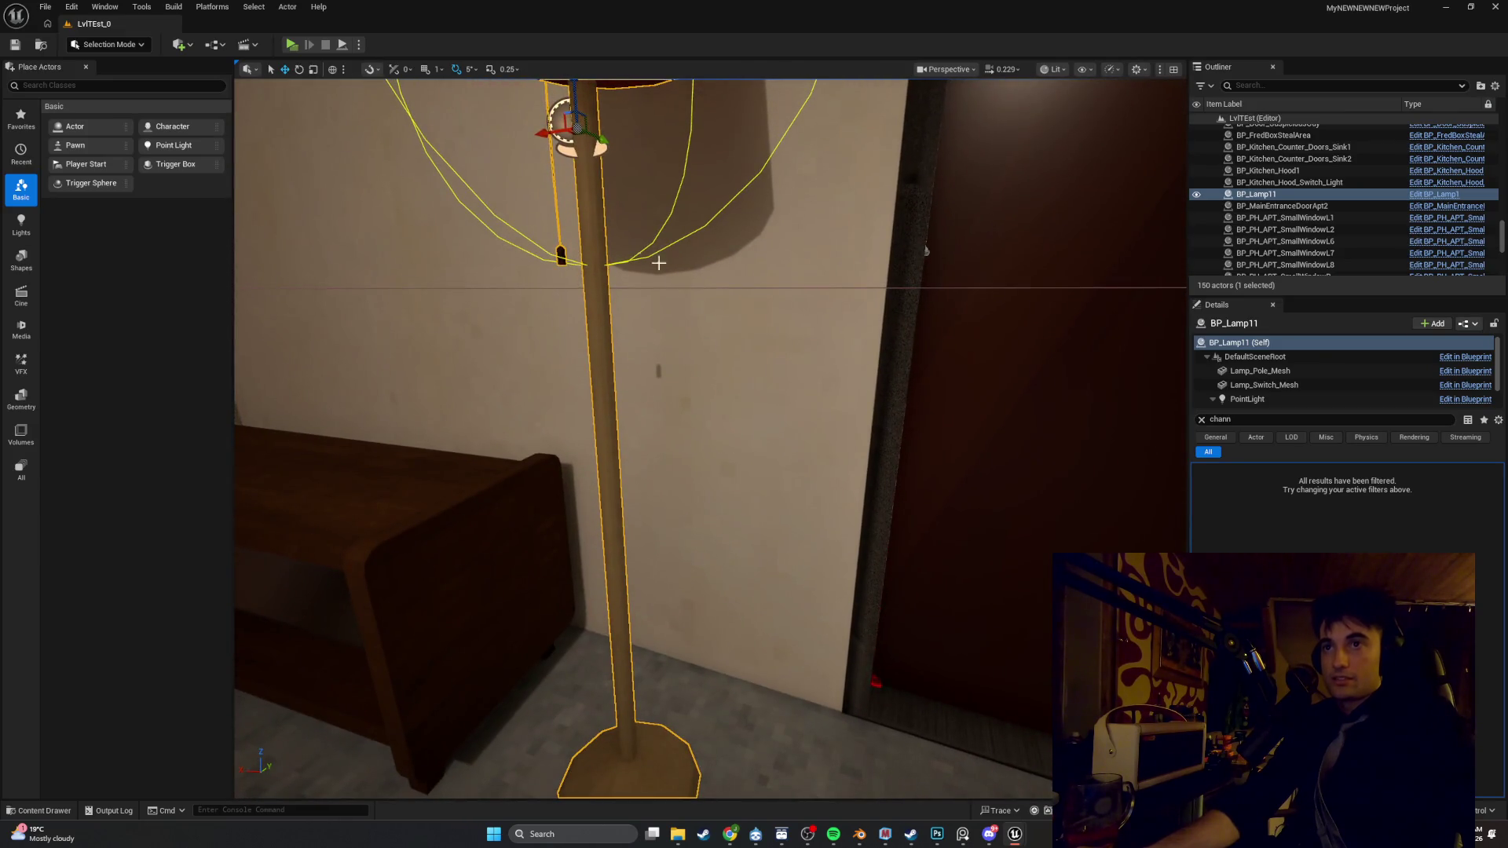
scroll(711, 438, up, 2)
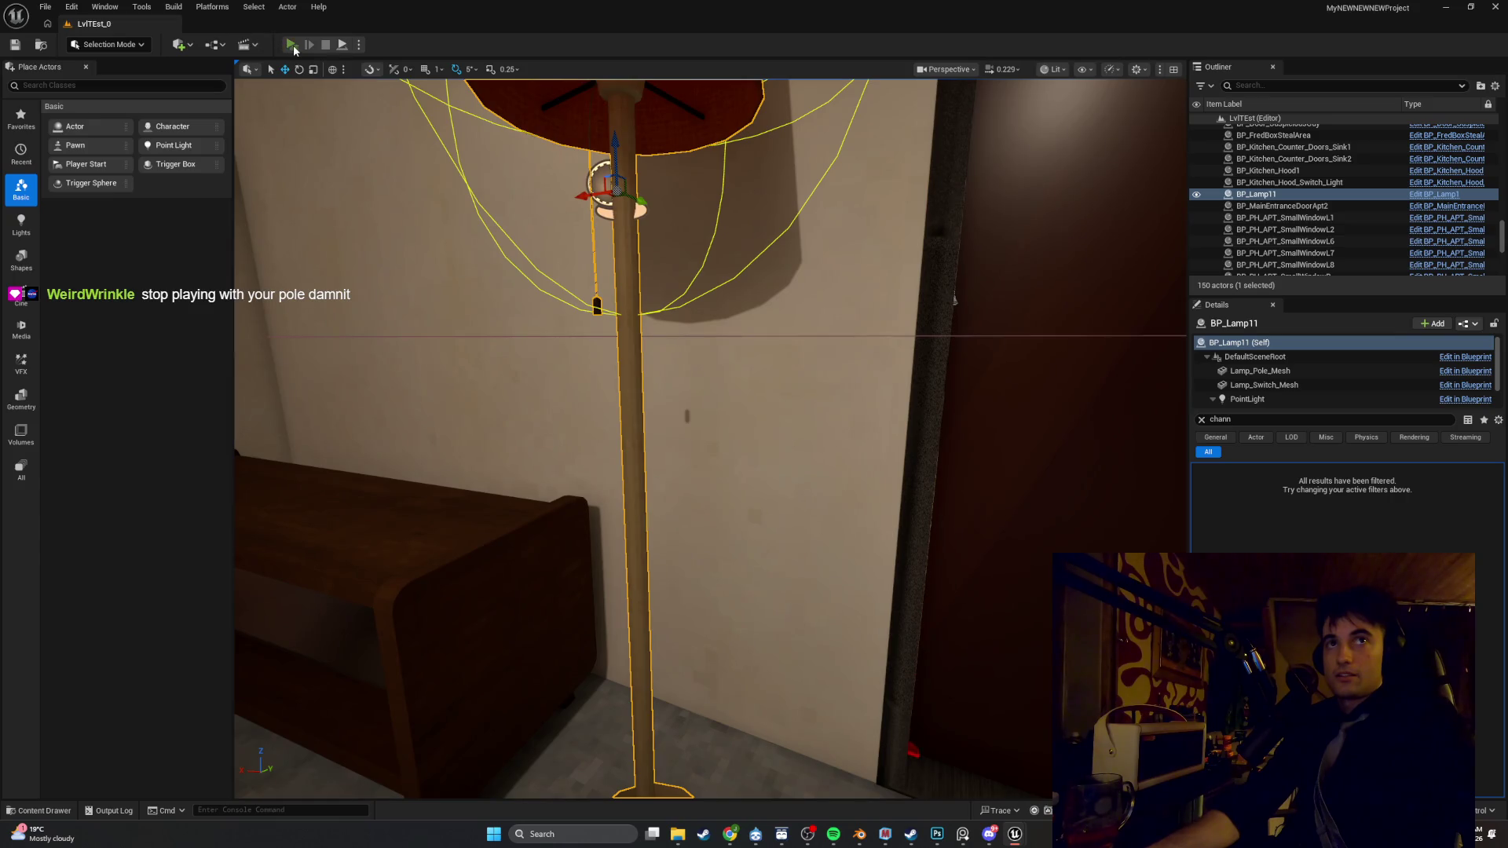
click(291, 45)
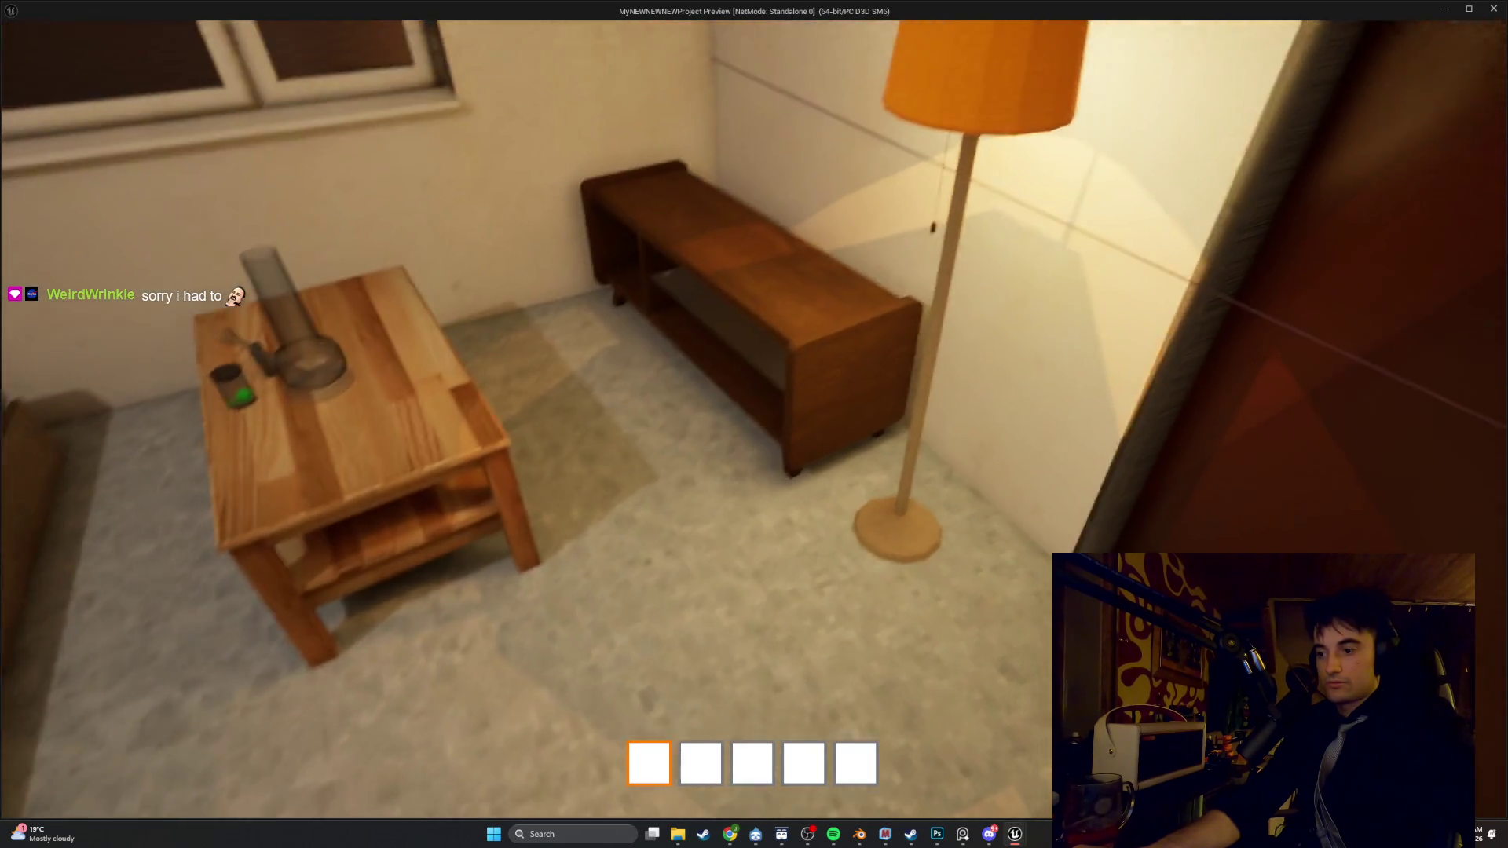
key(Escape)
scroll(834, 324, down, 5)
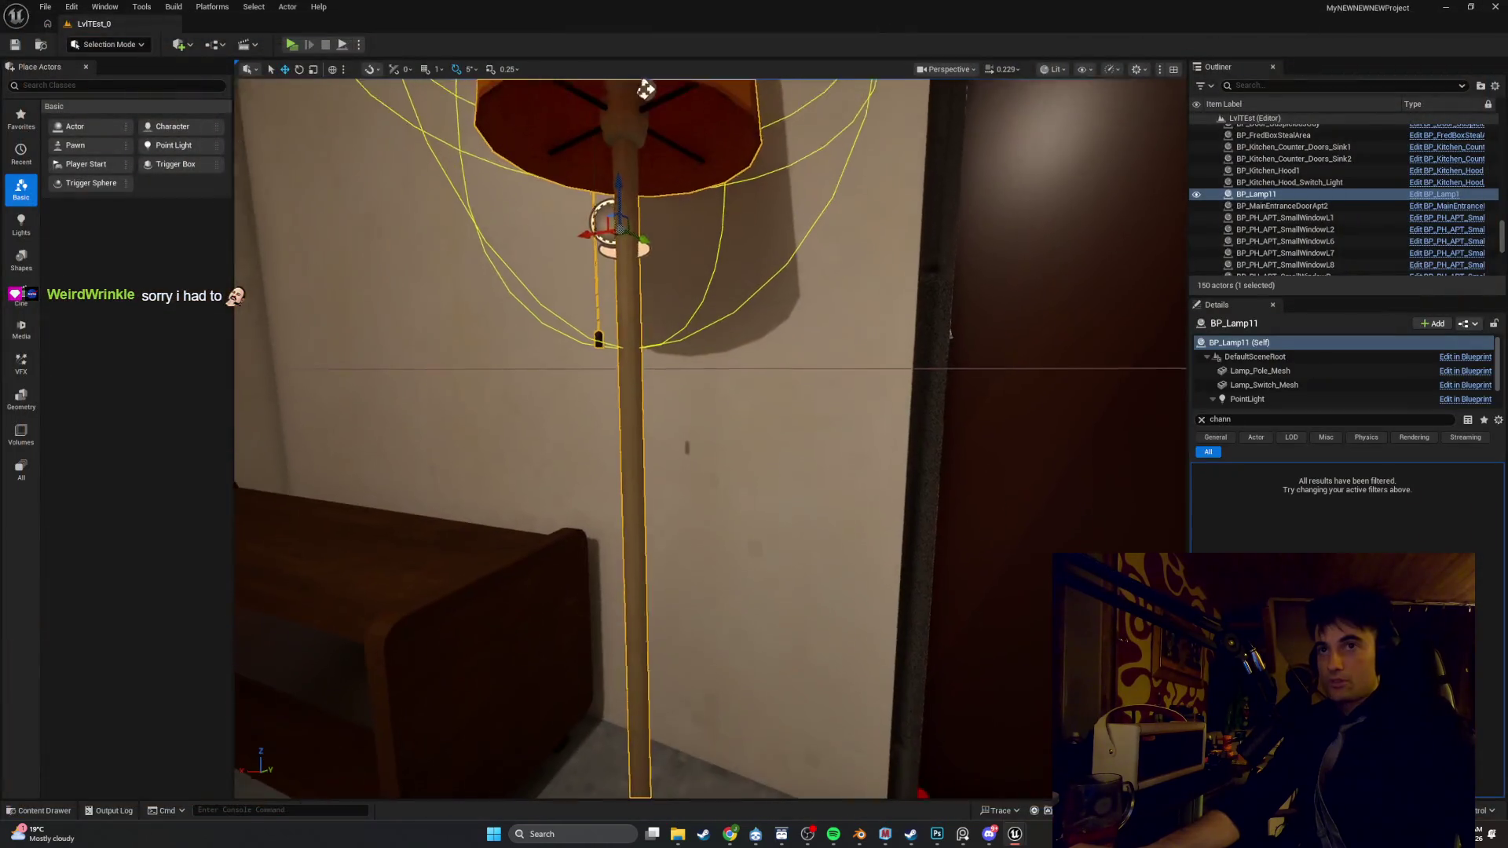
mouse_move(1016, 820)
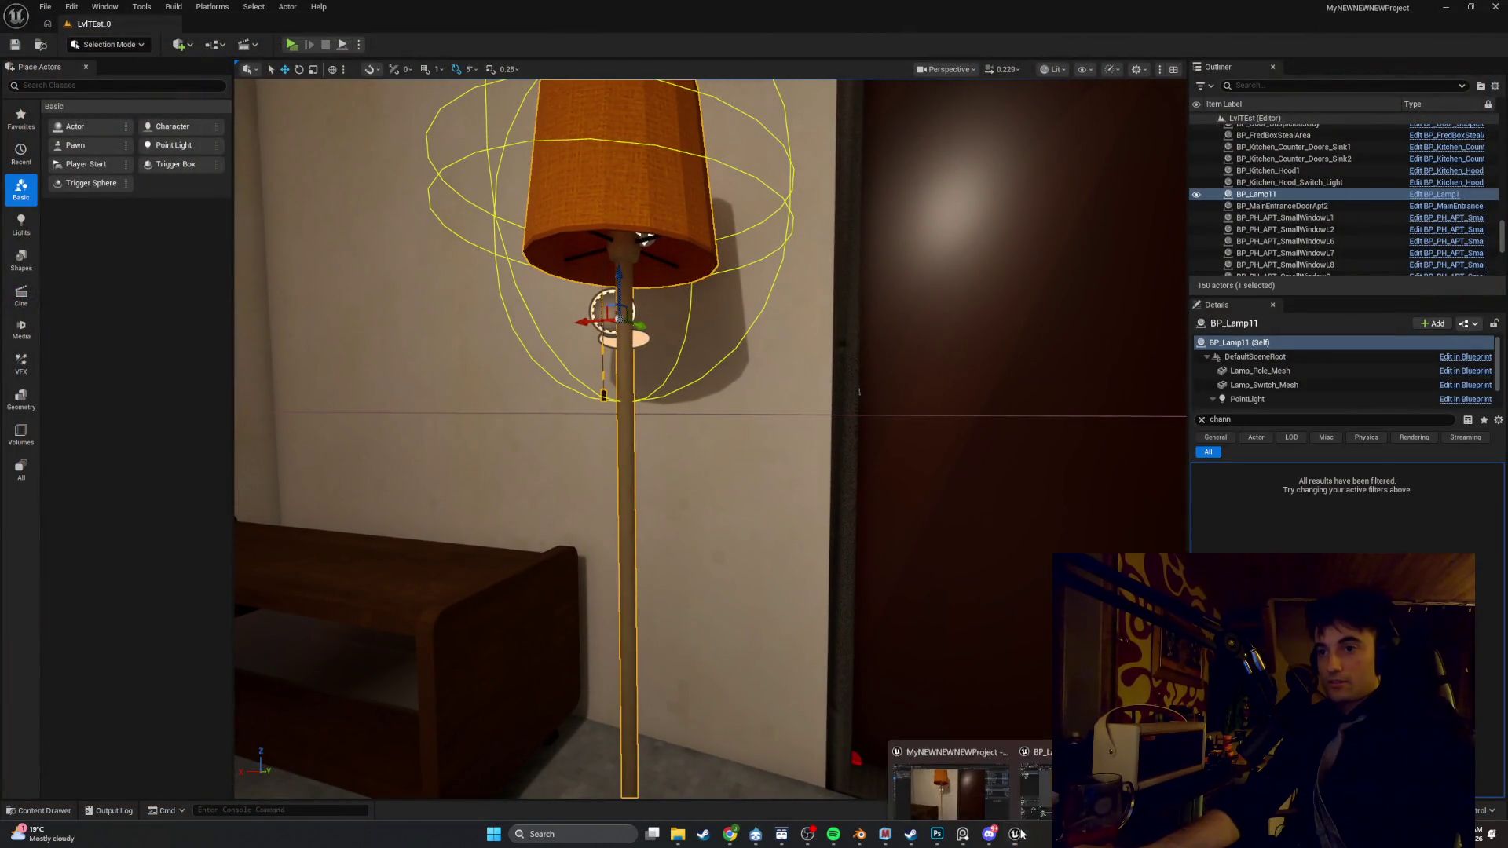
click(969, 774)
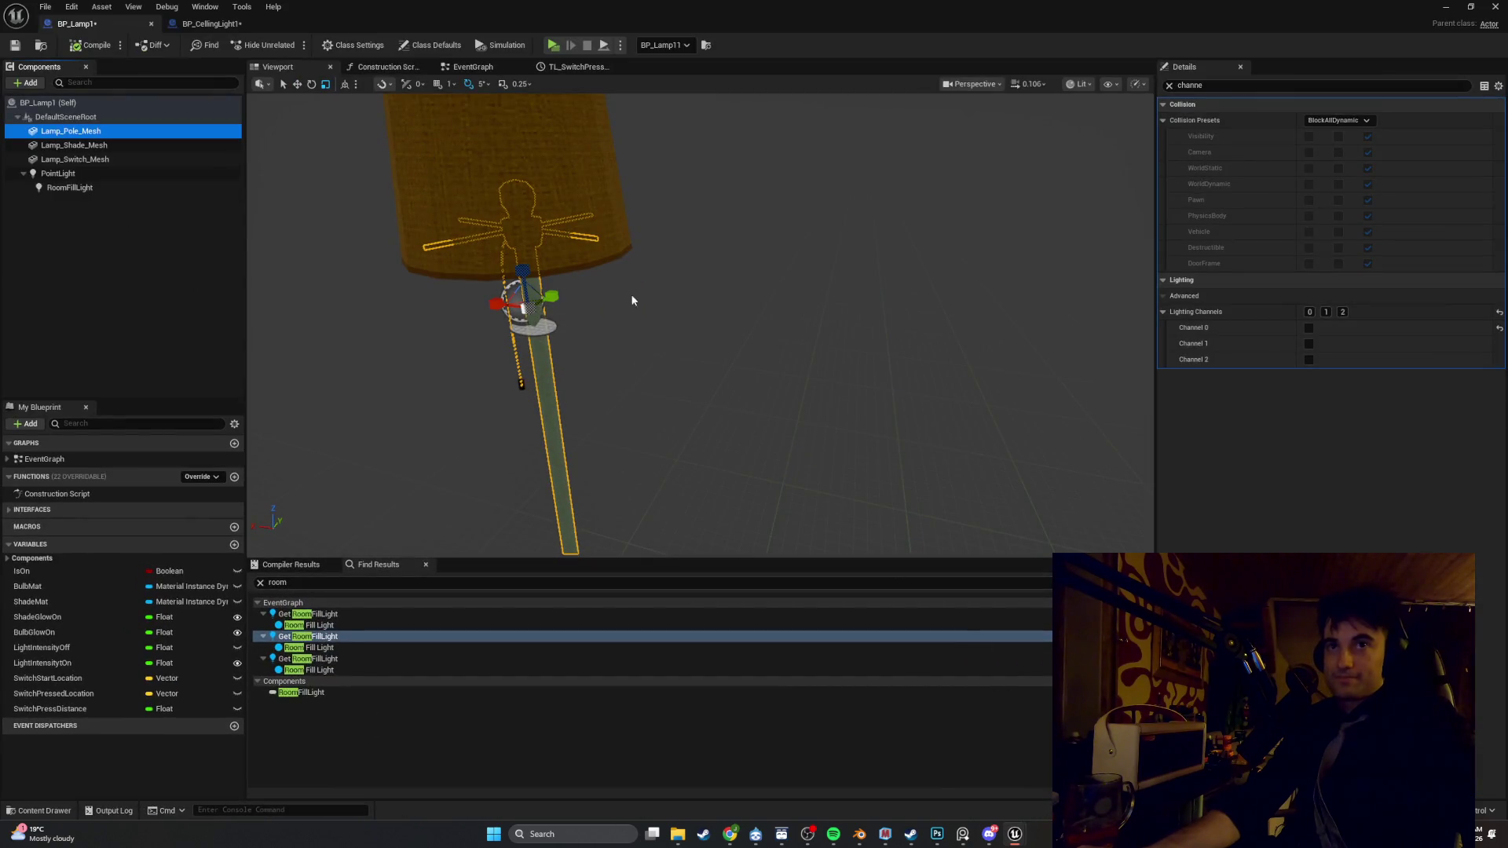
Reselect the pole mesh, glance at BP_CellingLight1, then return to the BP_Lamp1 tab
click(760, 318)
click(523, 385)
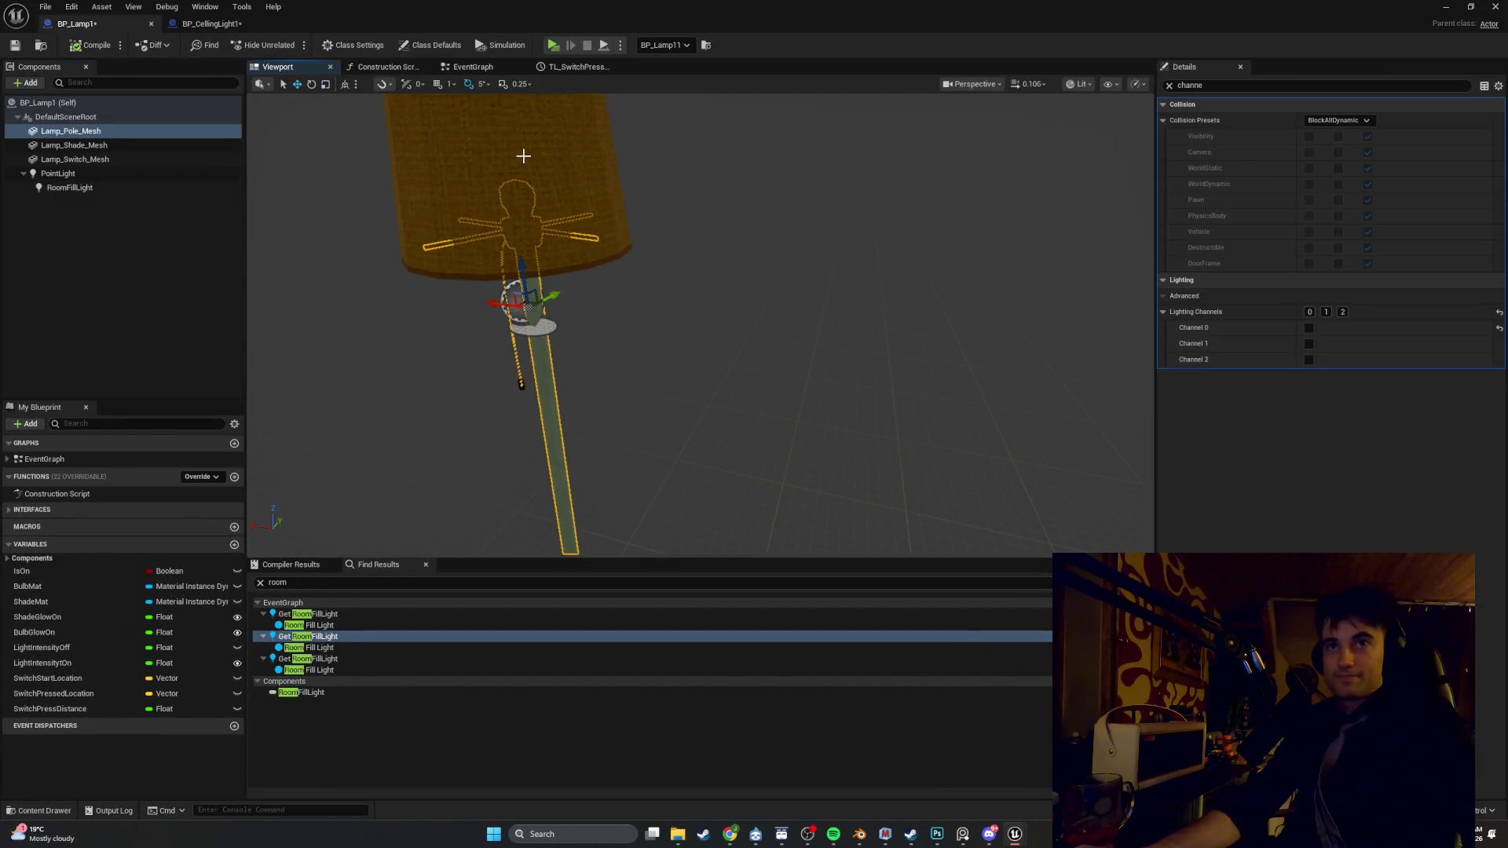
click(211, 24)
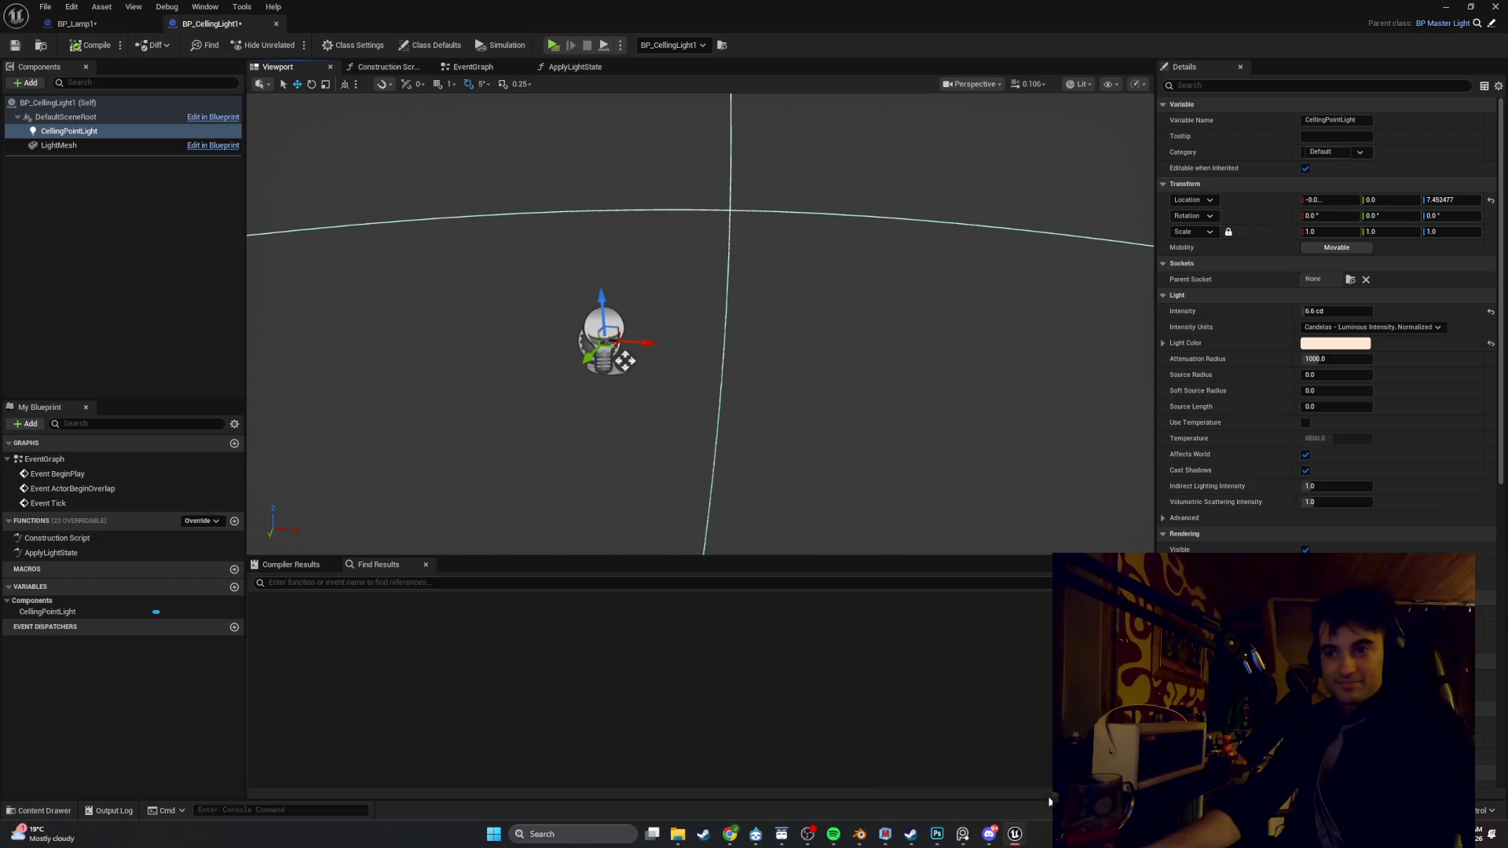
click(74, 23)
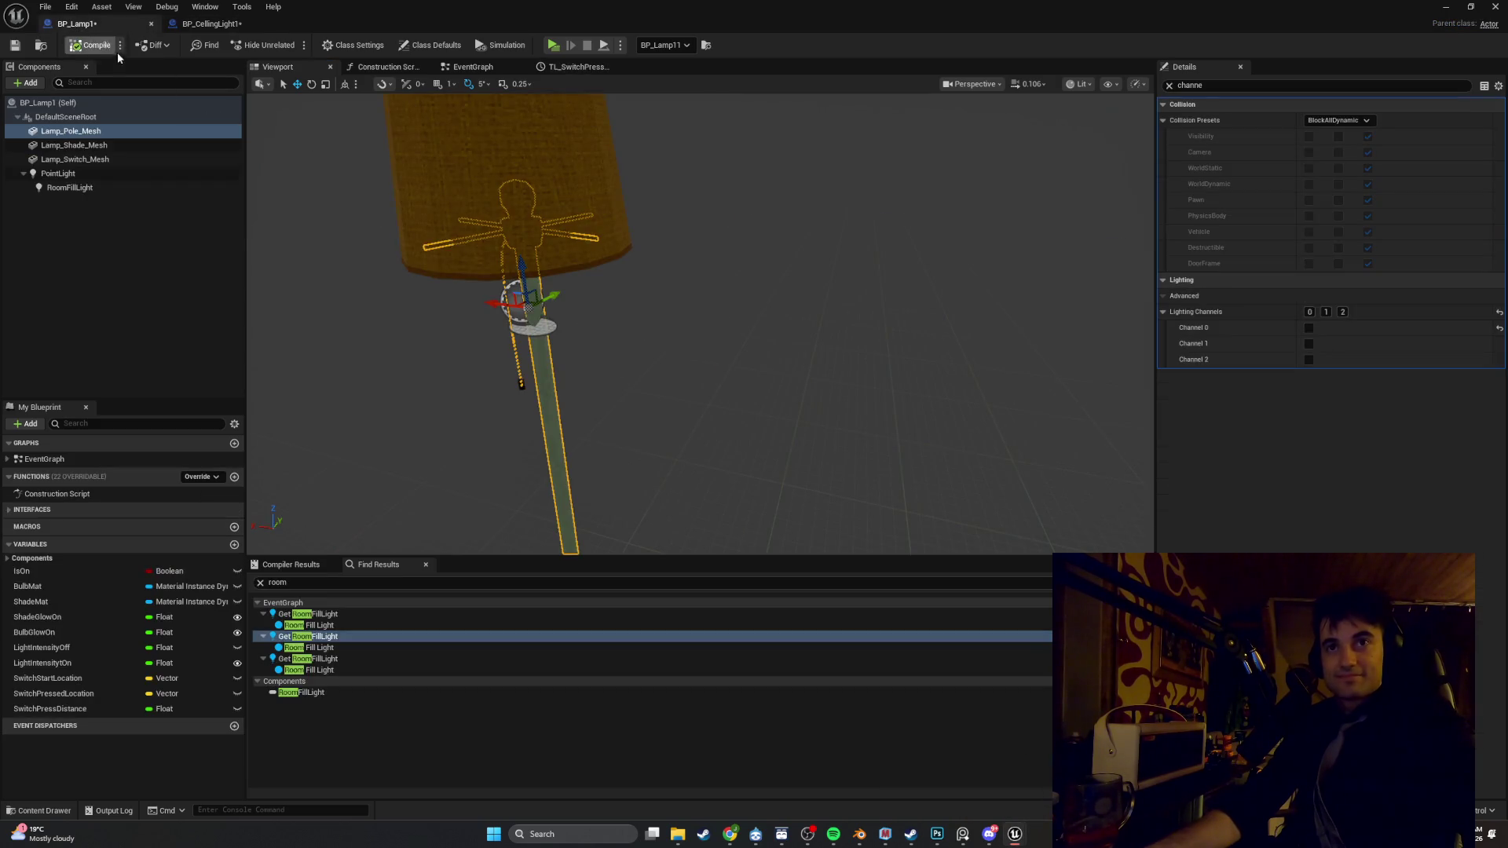
Compare the Lighting Channels of PointLight, RoomFillLight and Lamp_Pole_Mesh
click(115, 176)
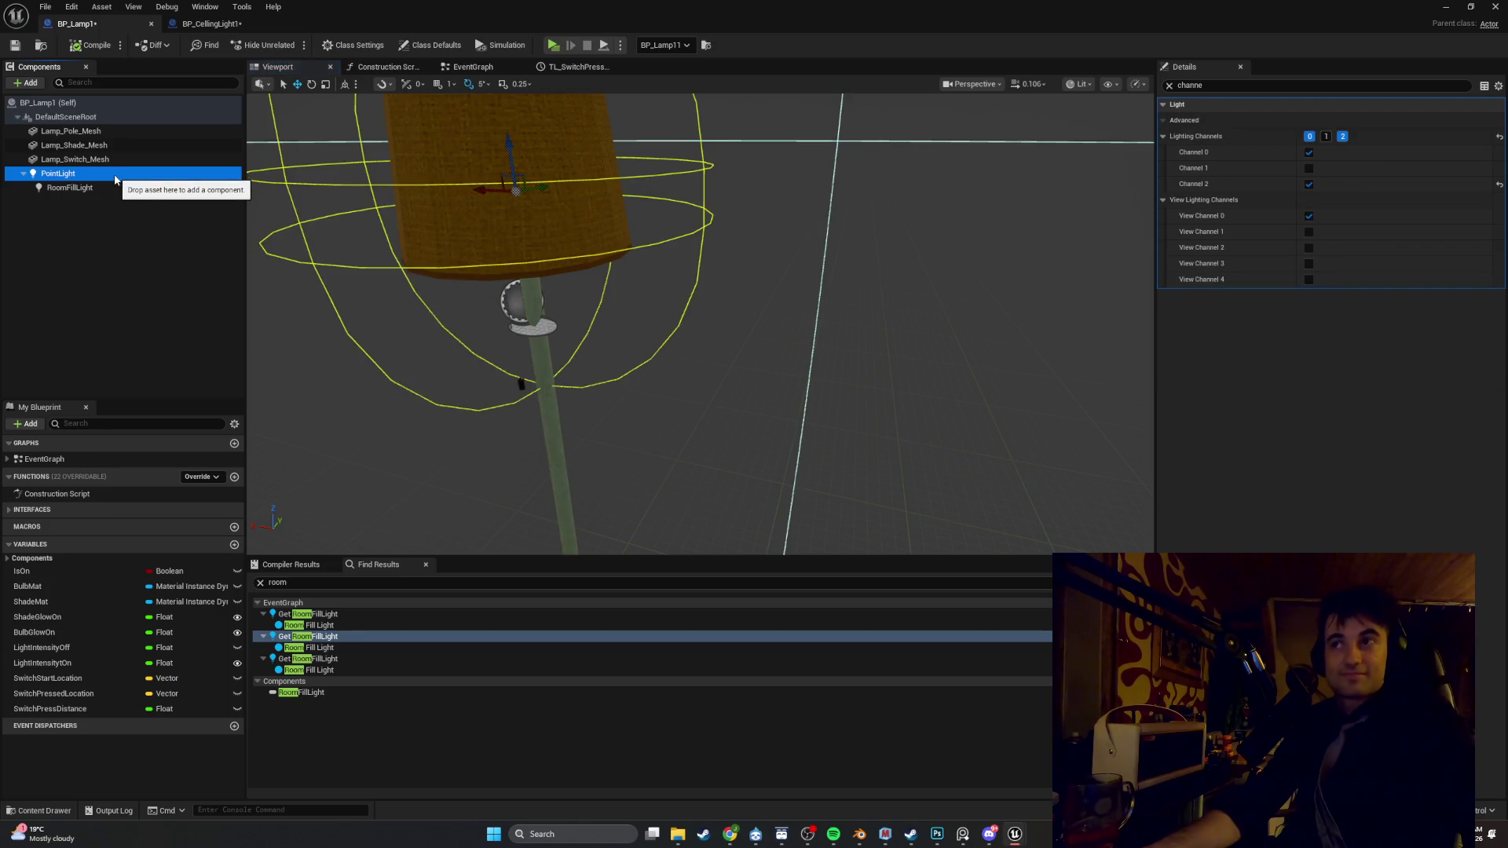
click(141, 132)
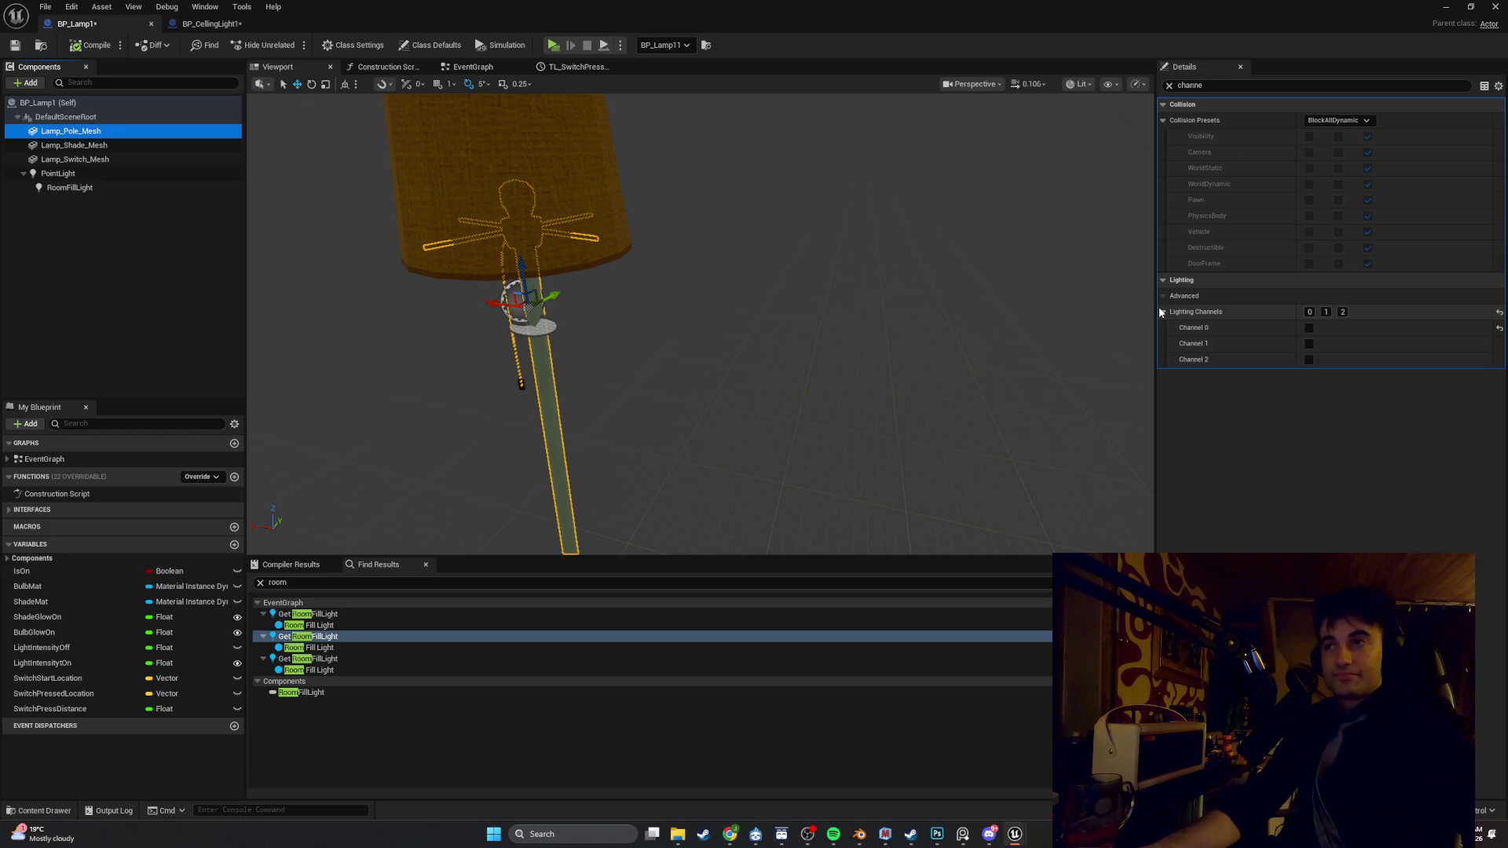
click(126, 174)
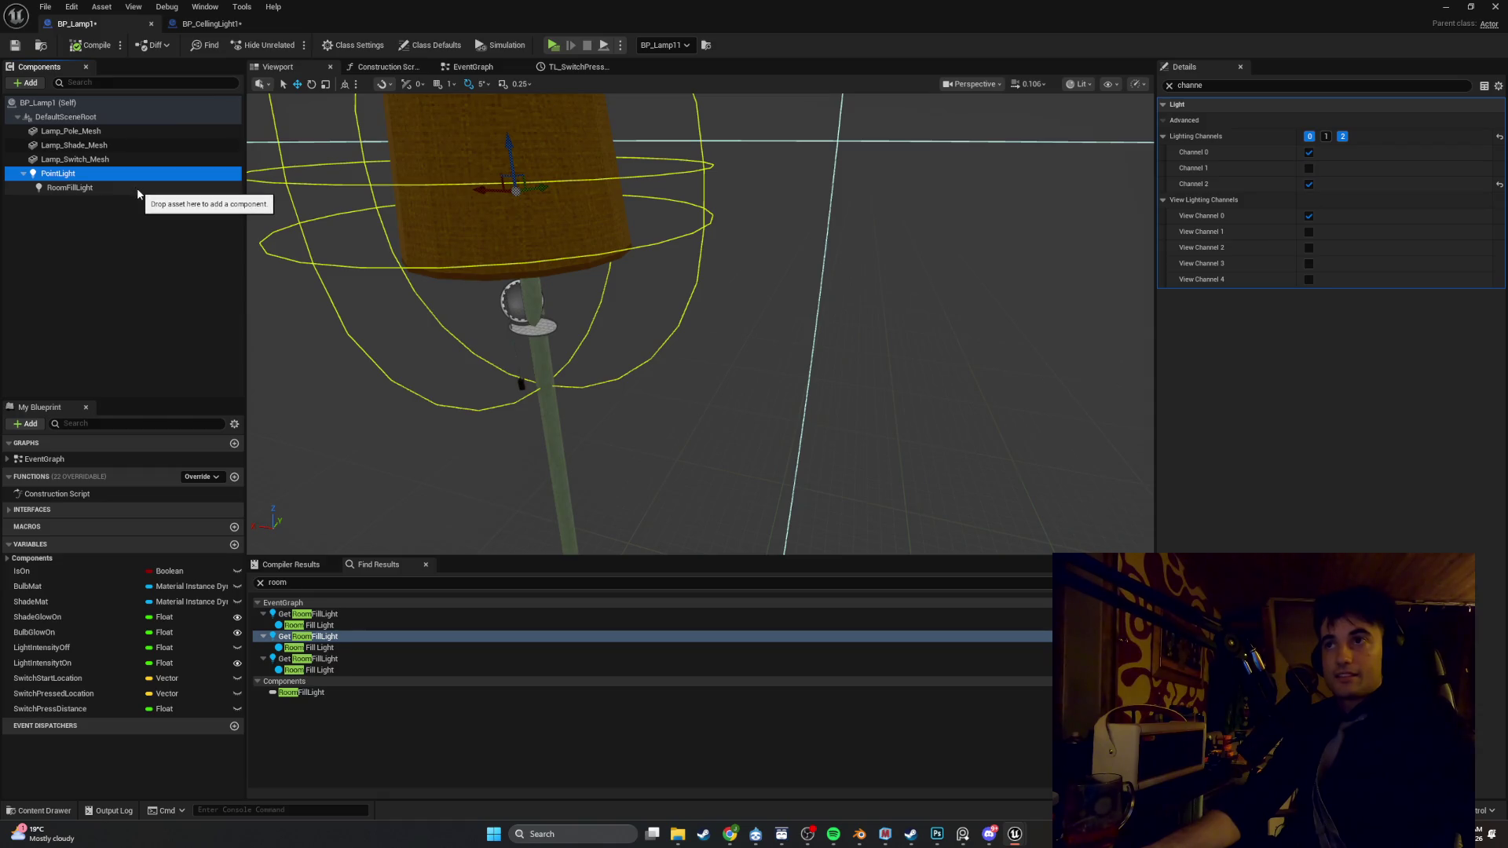
click(134, 188)
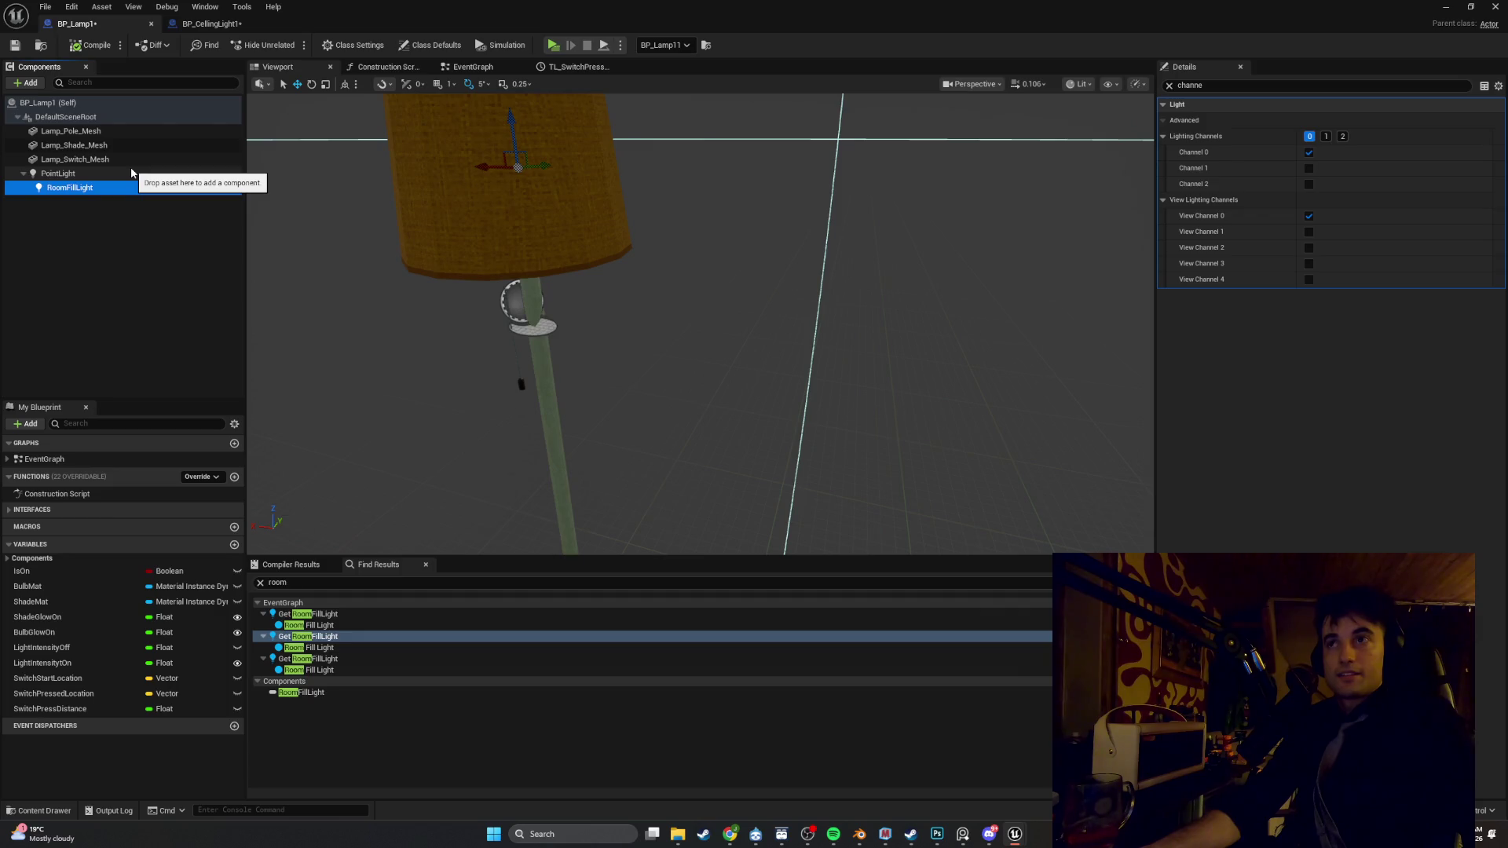
click(131, 173)
click(128, 187)
click(126, 177)
click(129, 188)
click(127, 174)
click(128, 189)
click(124, 176)
click(120, 187)
click(118, 174)
click(119, 186)
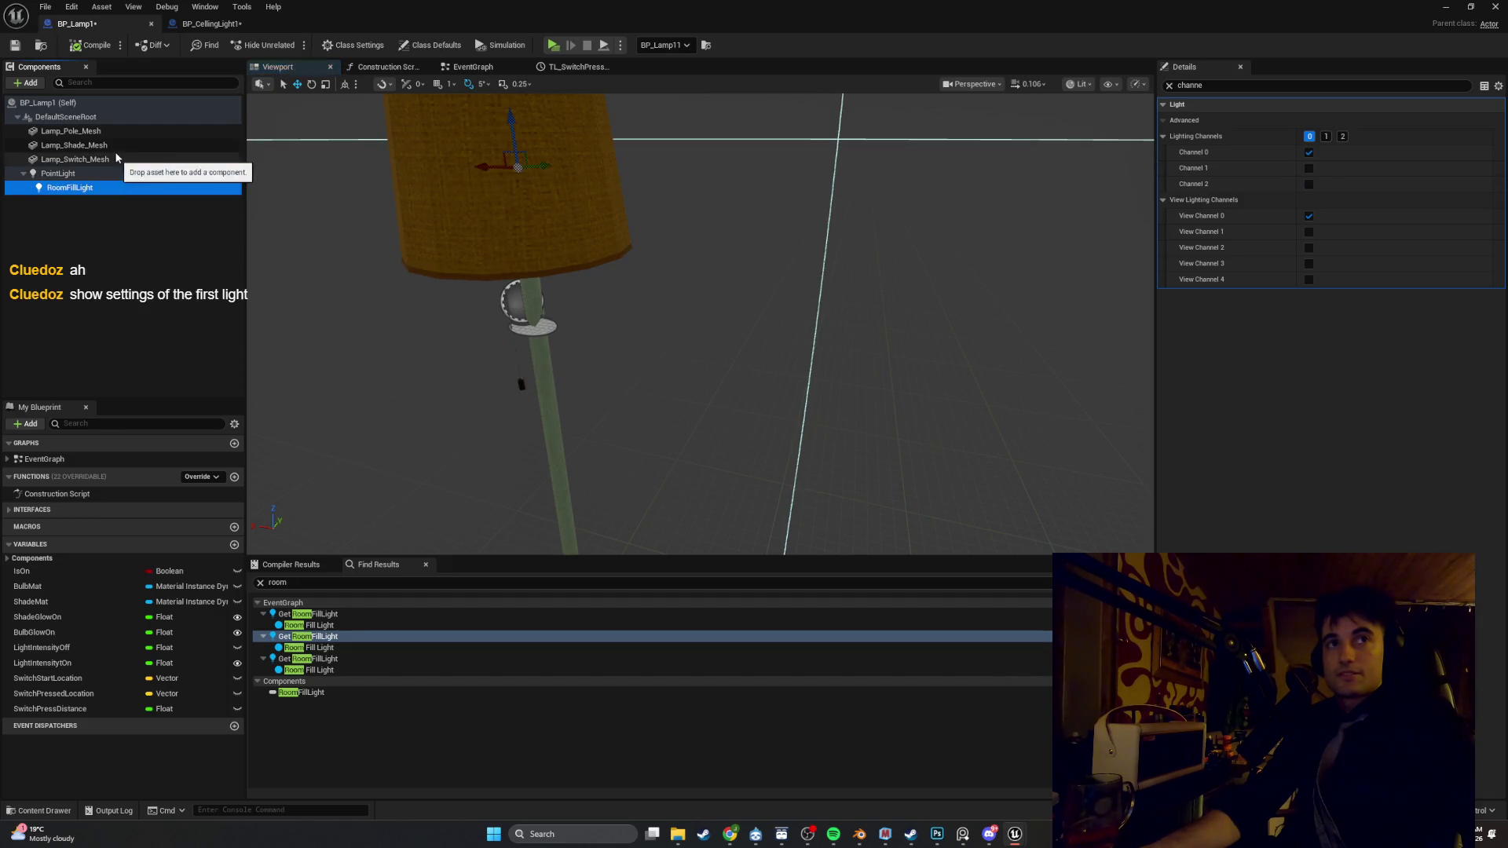
Untick Lighting Channel 0 on Lamp_Pole_Mesh, then select RoomFillLight
click(110, 132)
click(1307, 327)
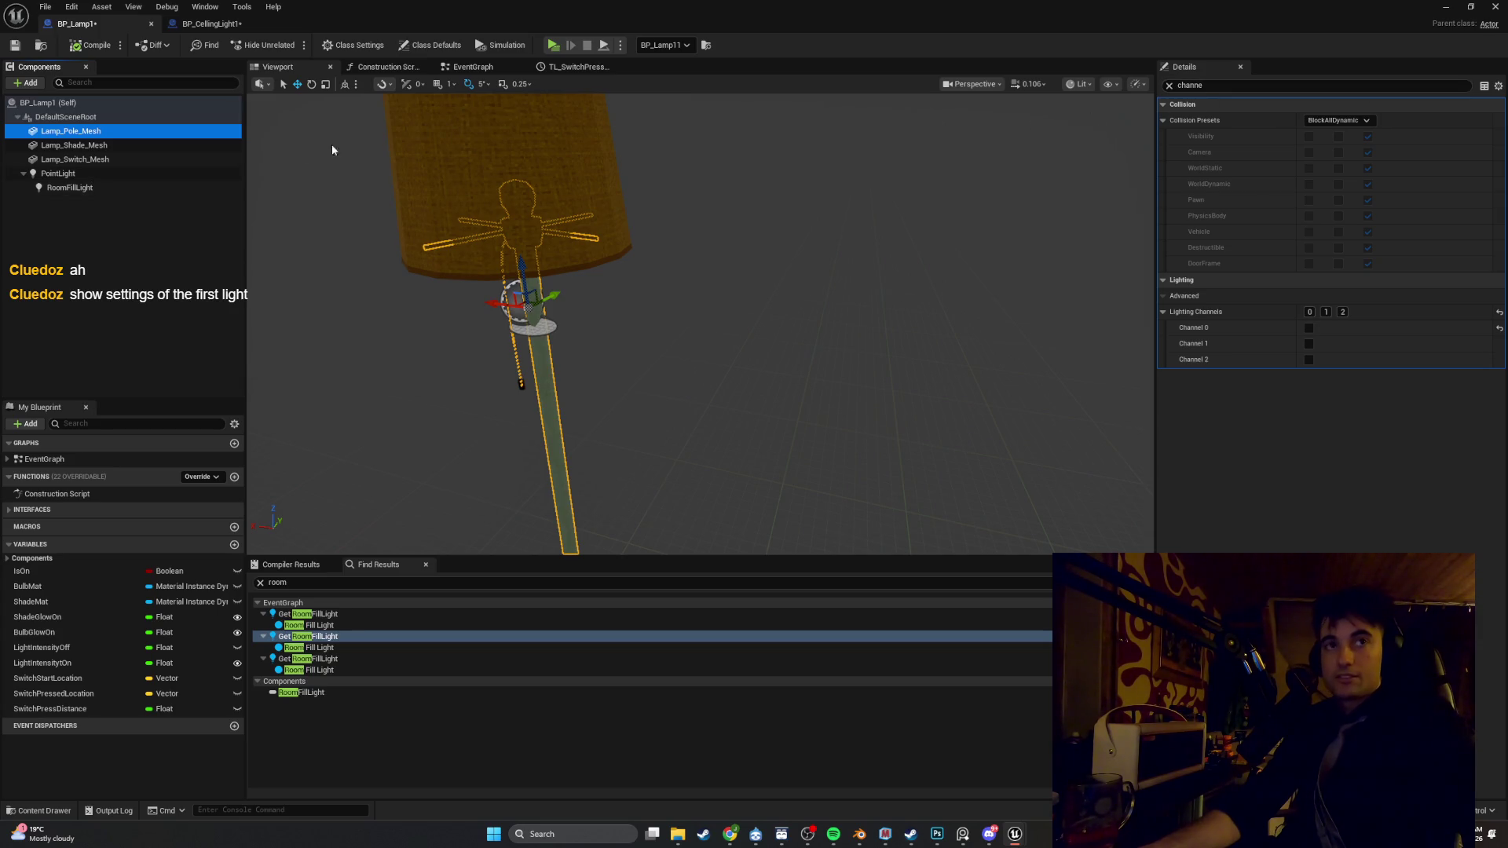
click(165, 187)
Frame RoomFillLight inside the lamp shade, then focus on the PointLight bulb
key(f)
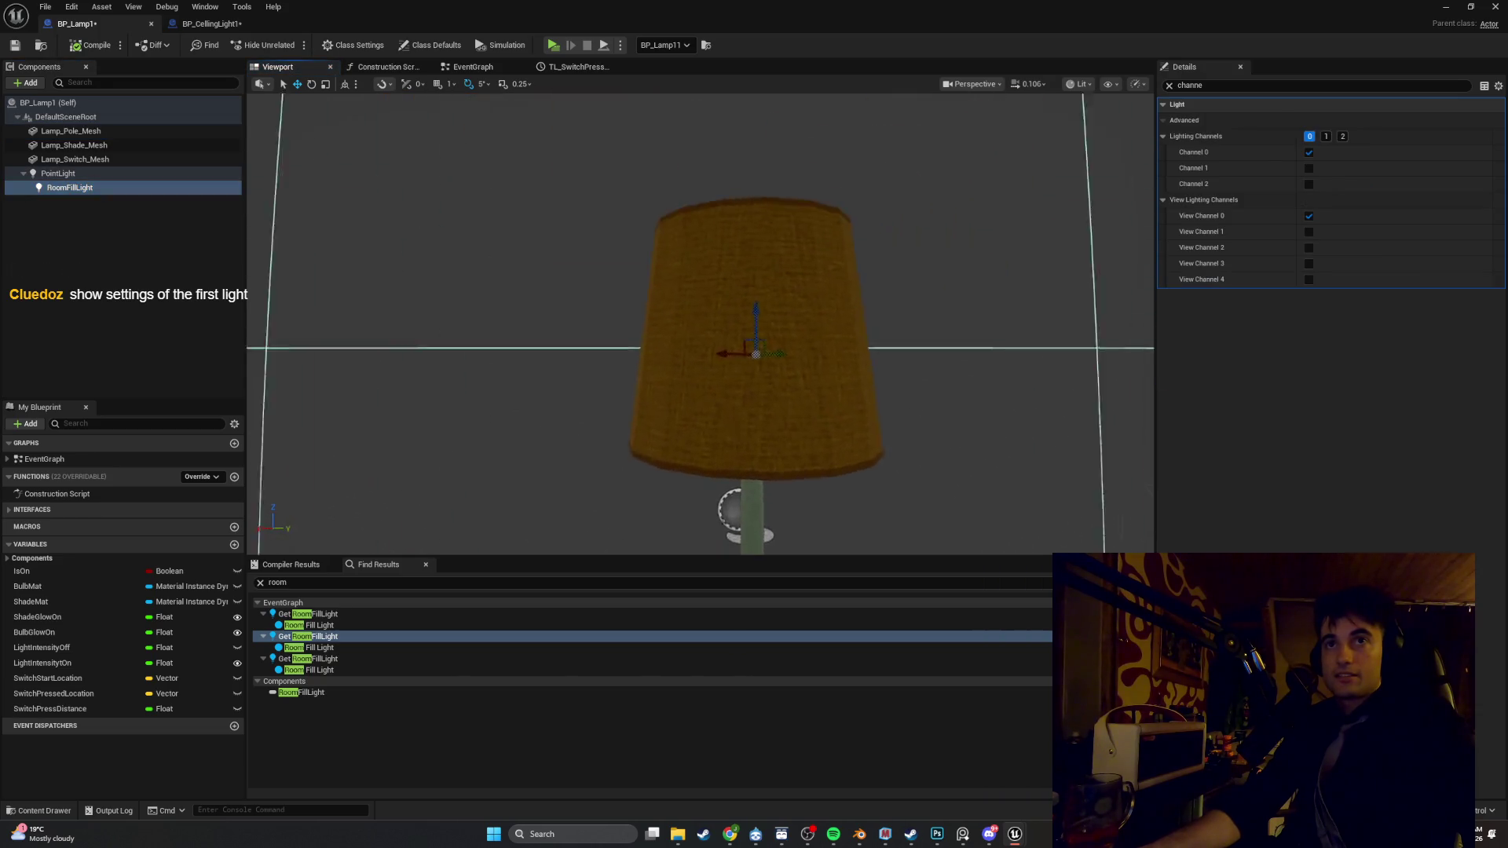
mouse_move(705, 262)
mouse_down()
mouse_move(737, 323)
mouse_move(717, 550)
mouse_up()
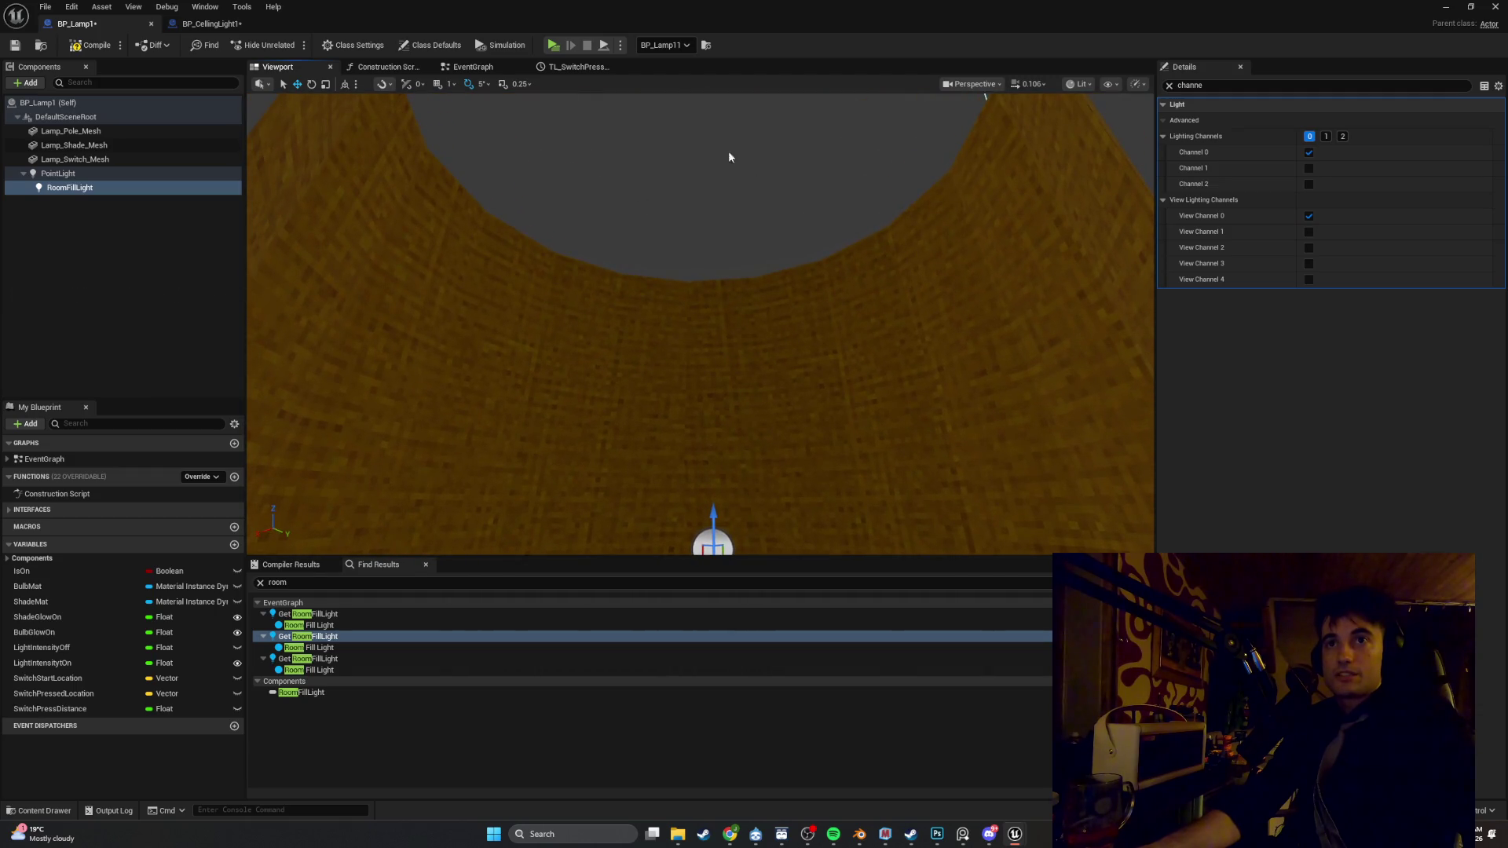
drag(700, 146, 885, 485)
click(130, 173)
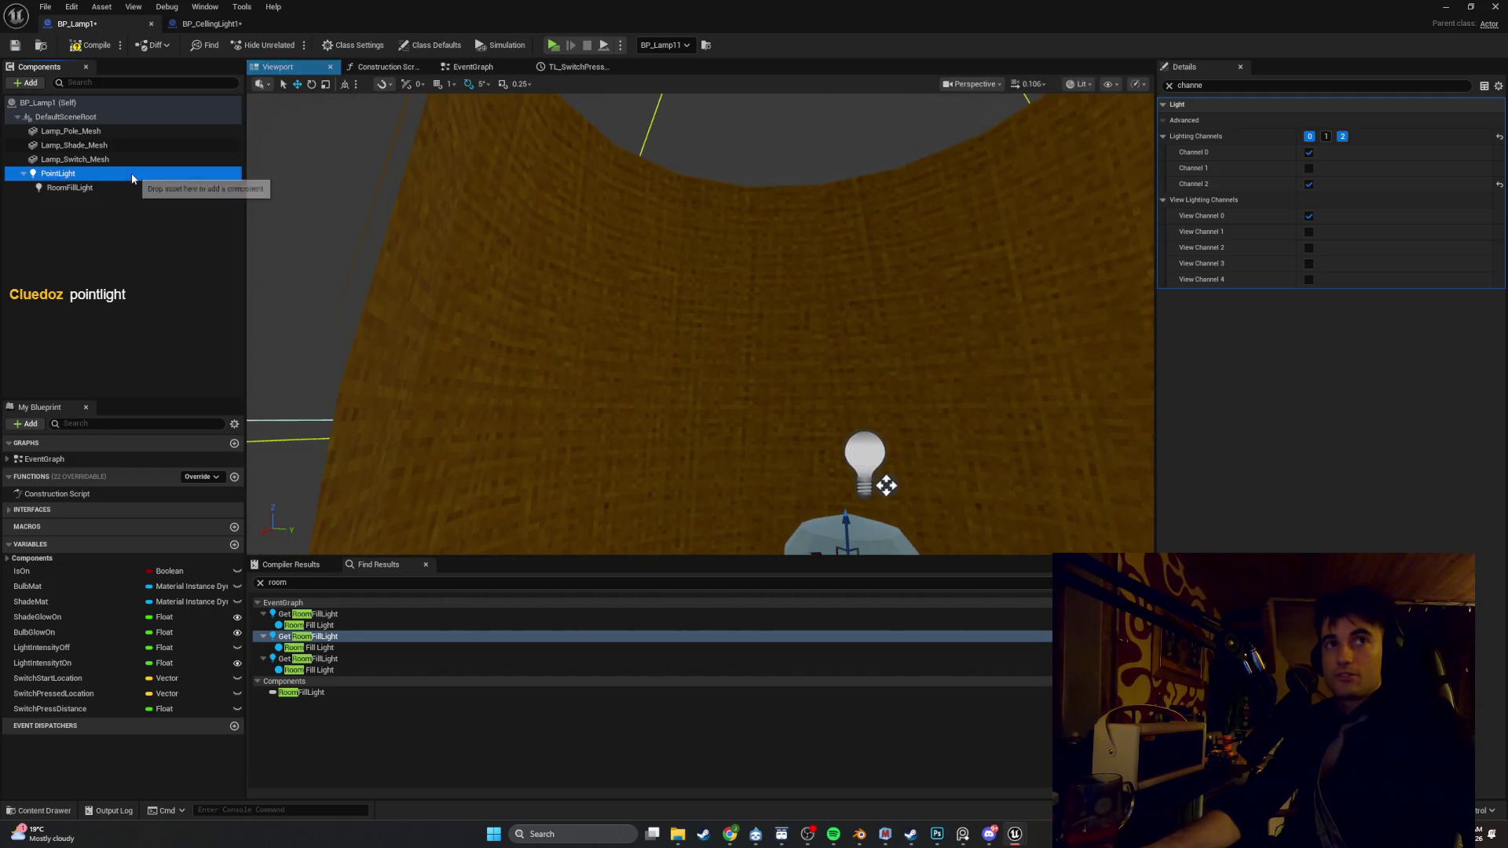
key(f)
Compare lighting channels: PointLight uses channels 0 and 2, RoomFillLight only channel 0
click(85, 188)
click(78, 160)
click(93, 174)
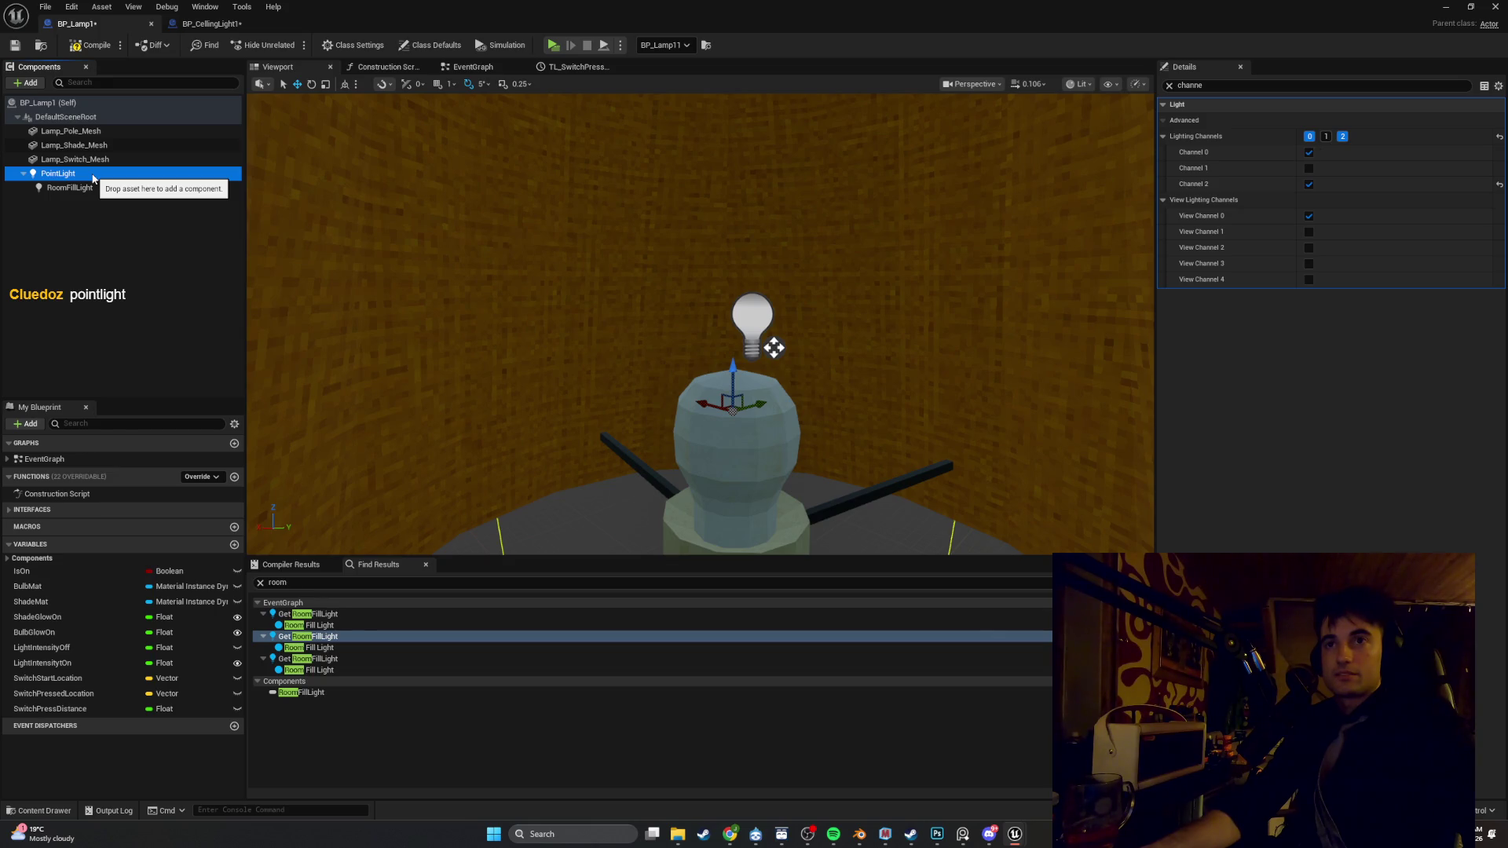
click(86, 189)
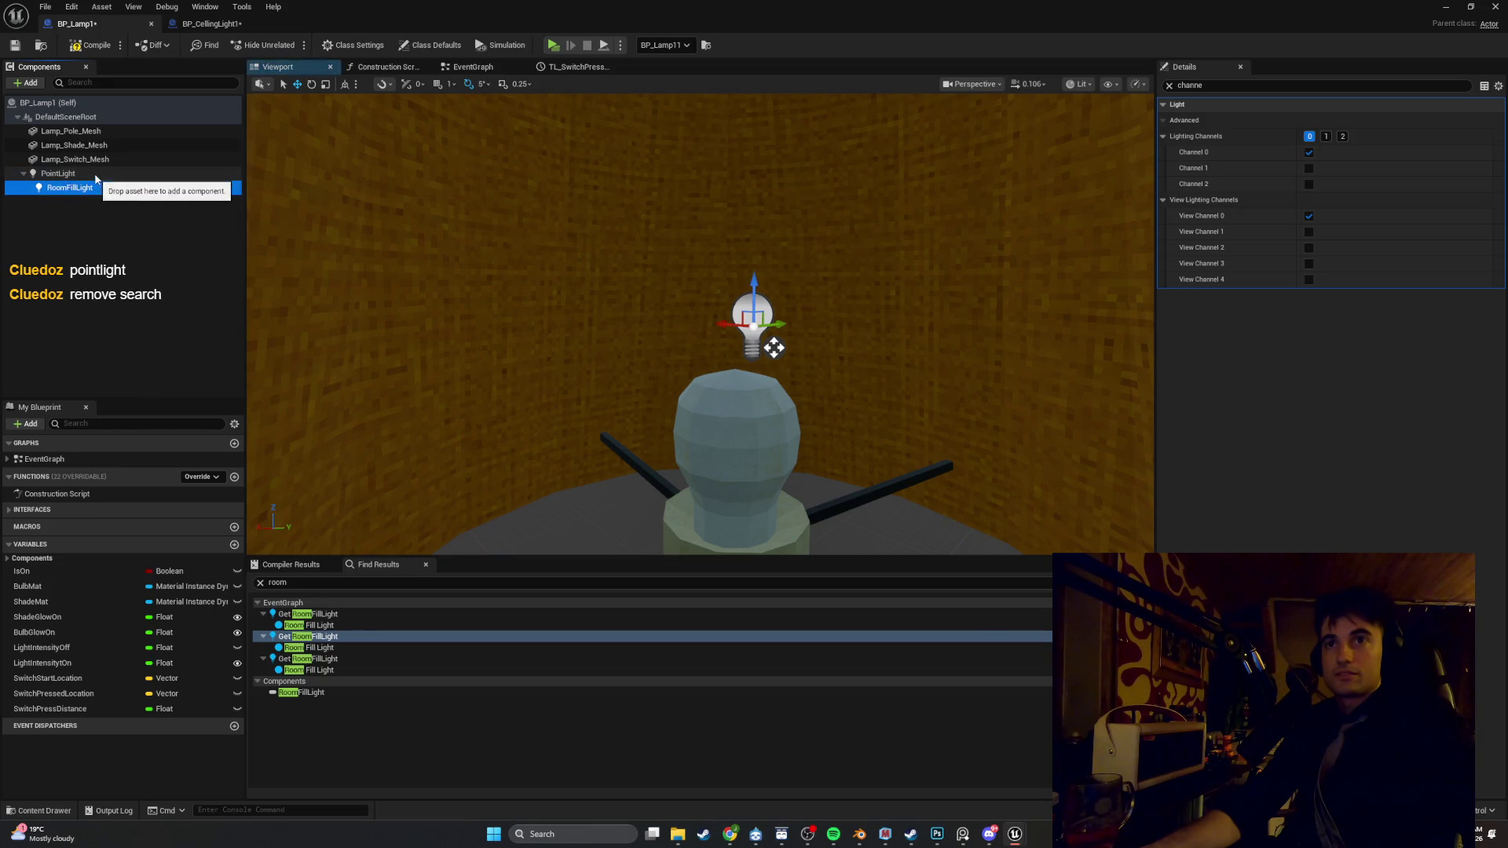
click(94, 161)
click(95, 175)
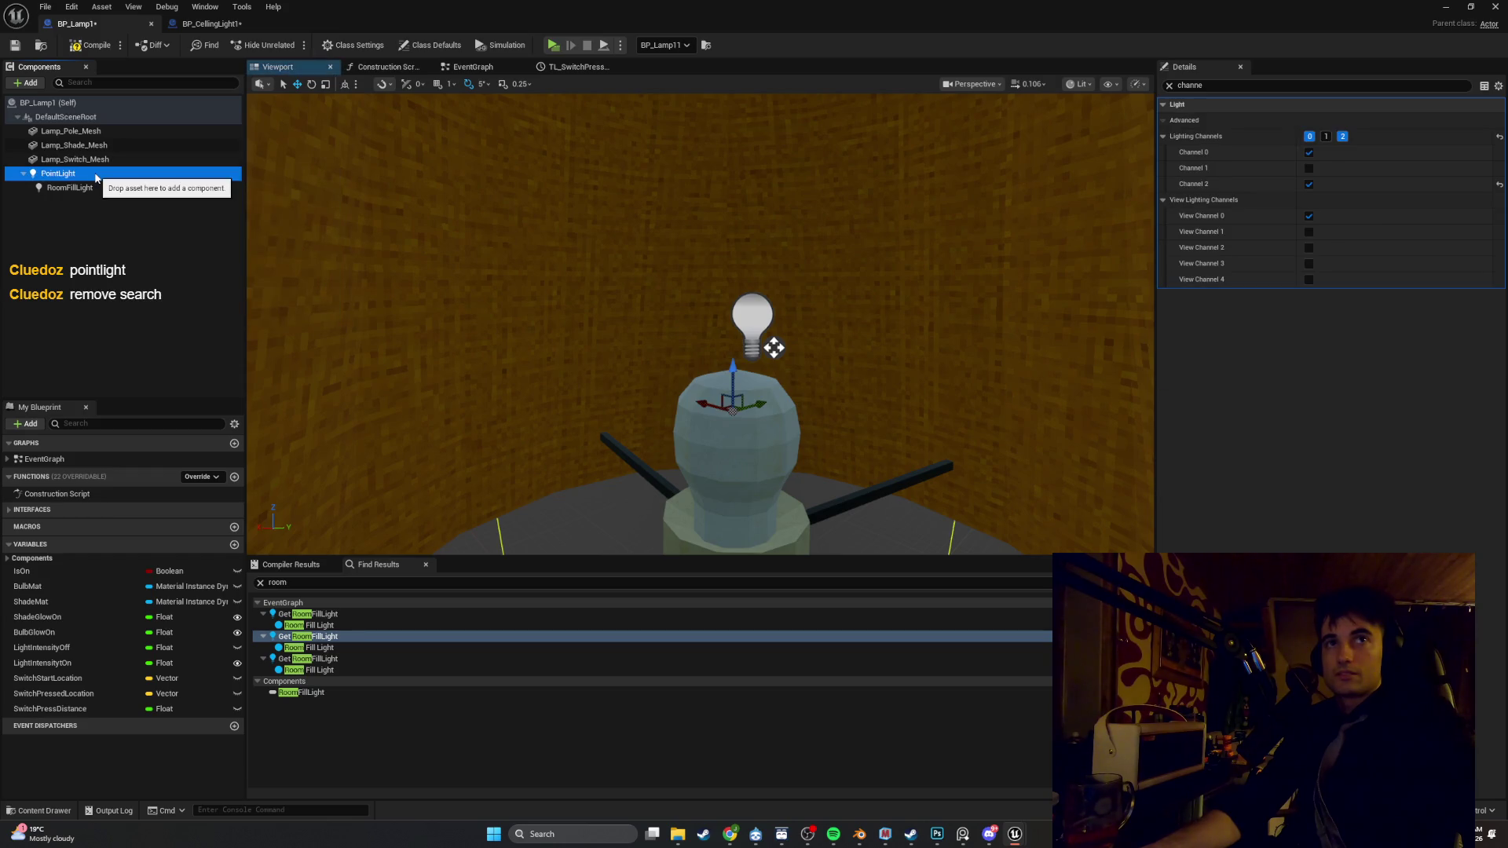
click(452, 67)
Locate the Room Fill Light's Set Visibility node in the EventGraph
mouse_move(824, 310)
mouse_down()
mouse_move(1022, 318)
mouse_move(995, 305)
mouse_up()
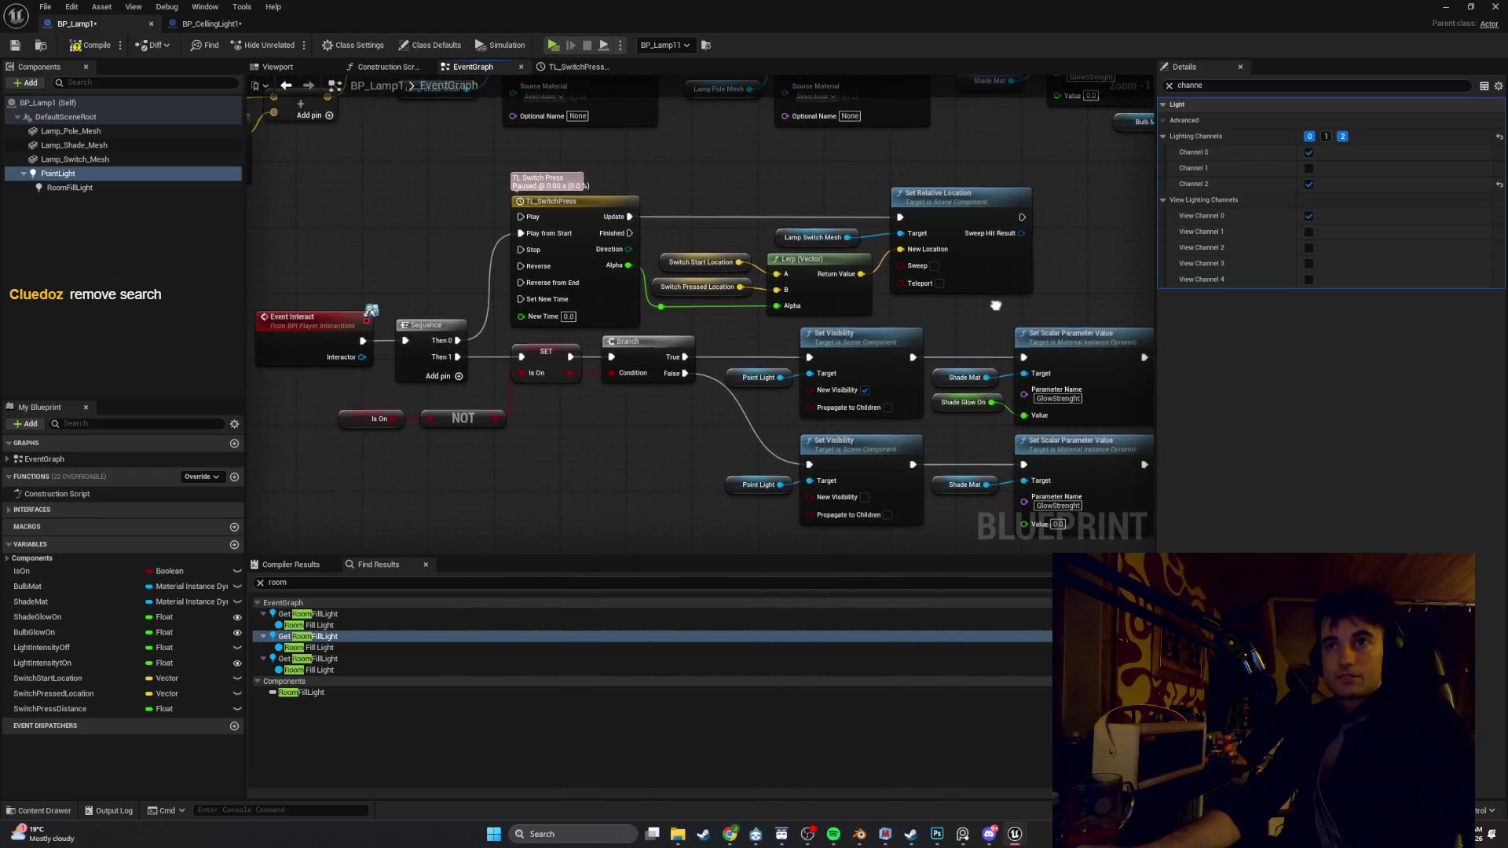
click(148, 184)
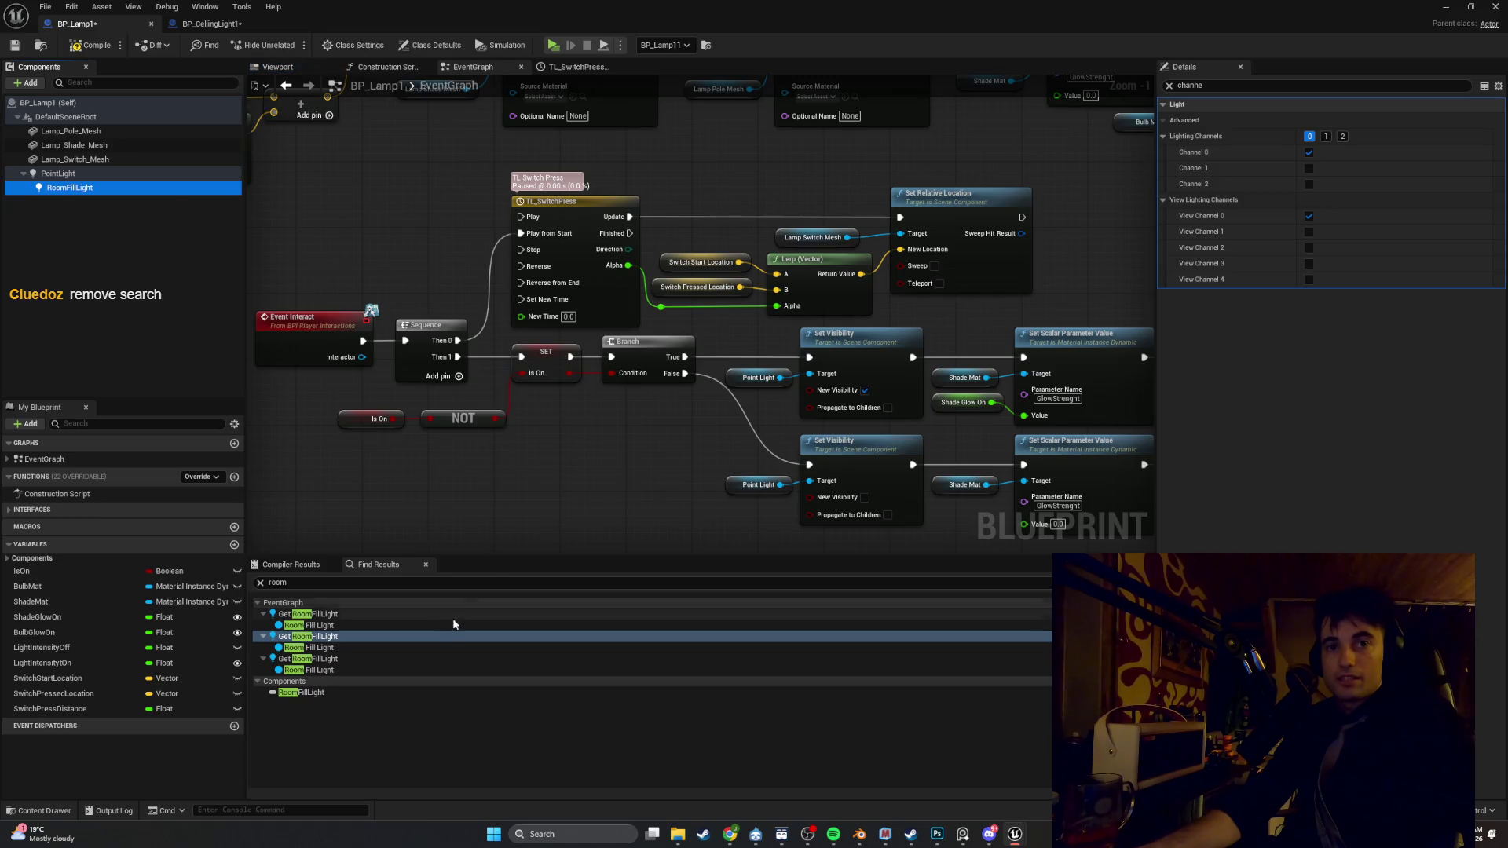
click(348, 625)
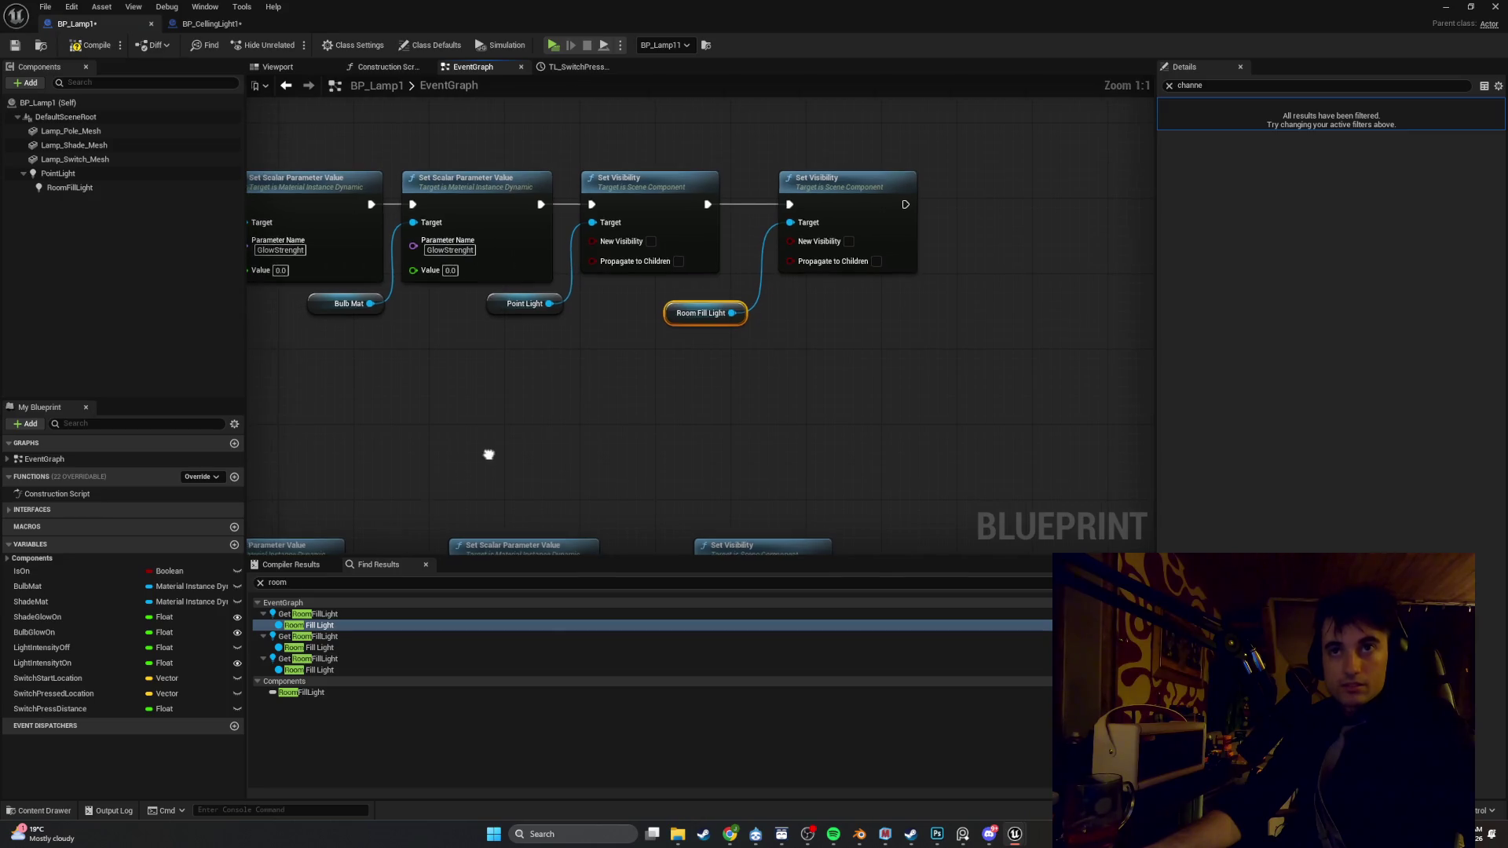
drag(488, 450, 573, 440)
Cut the exec wire into that Set Visibility node, compile BP_Lamp1, and show RoomFillLight's properties
alt+click(817, 194)
click(76, 46)
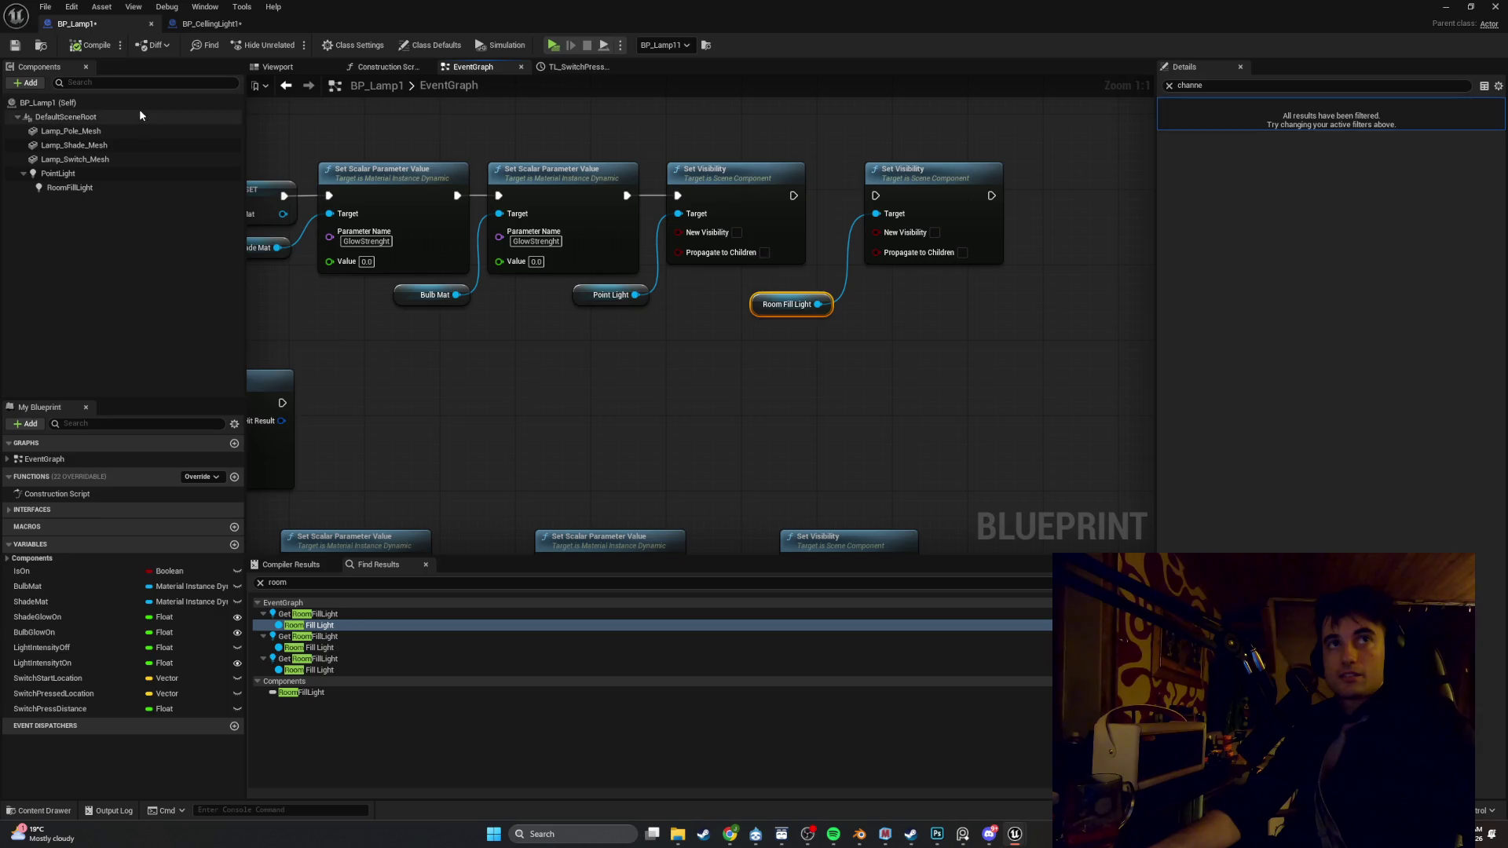
click(63, 189)
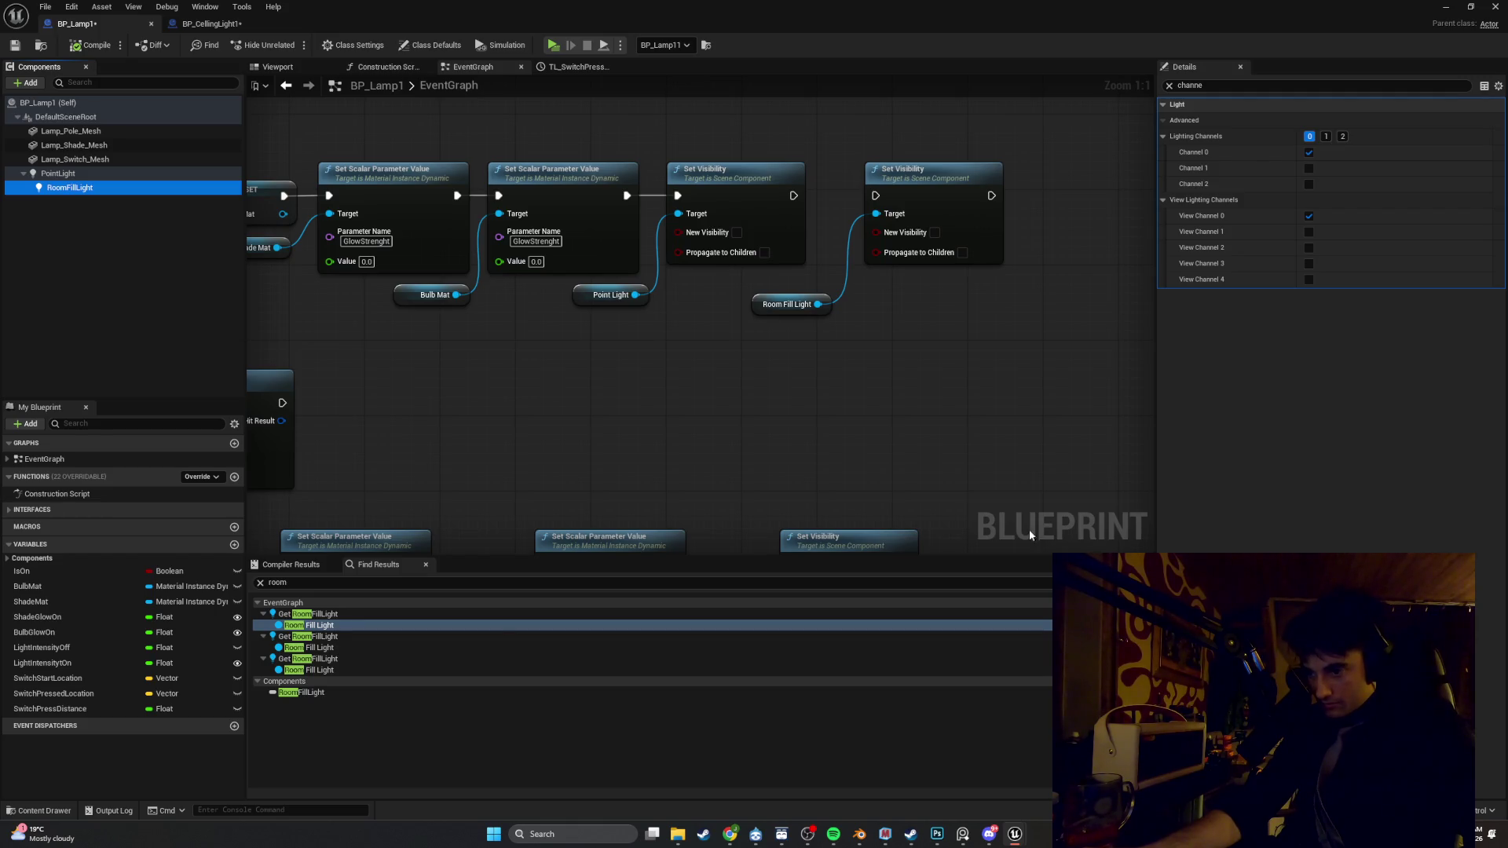
click(1170, 86)
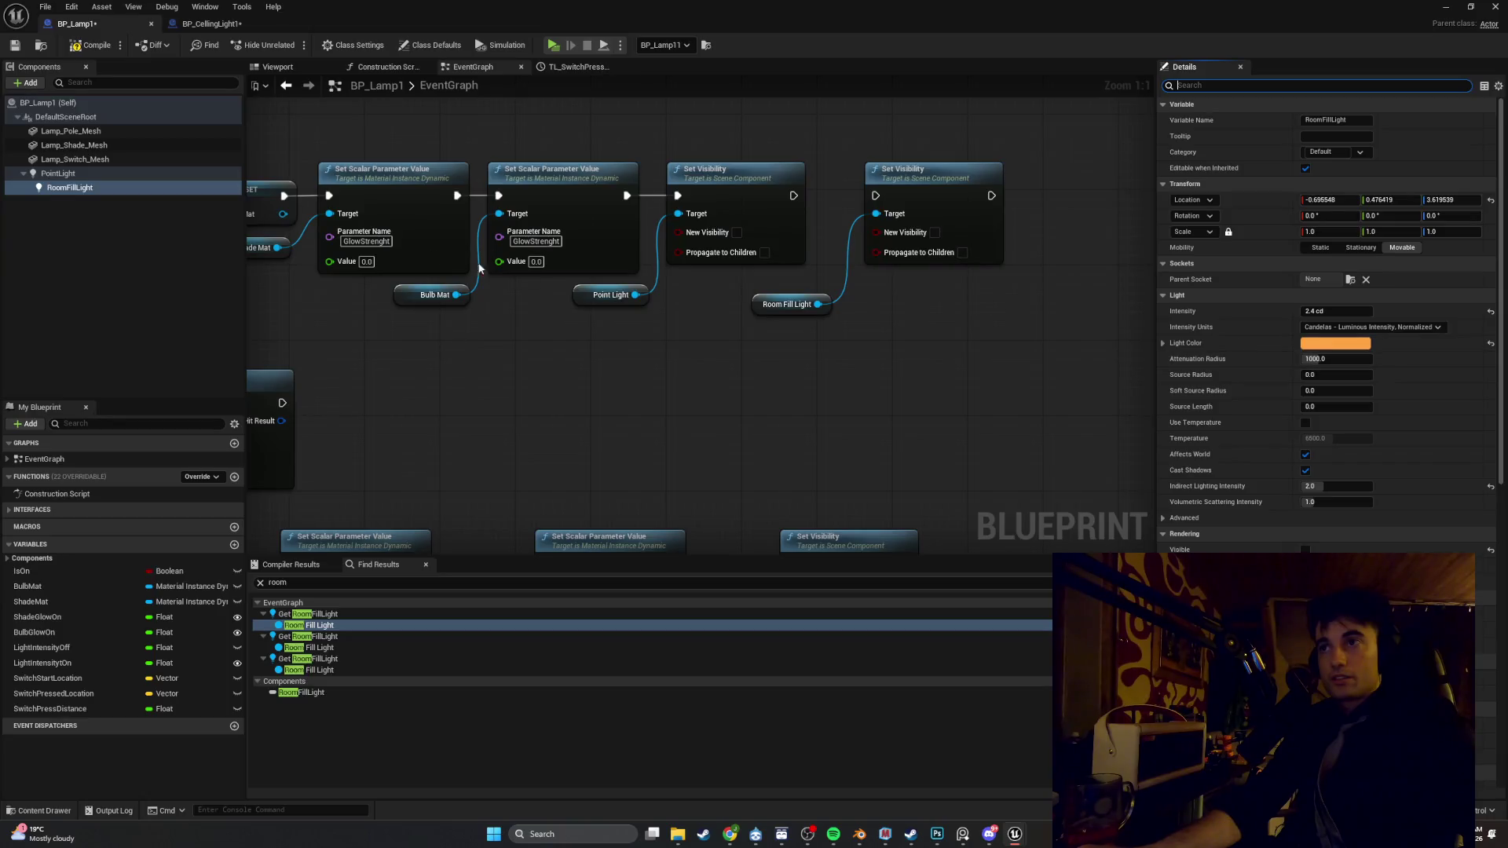
Switch PointLight's Intensity Units to Candelas (1.92 cd), comparing against RoomFillLight's settings
click(124, 175)
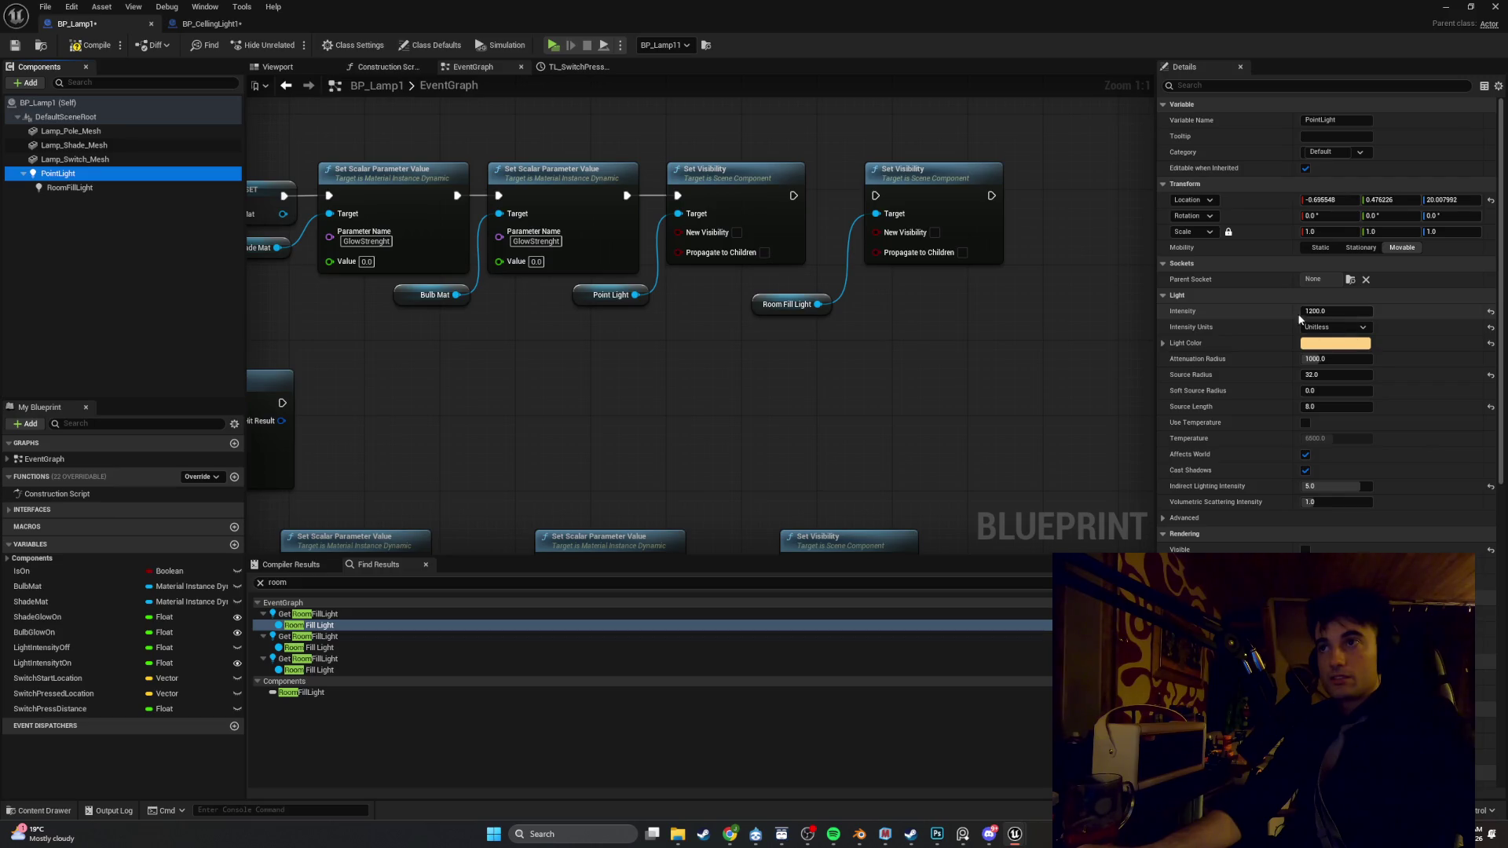
click(1359, 327)
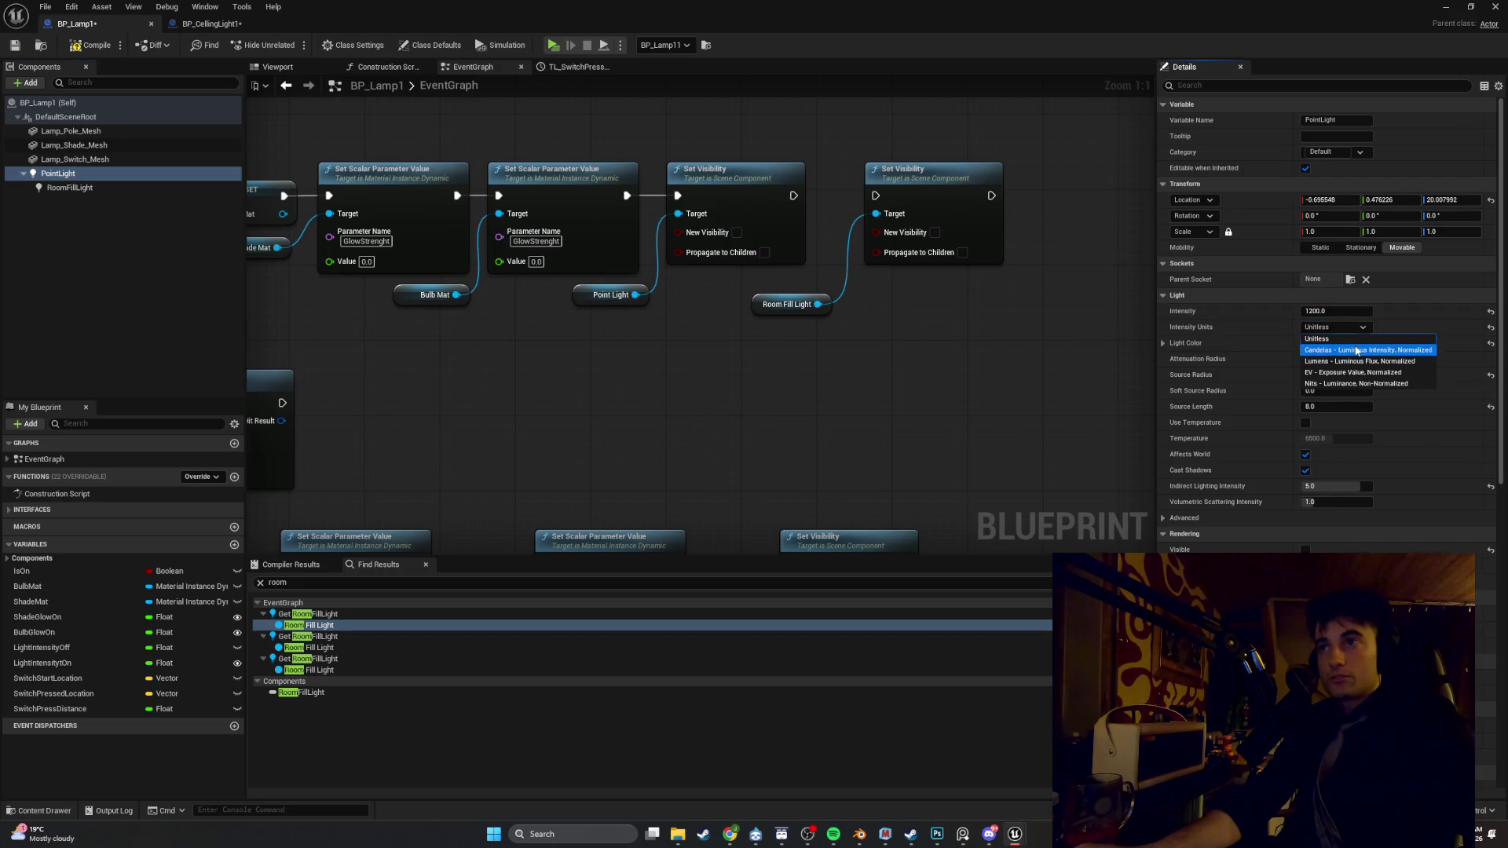
click(1335, 351)
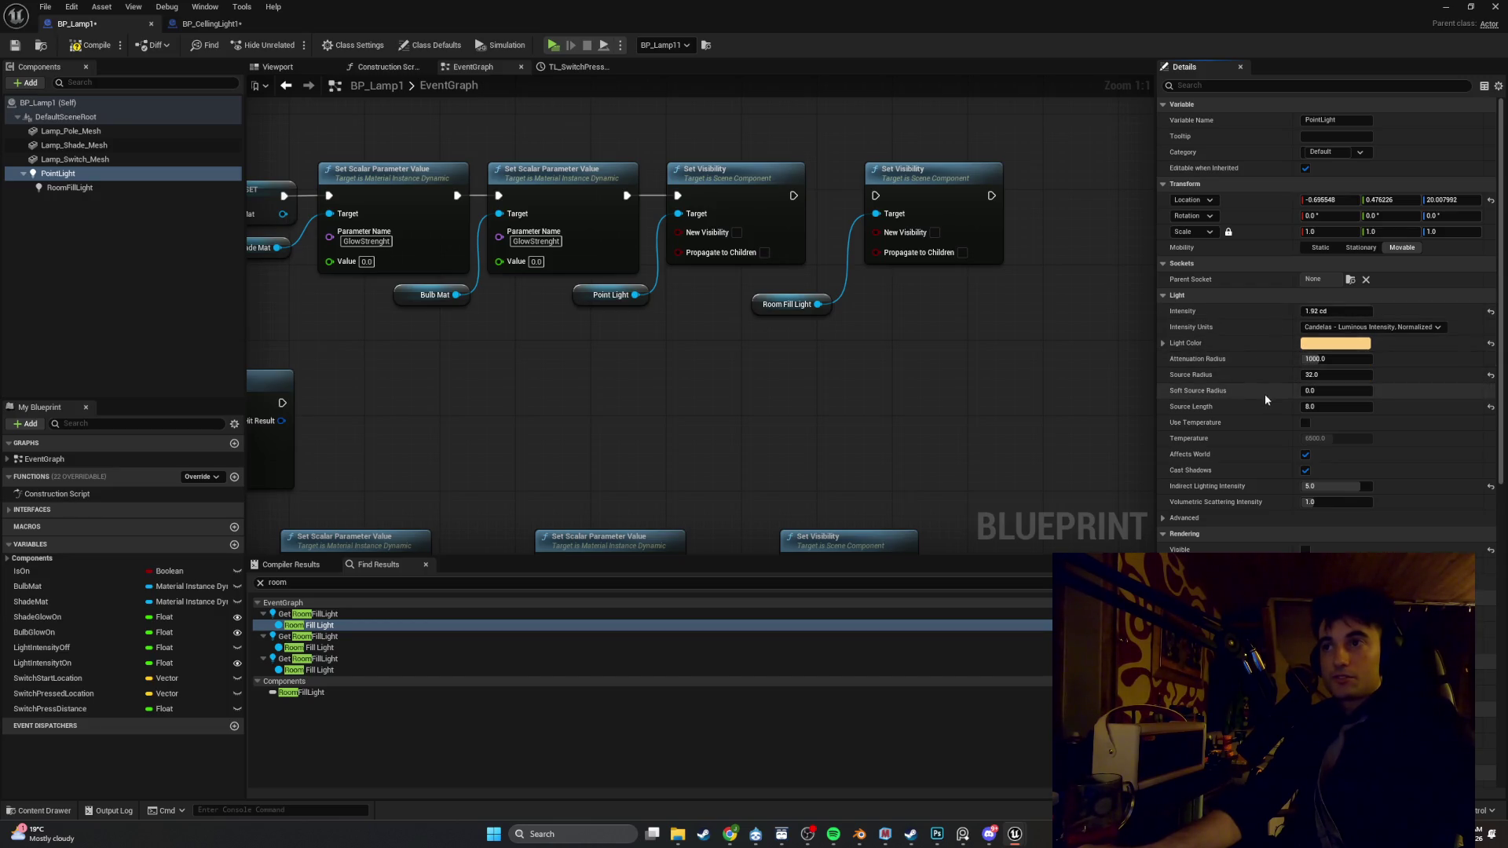
scroll(1256, 452, down, 1)
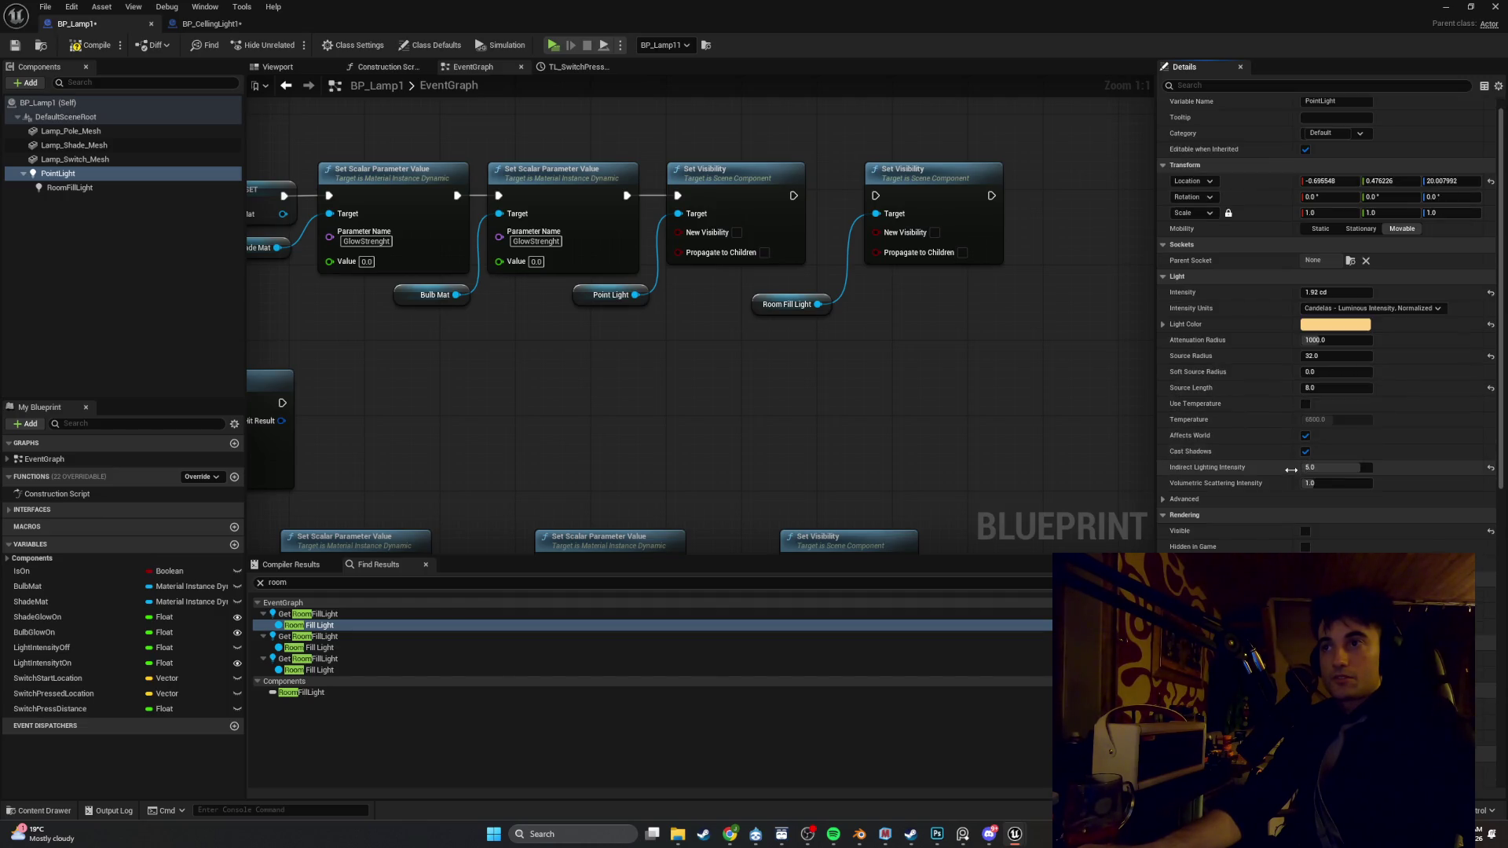
click(157, 187)
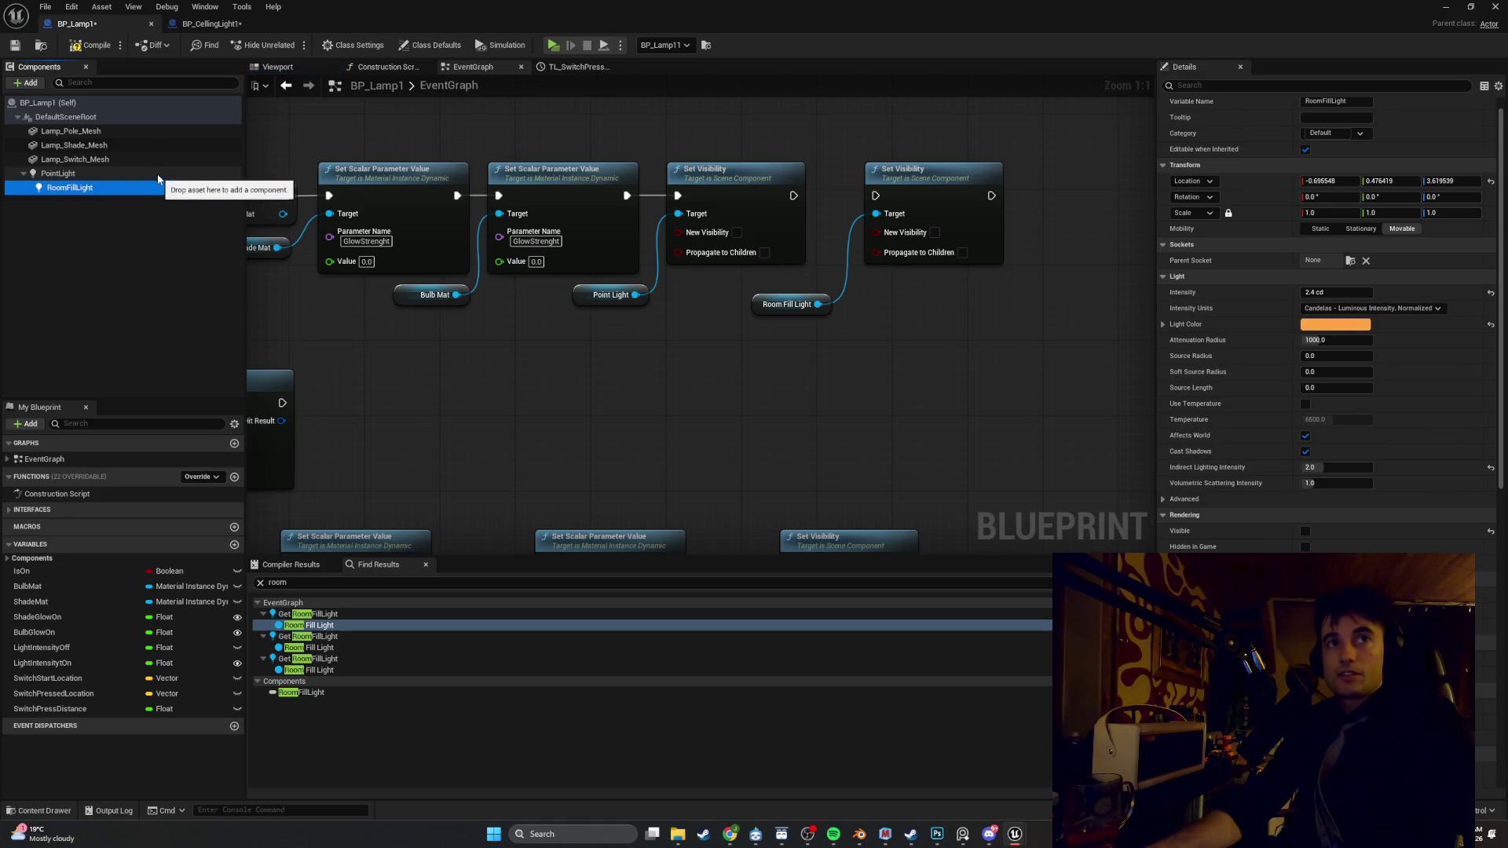
click(157, 172)
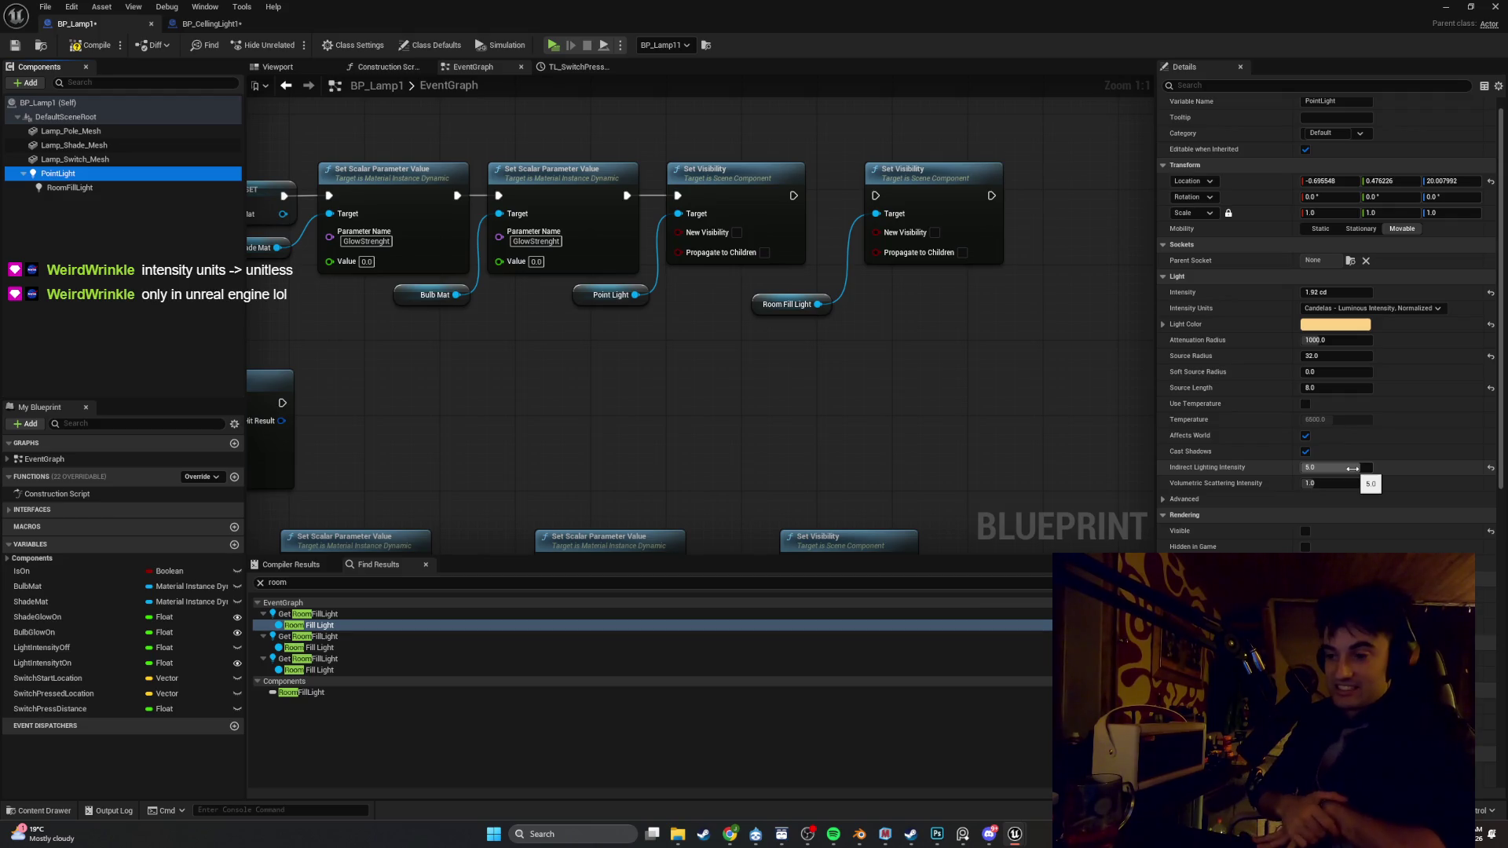
click(1365, 307)
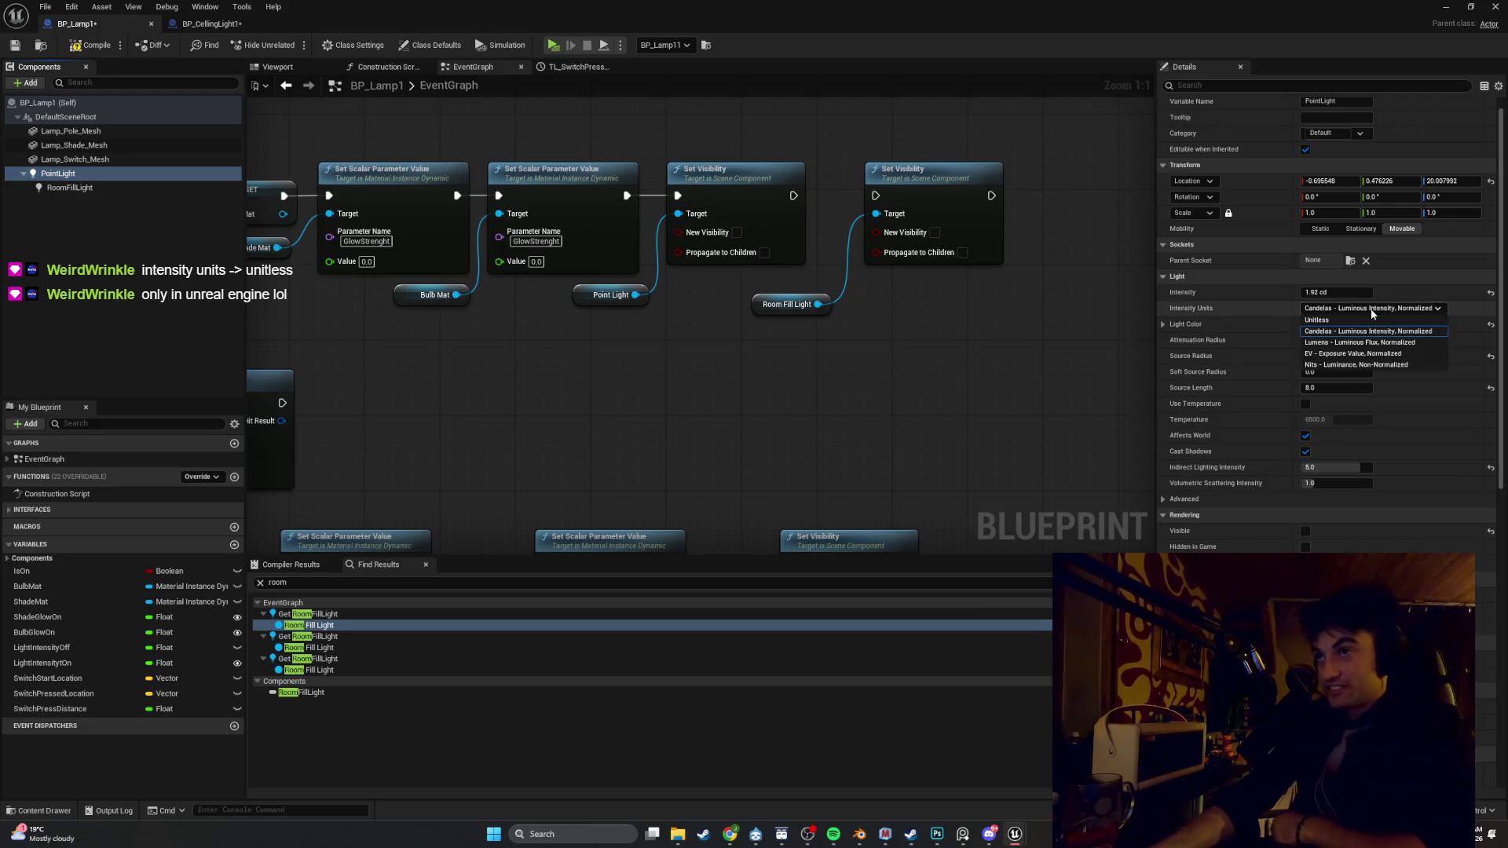
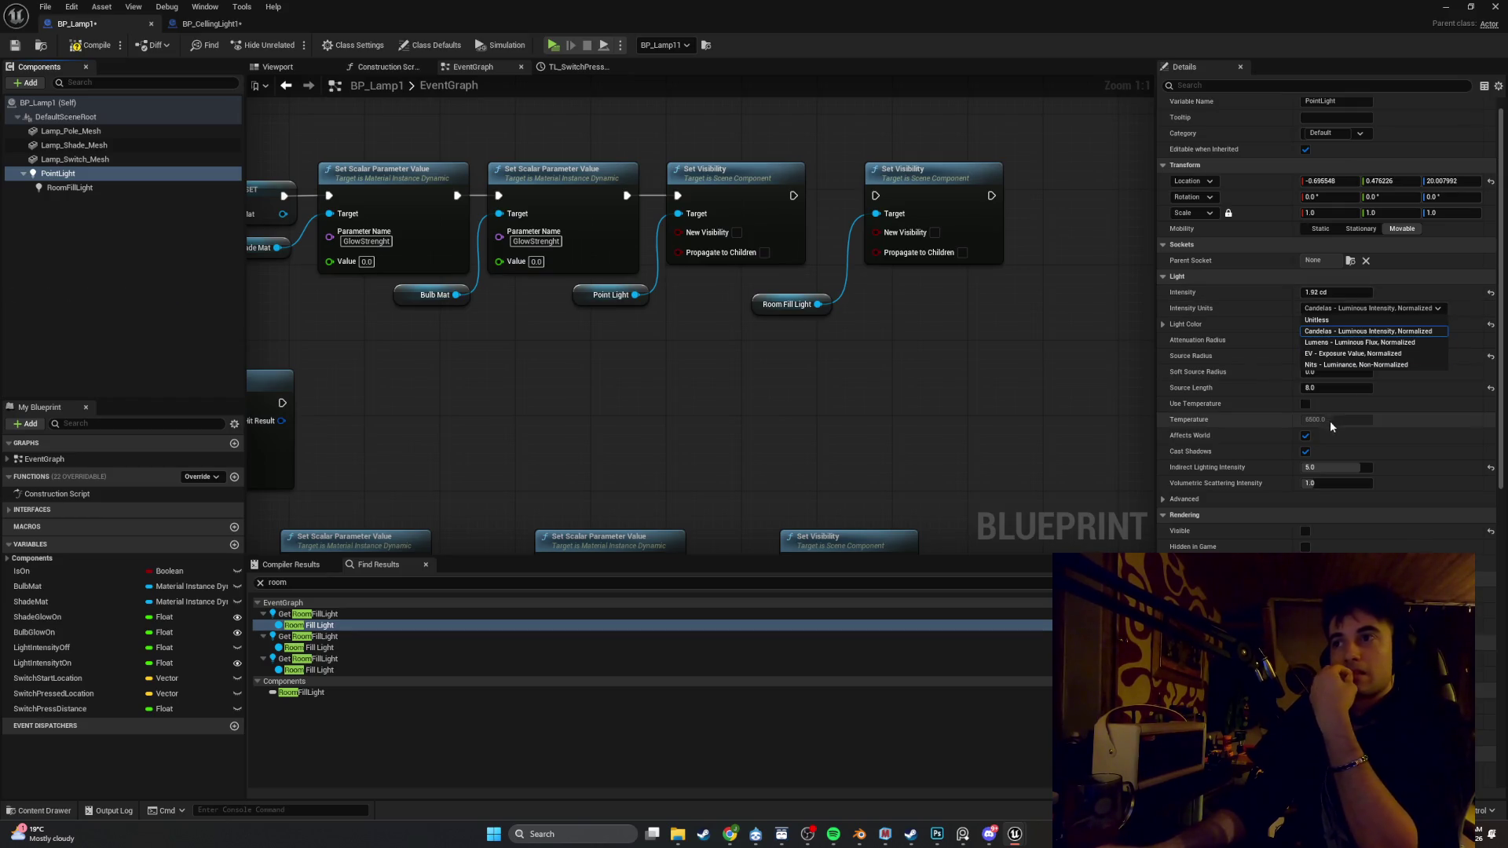
Set the PointLight's Indirect Lighting Intensity to 2.0
click(1376, 432)
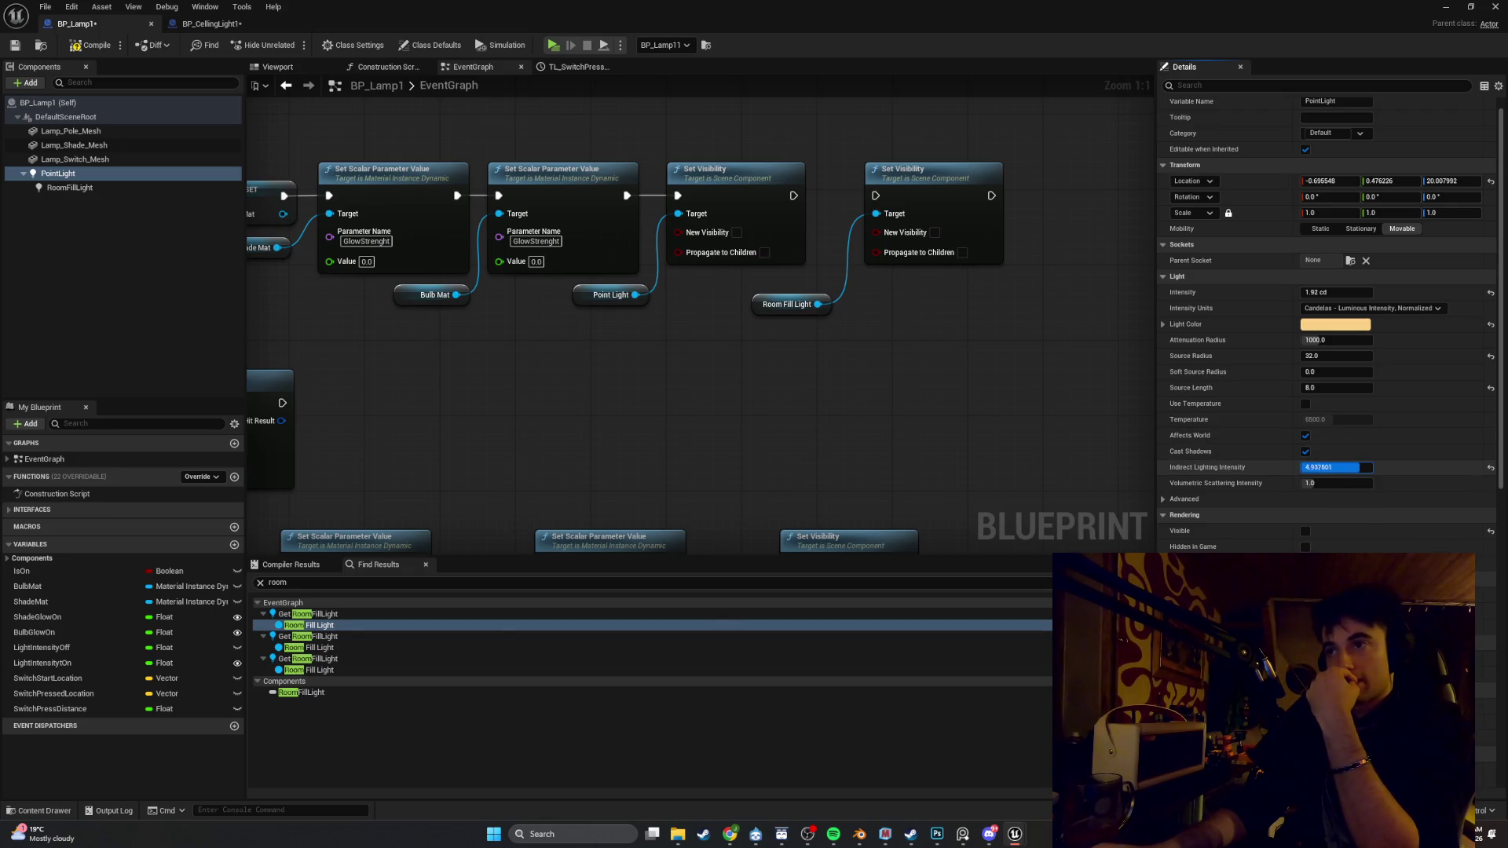
drag(1343, 468, 1347, 469)
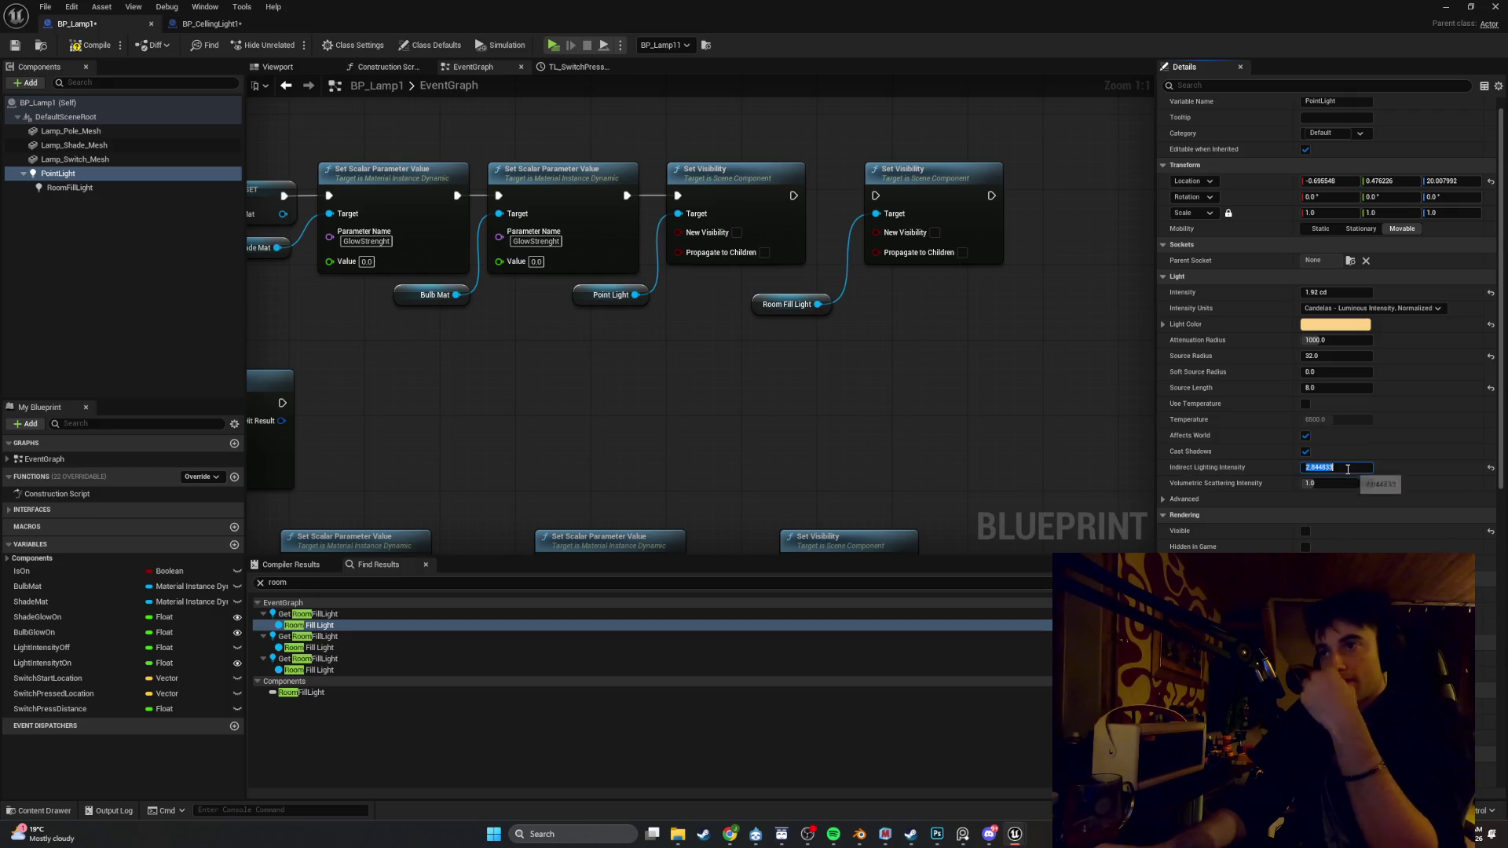
click(1348, 469)
click(91, 45)
Play-test the level to see the lamp's light, then return to BP_Lamp1
click(1447, 9)
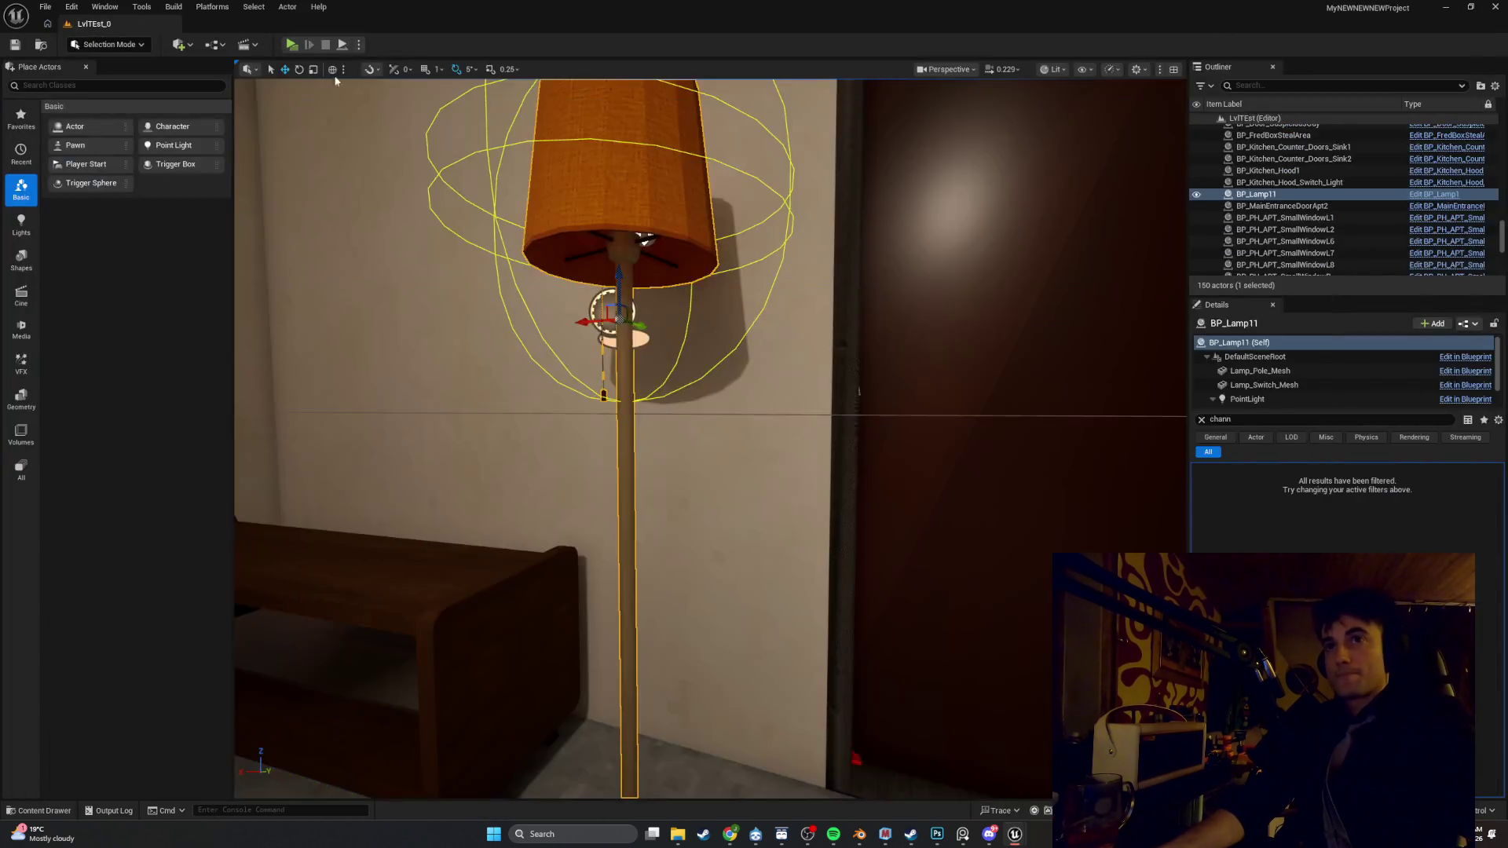
click(291, 45)
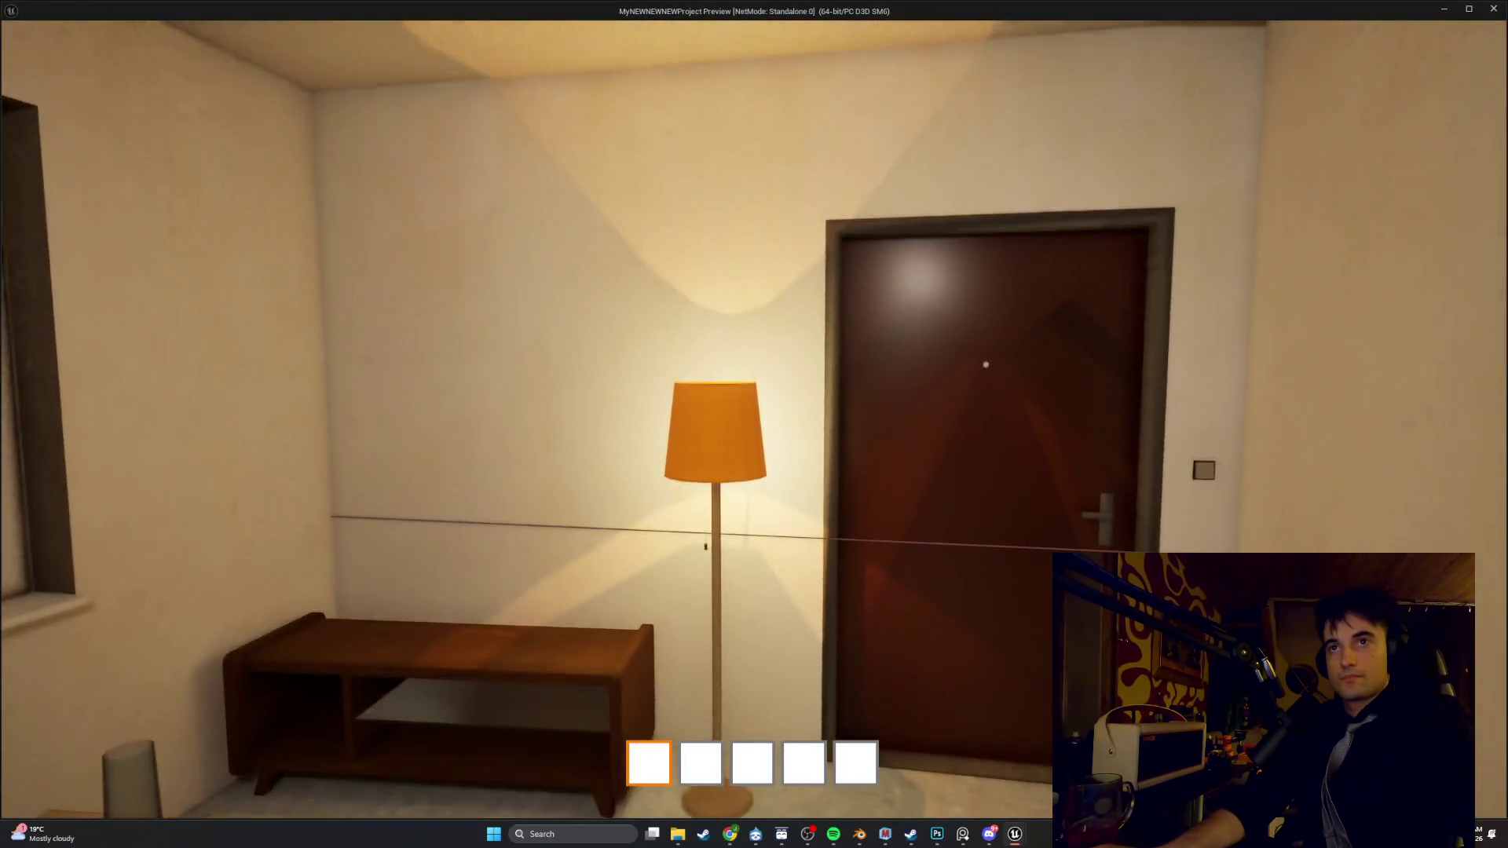
key(Escape)
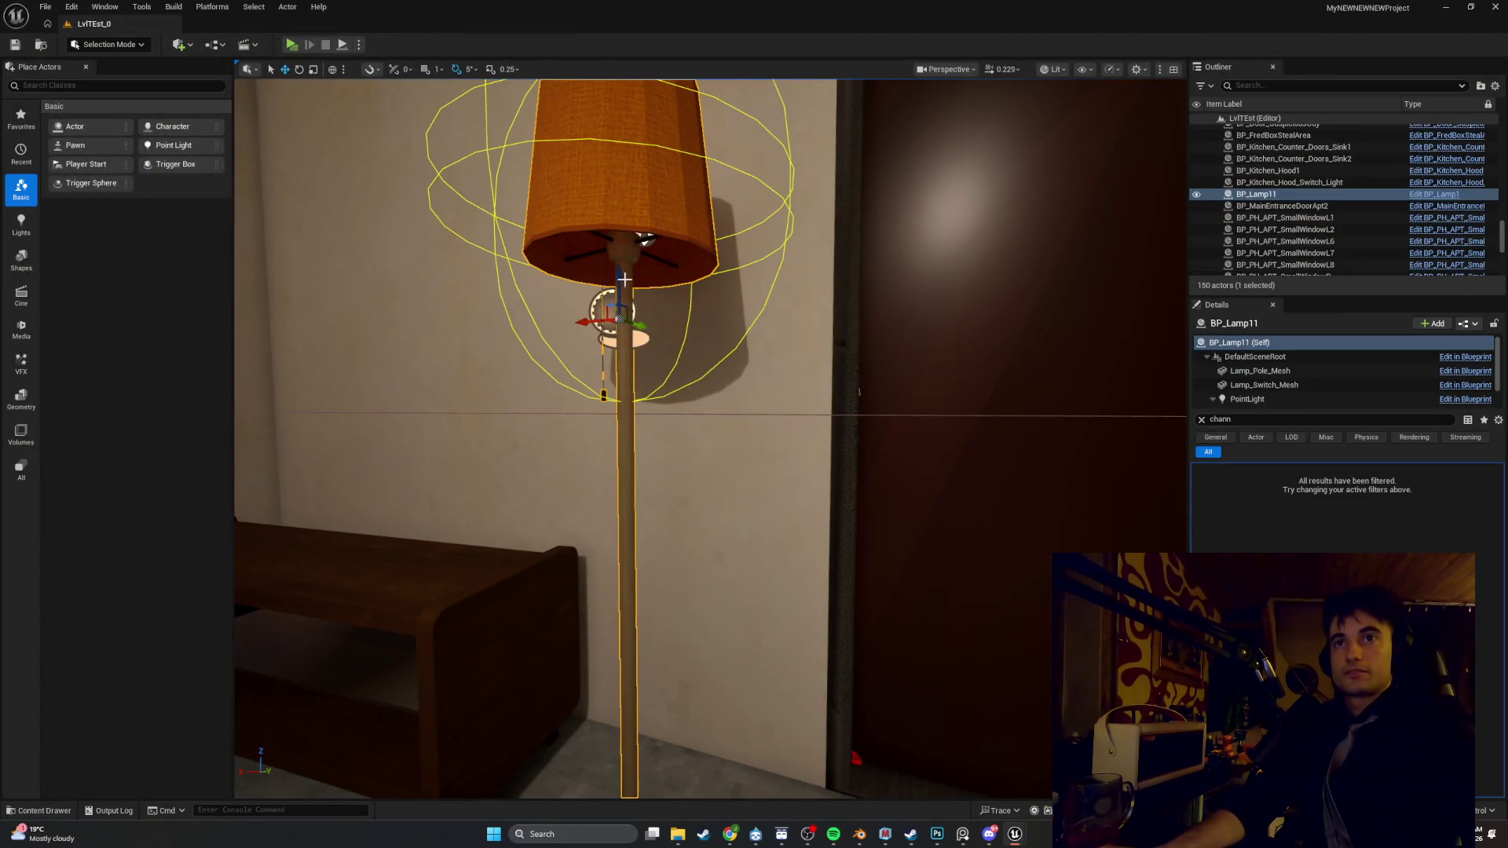
mouse_move(1009, 834)
click(1021, 741)
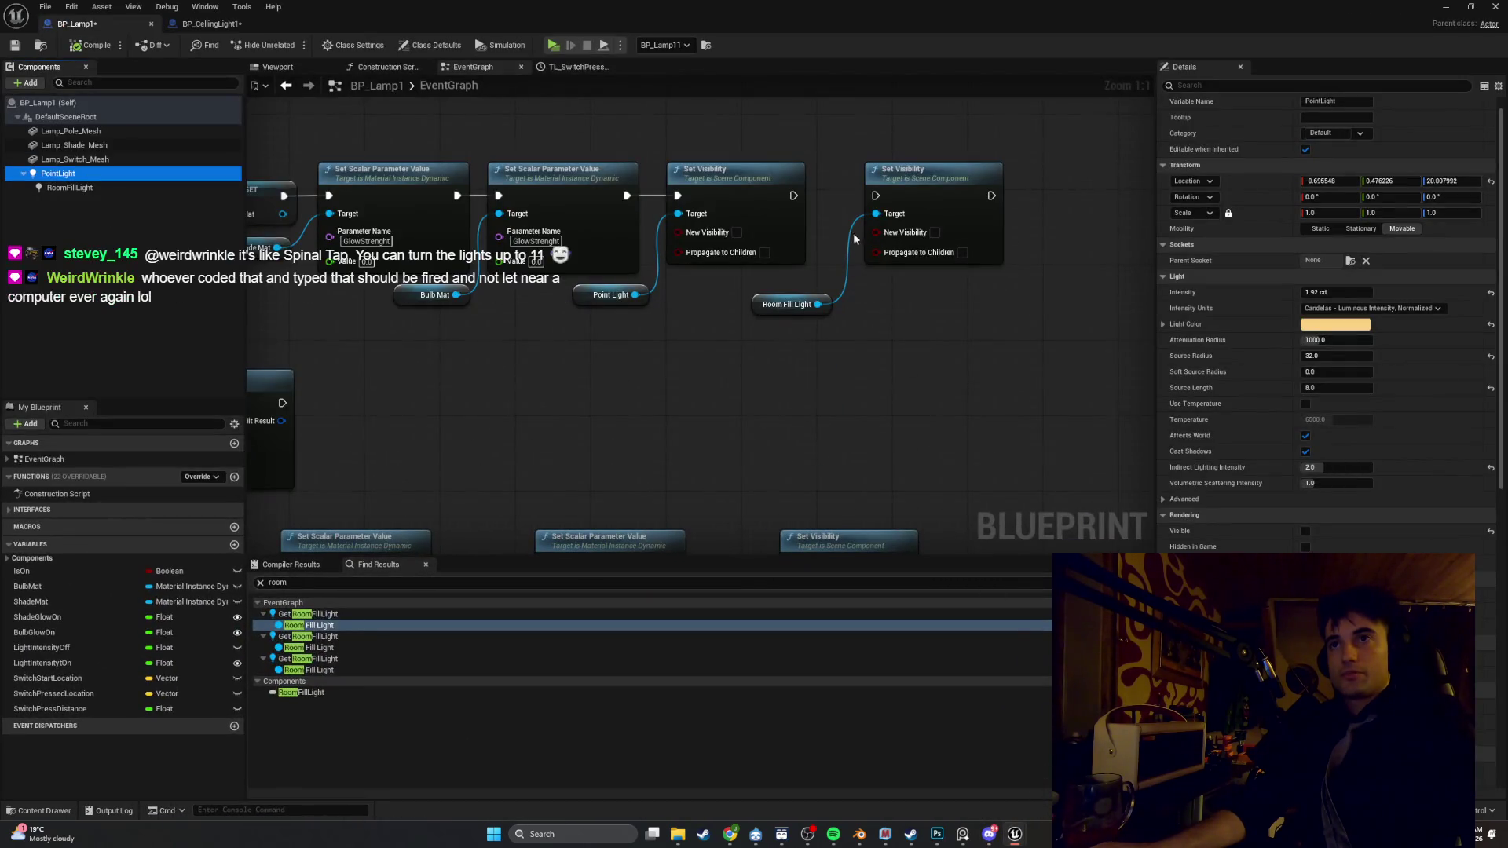
Review the RoomFillLight component's settings, then frame the lamp and door in the level view
drag(775, 275, 826, 272)
click(95, 187)
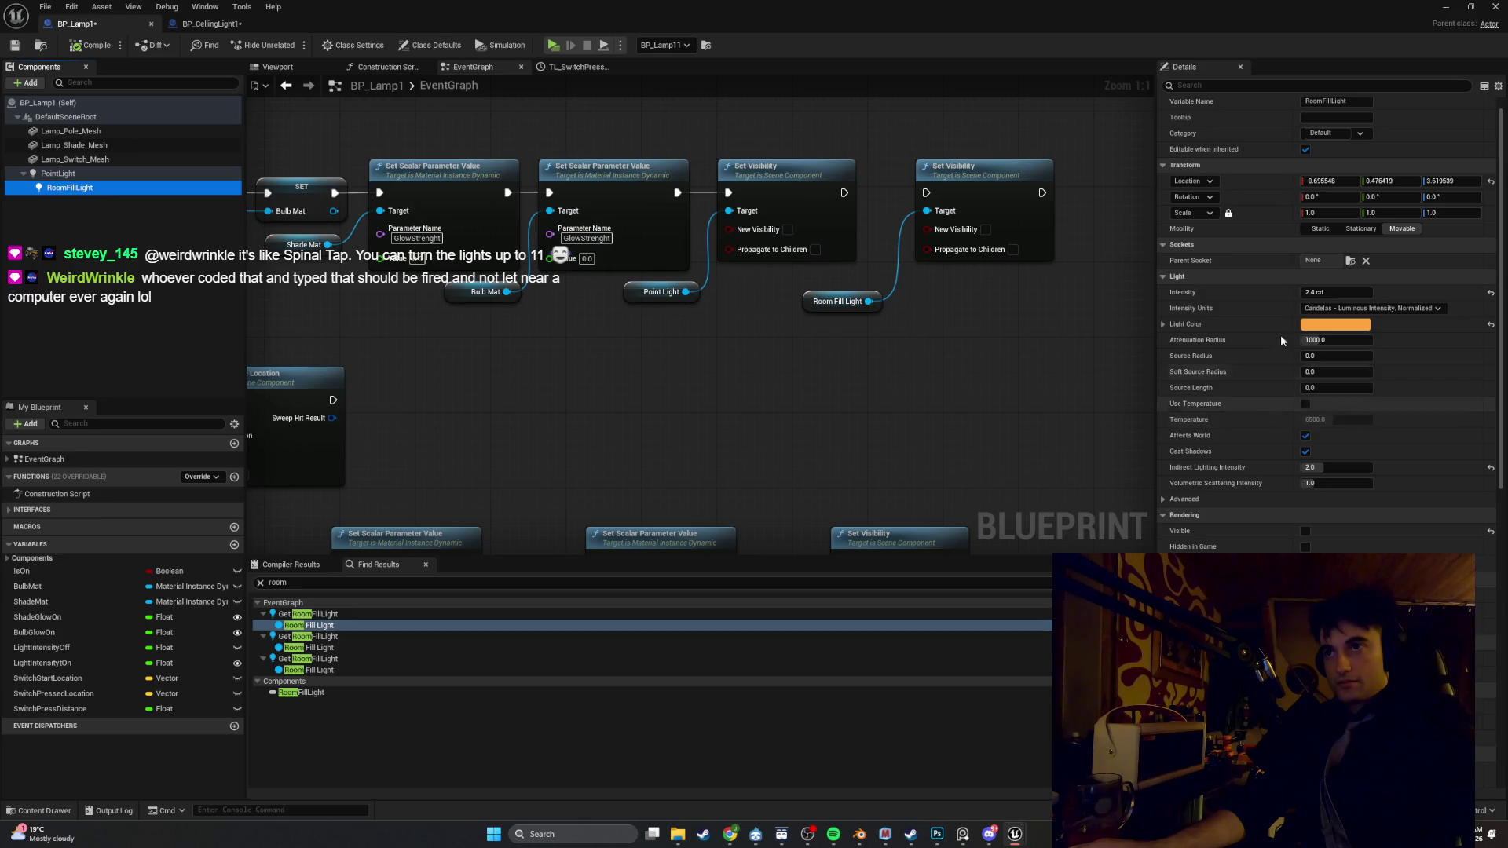
key(alt+Tab)
mouse_move(801, 347)
mouse_down()
mouse_move(872, 479)
mouse_move(707, 463)
mouse_up()
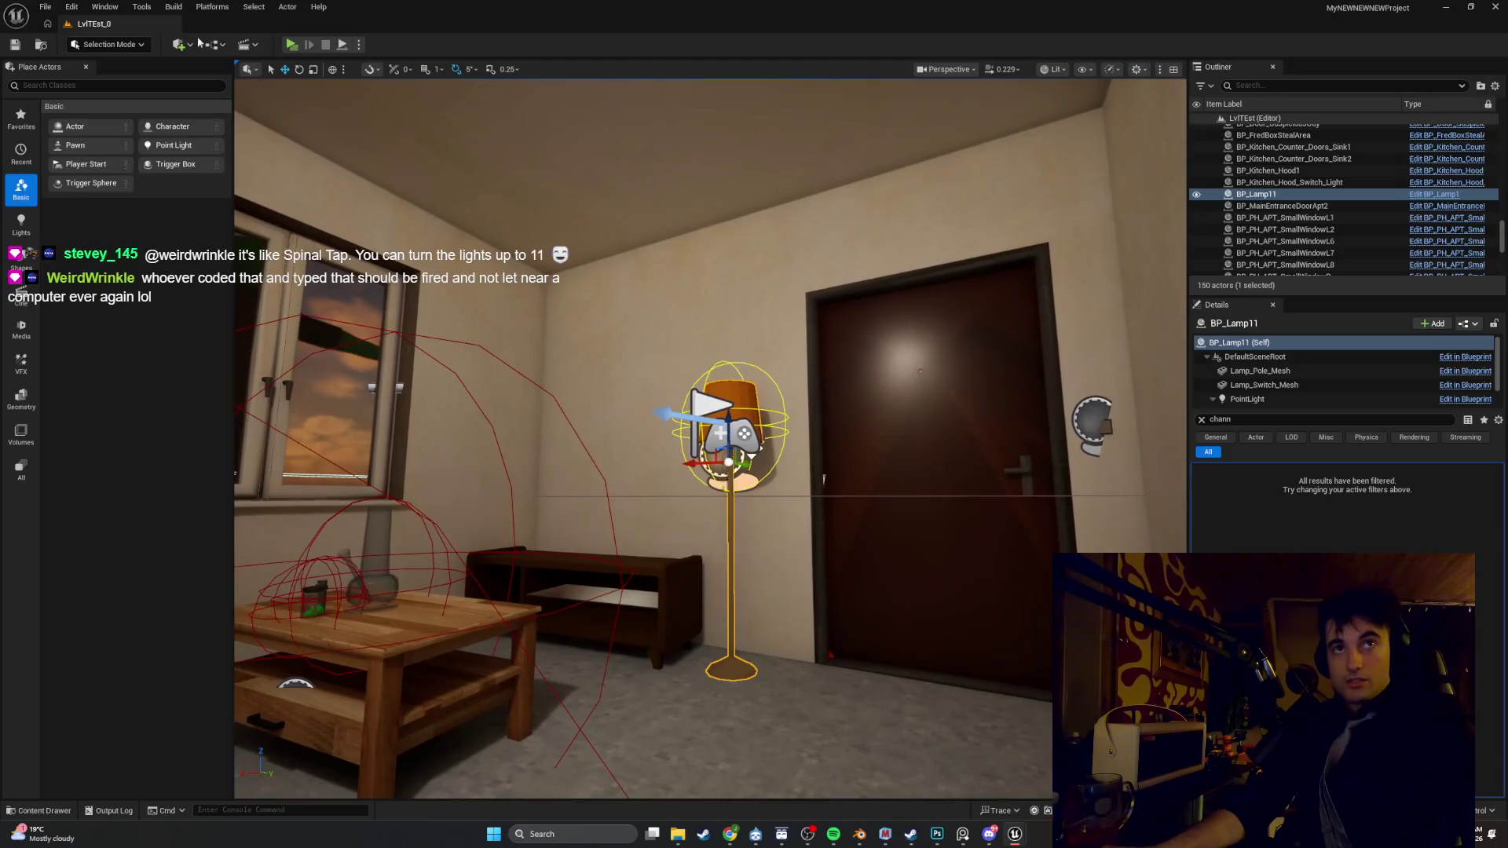
Play-test the room, walking around to check the lamp's light on the floor
click(290, 45)
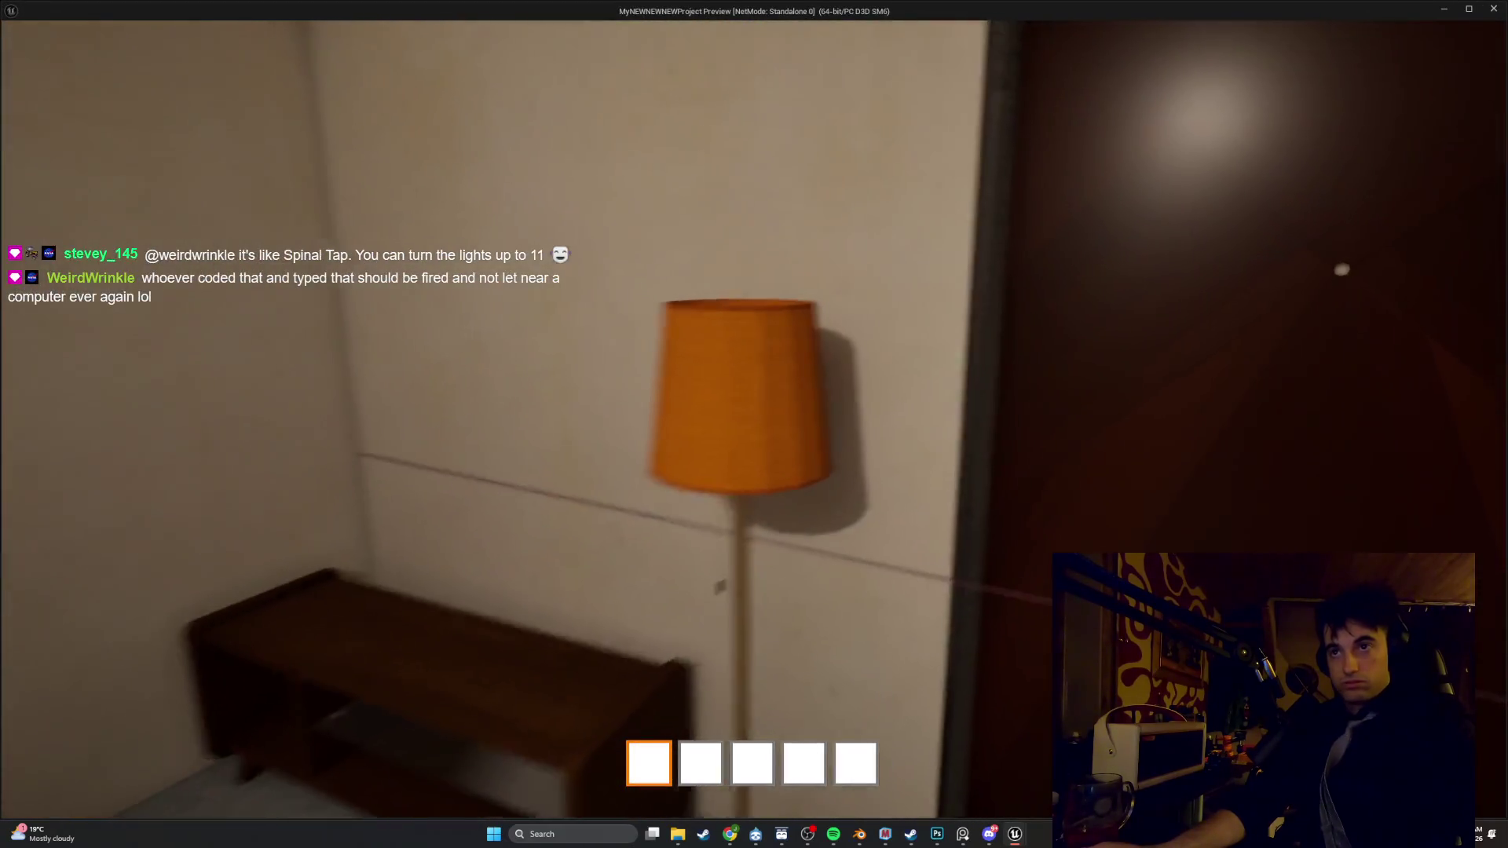
key(s)
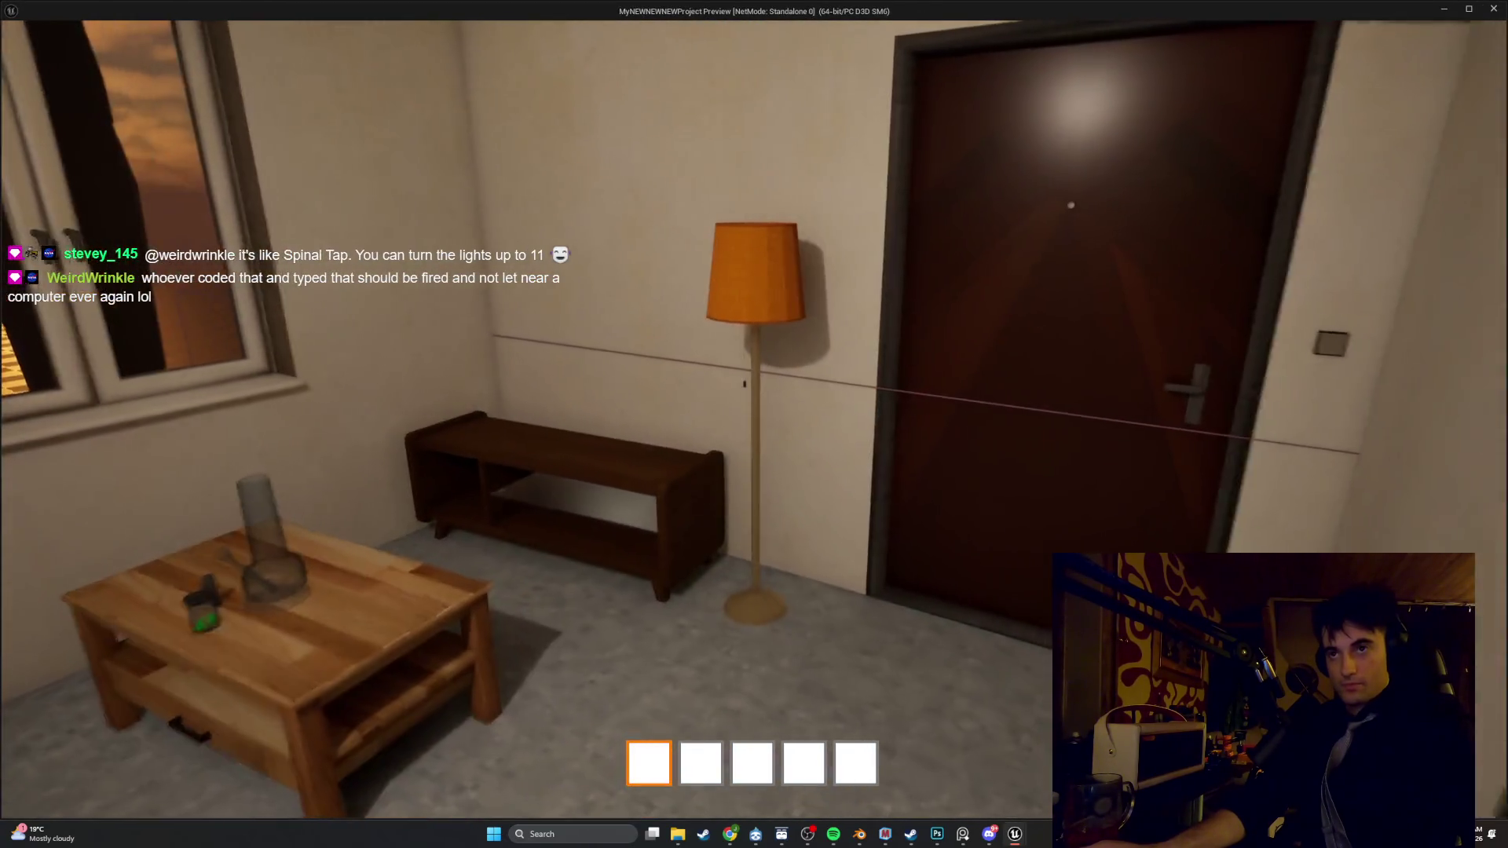
key(w)
key(w)
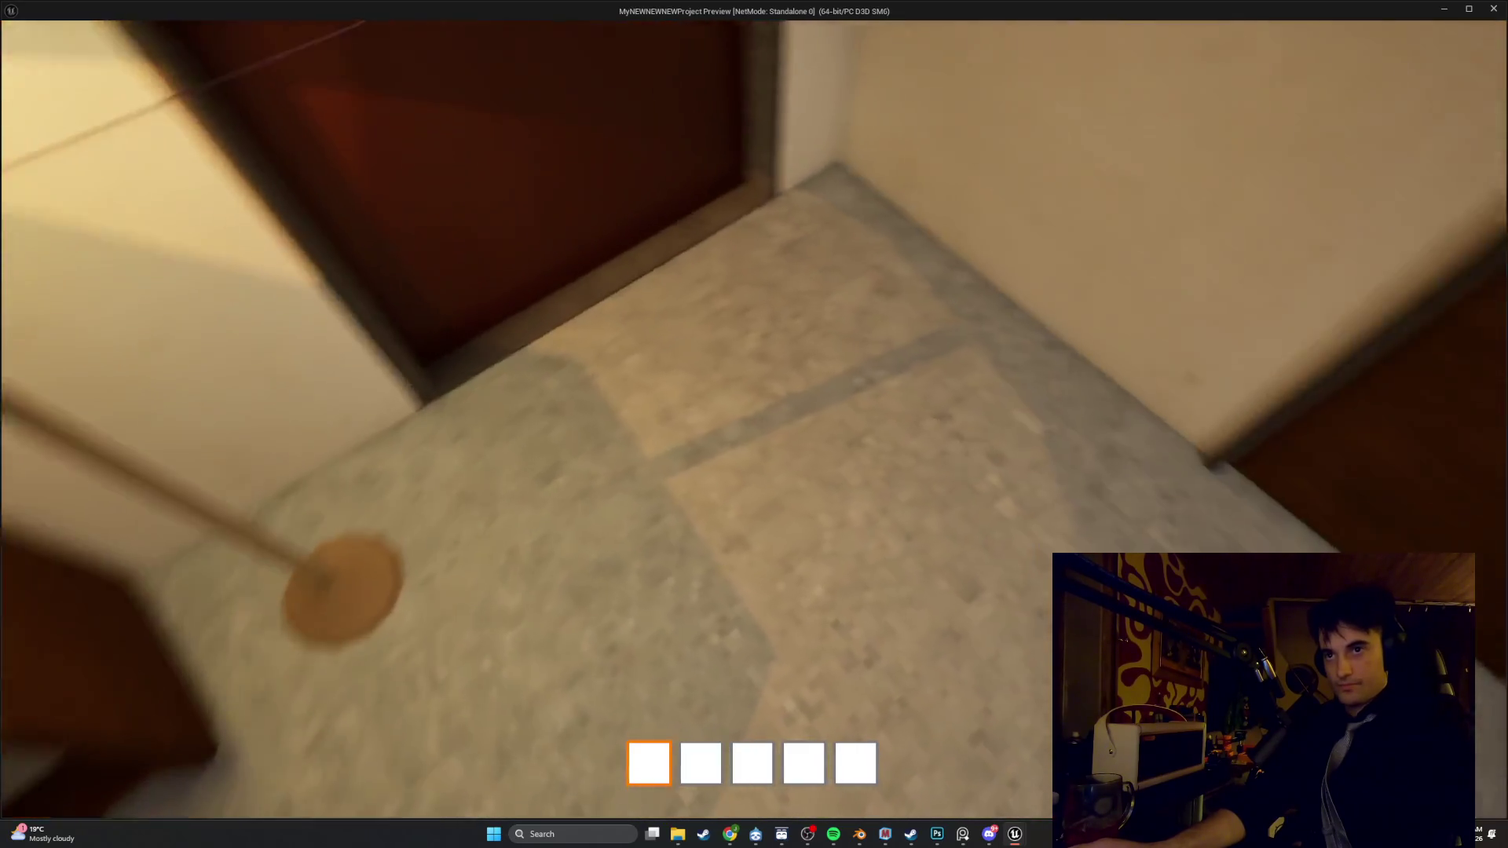
key(s)
key(Escape)
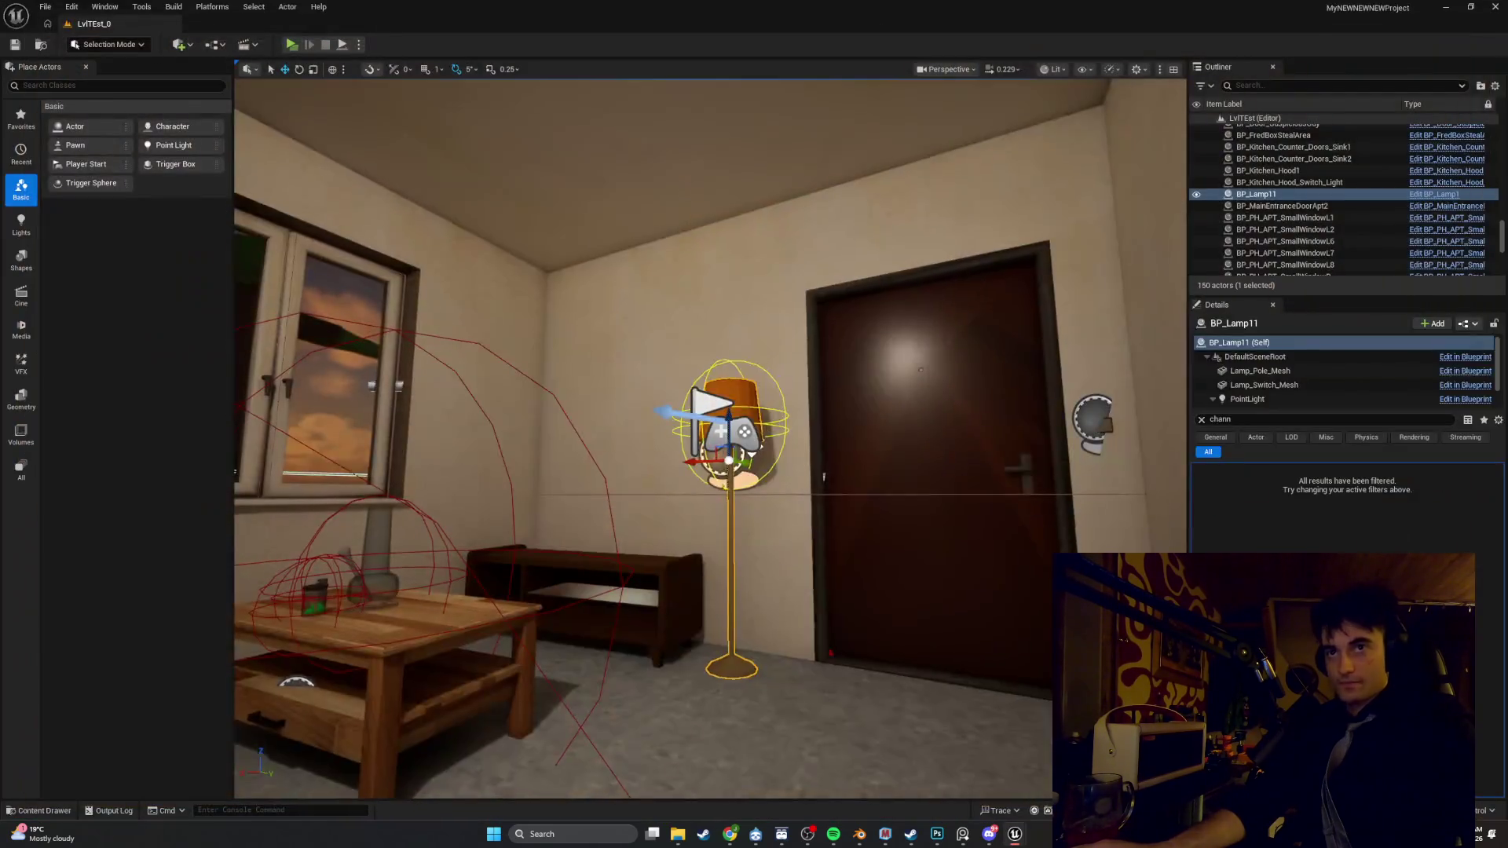
key(f)
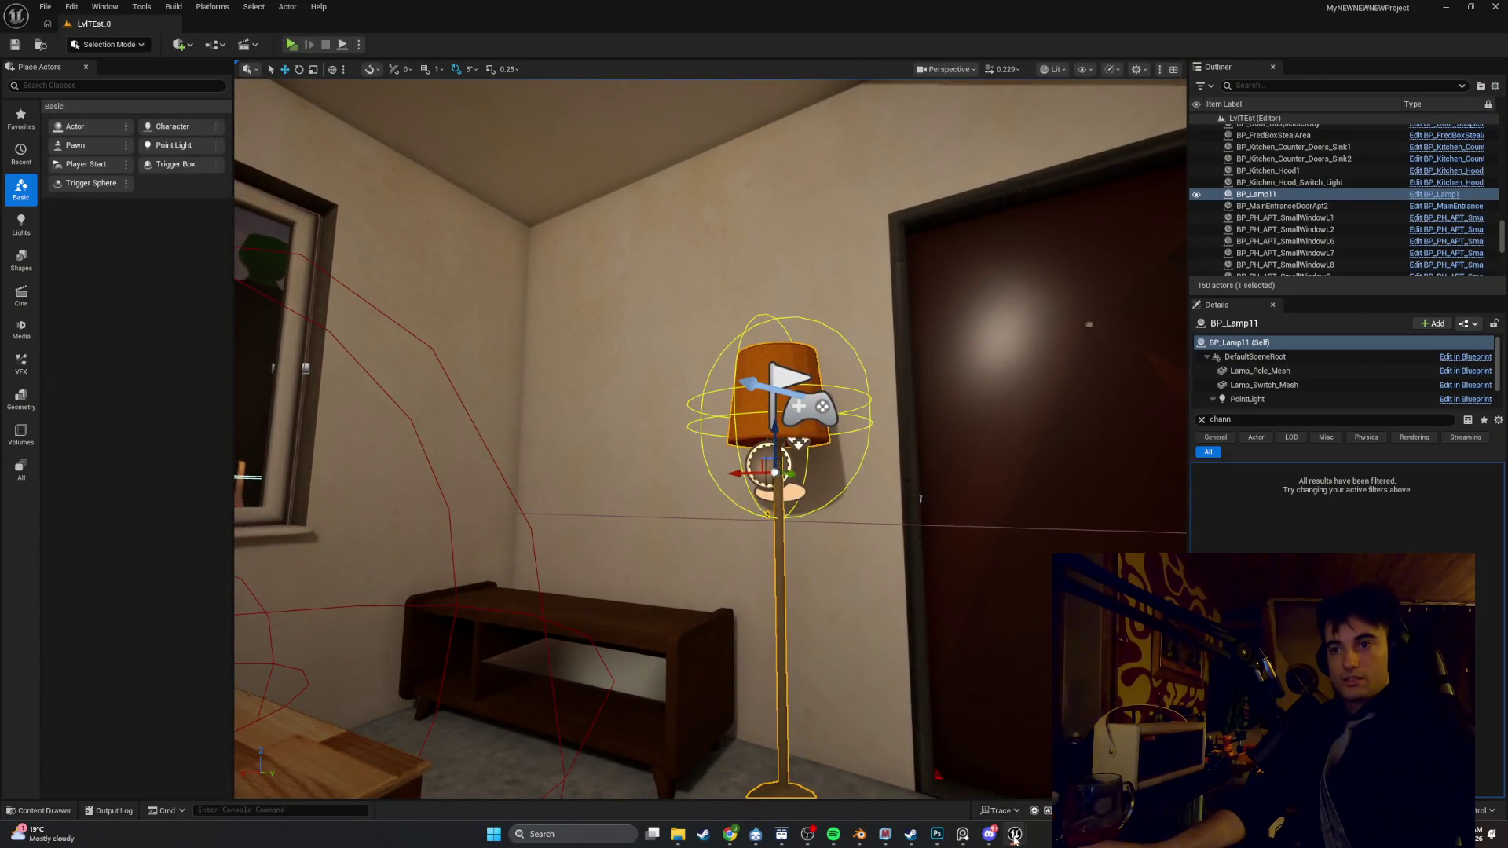
Back in BP_Lamp1, select PointLight and show the Viewport preview of the lamp
mouse_move(1014, 839)
click(969, 765)
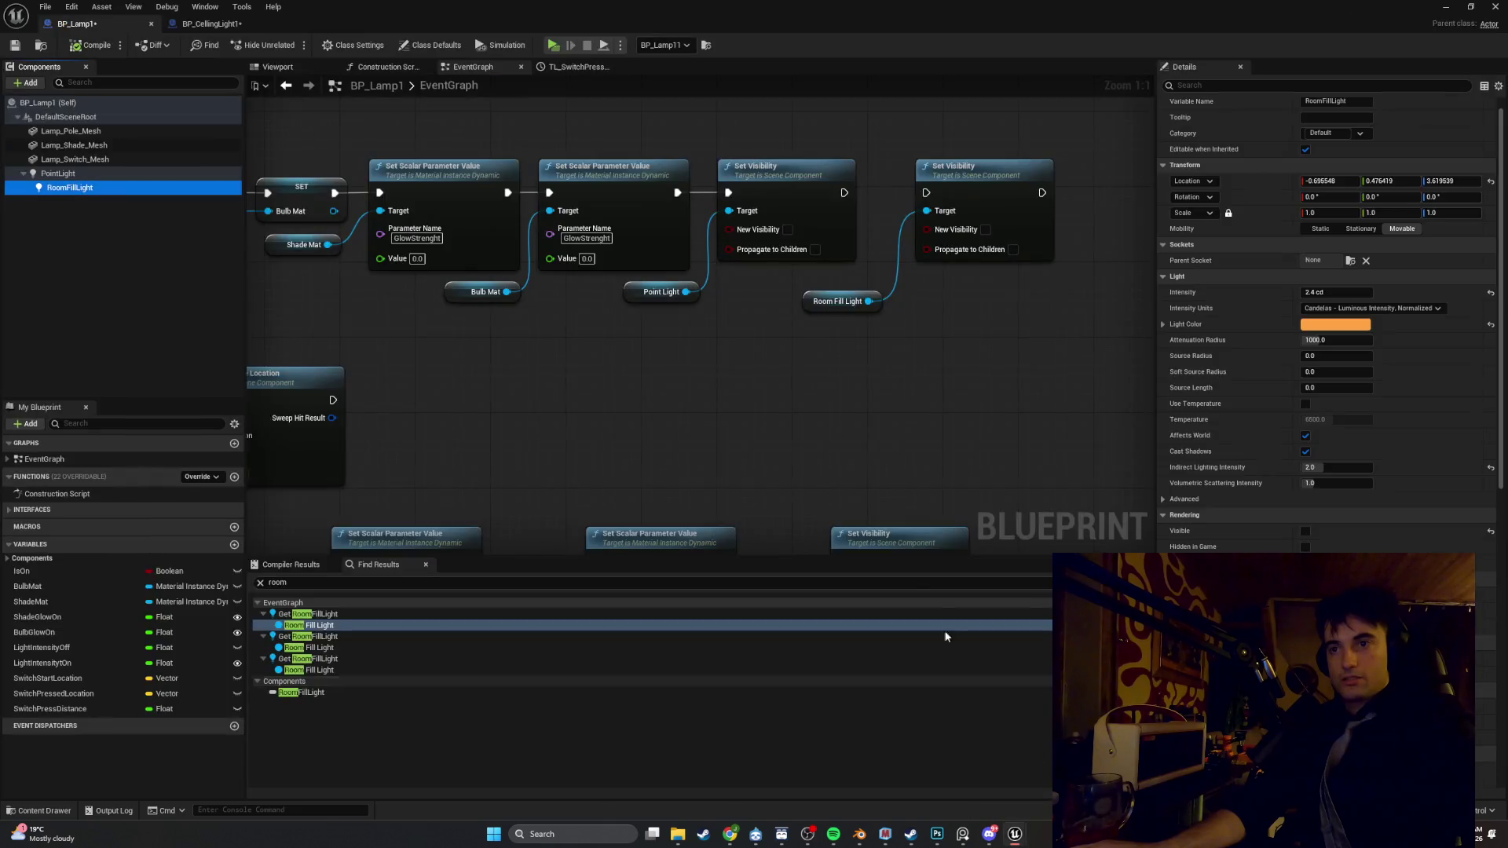
click(79, 173)
click(269, 69)
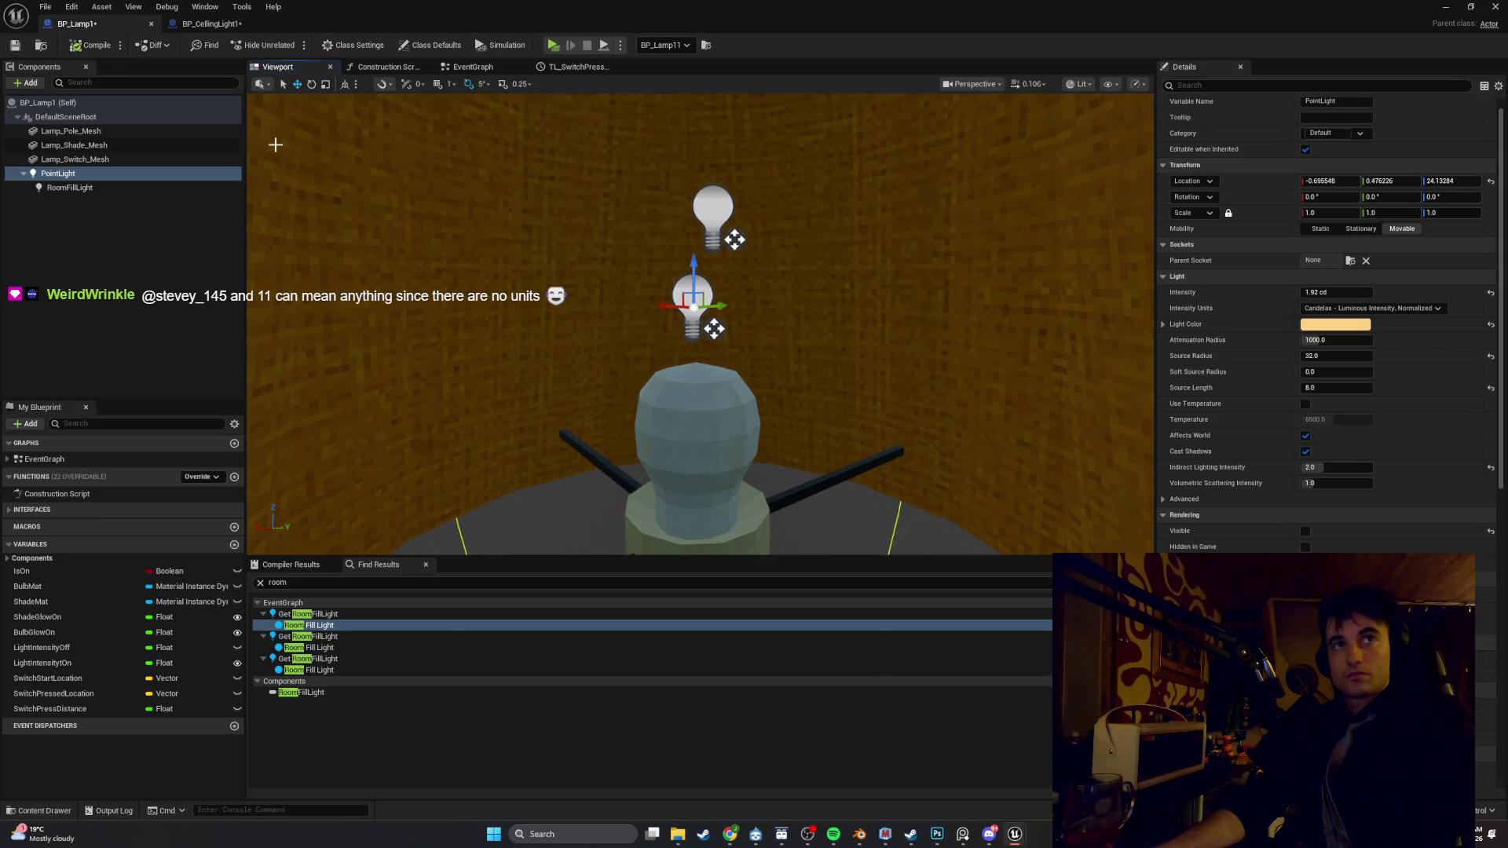
click(1443, 10)
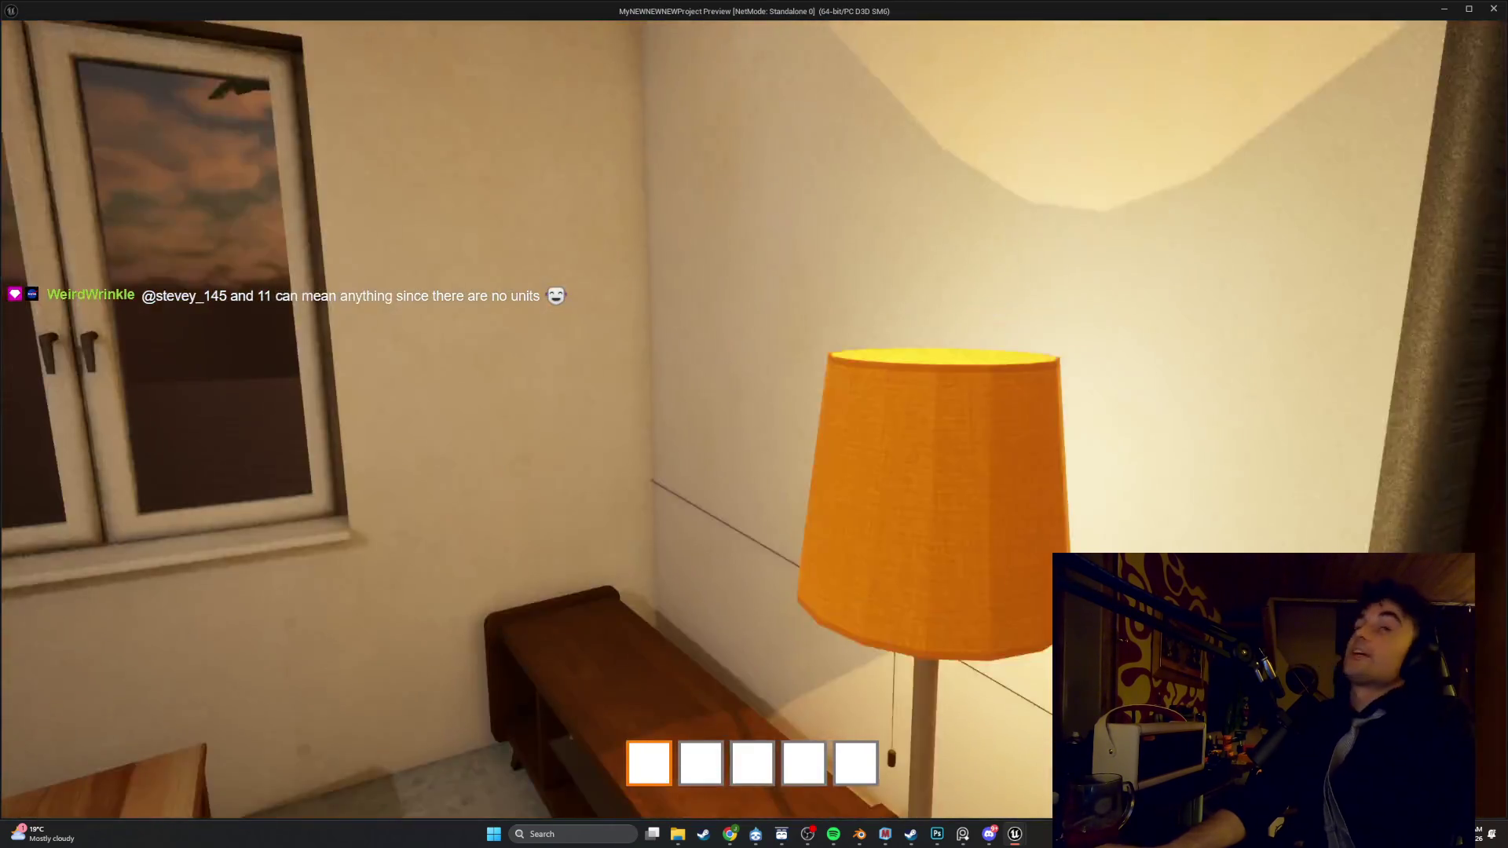
key(Escape)
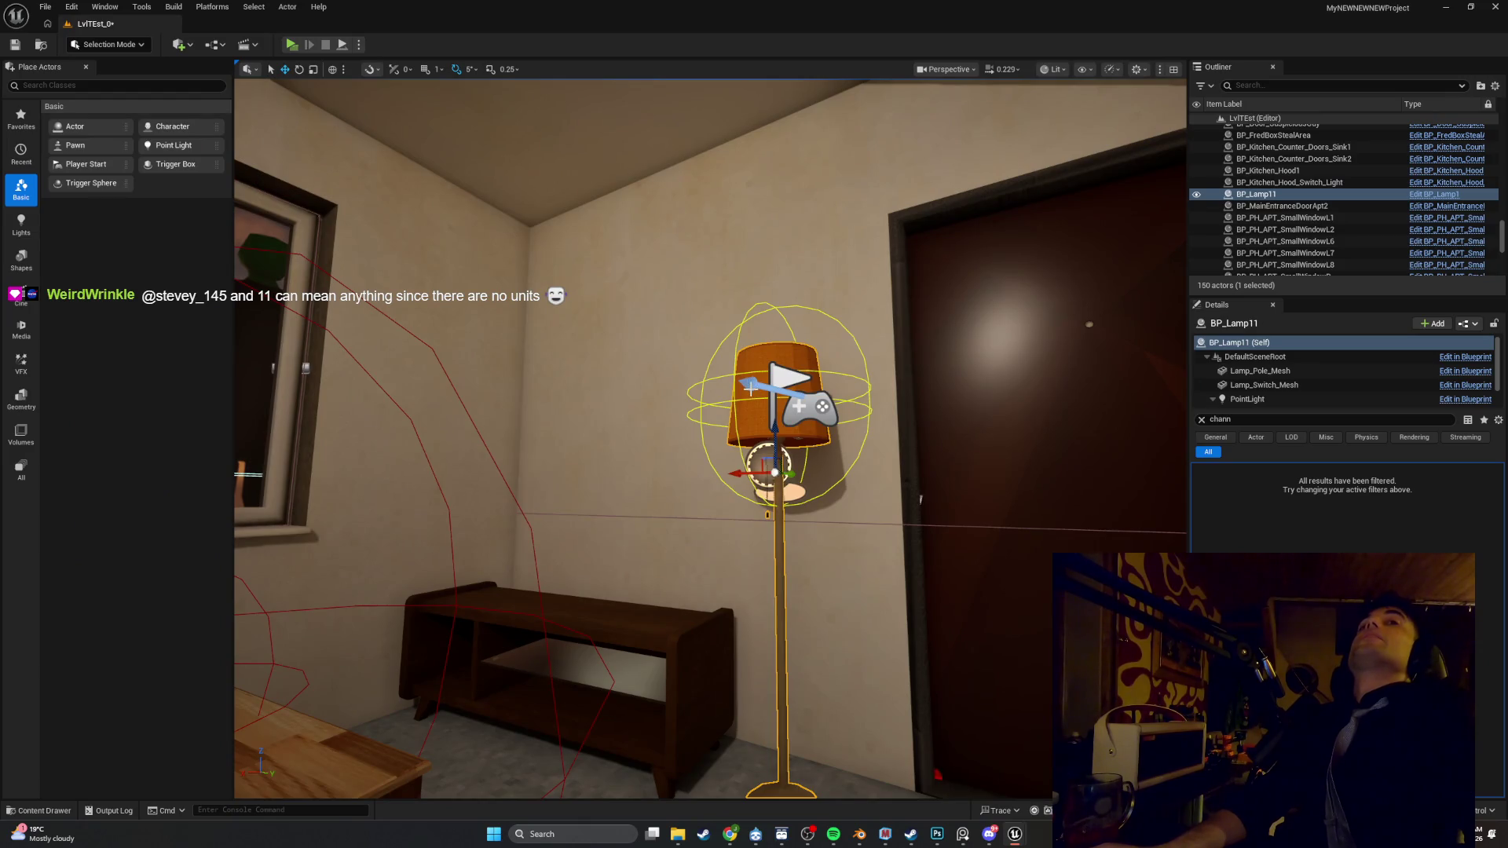
scroll(777, 424, up, 3)
right_click(803, 322)
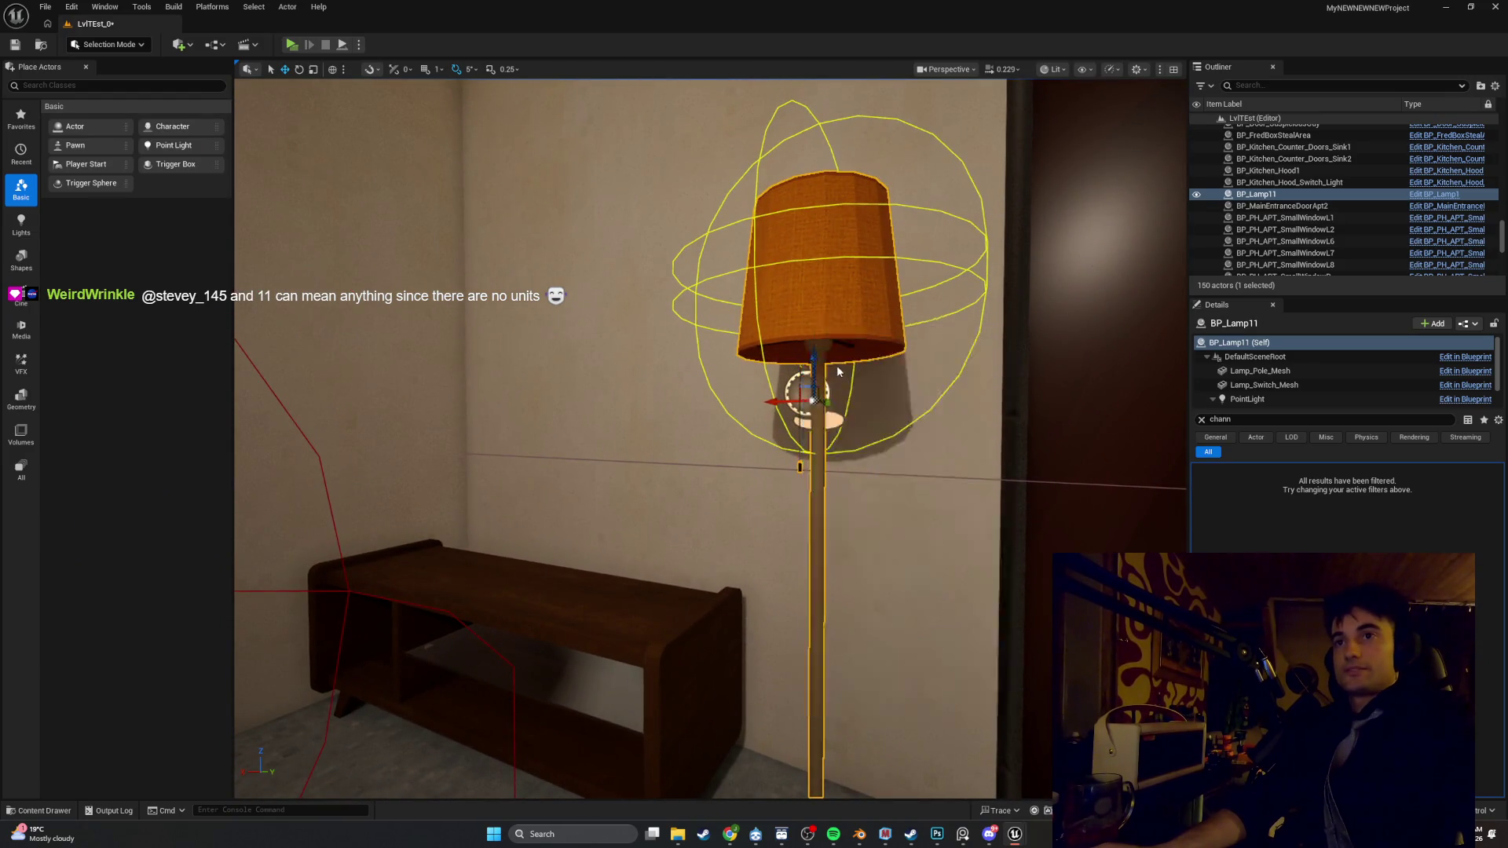
click(839, 370)
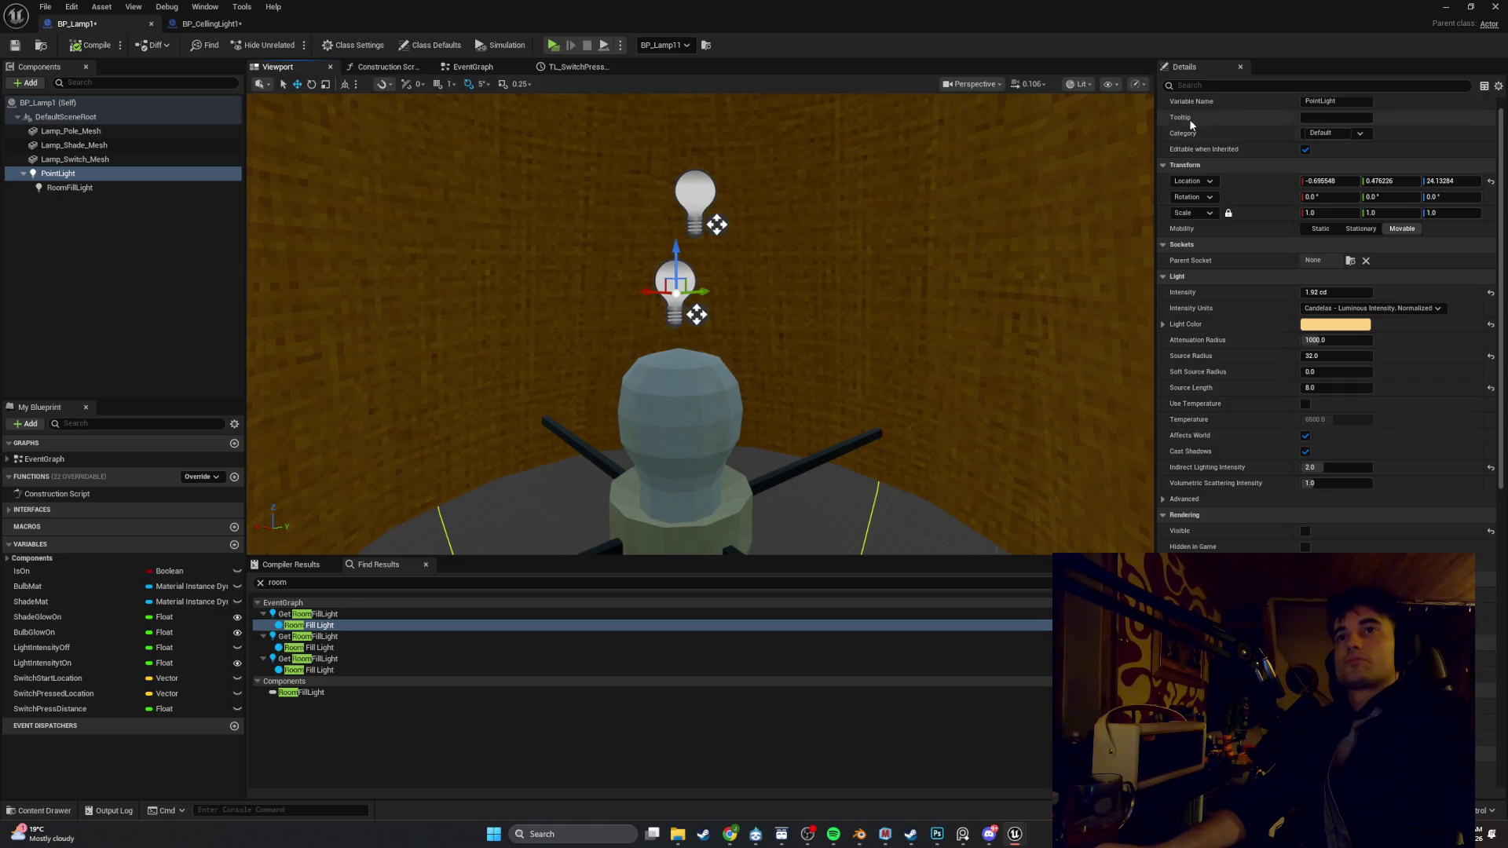
Filter Details by 'chann', compare the shade and switch meshes, and leave PointLight on Channel 2 only
text(chann)
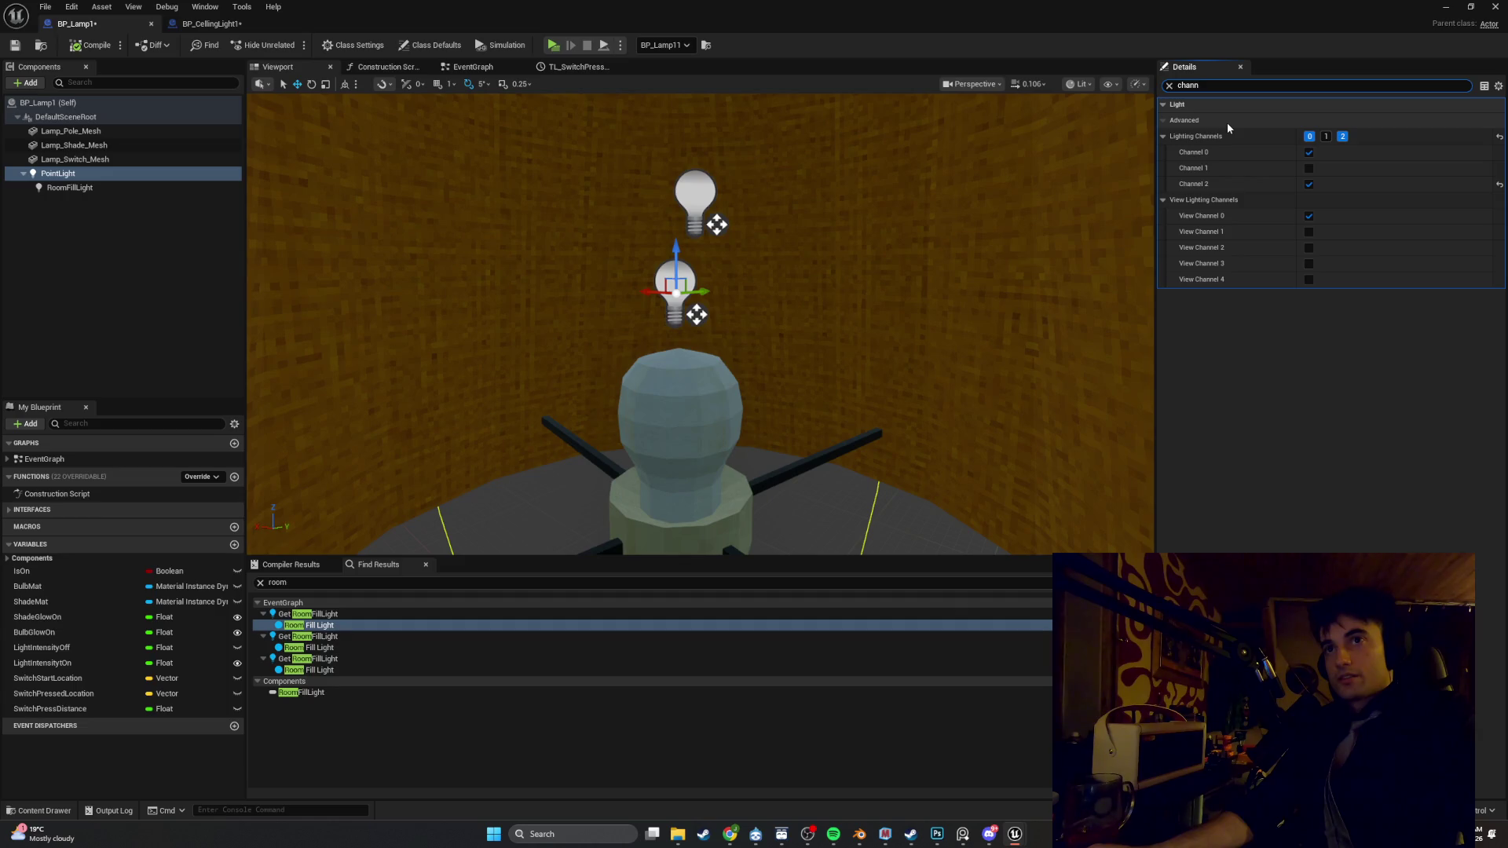
click(115, 146)
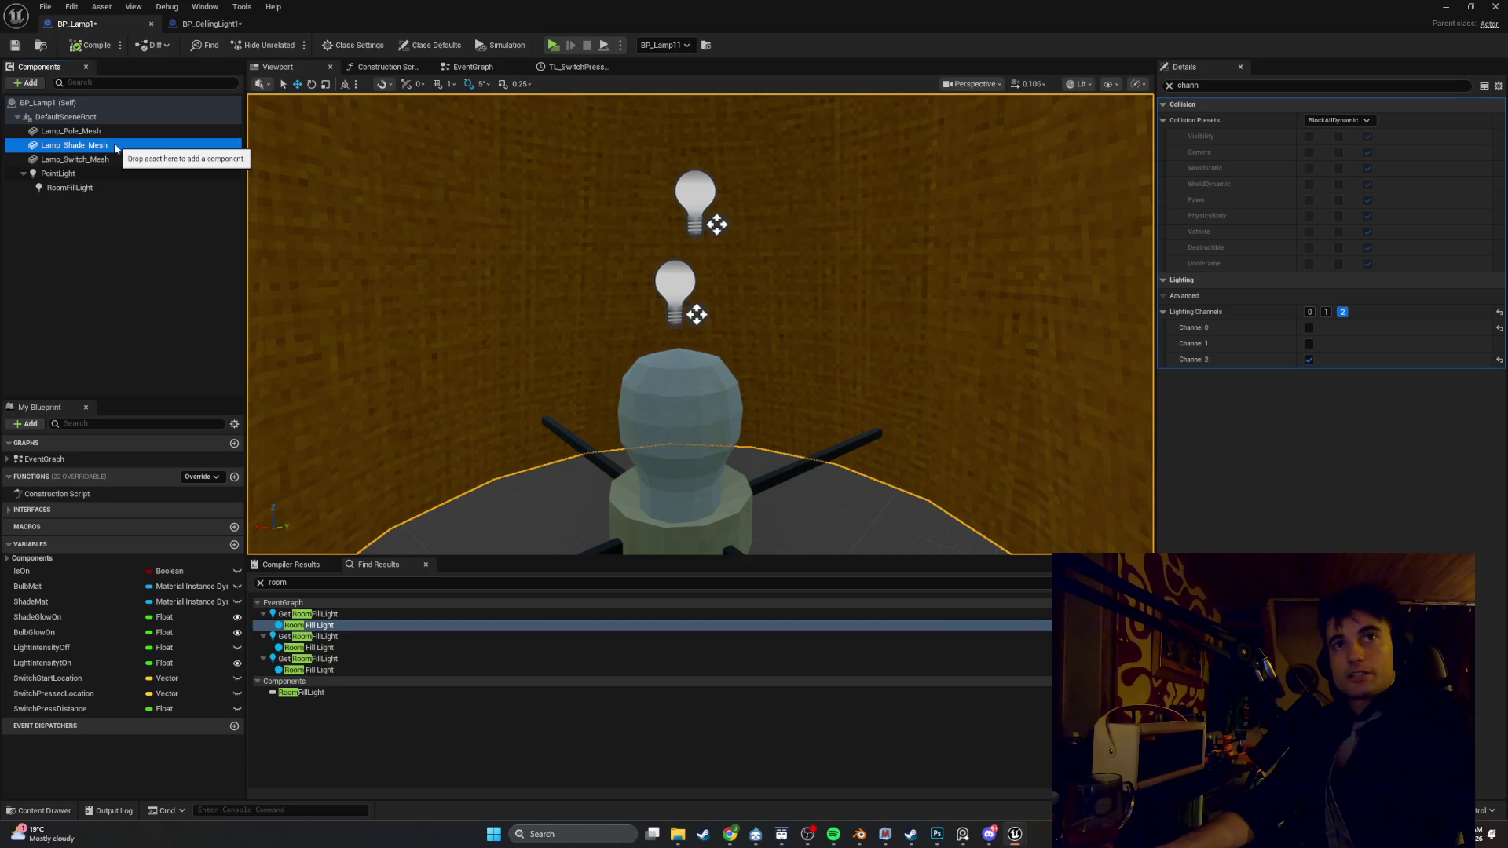
click(137, 161)
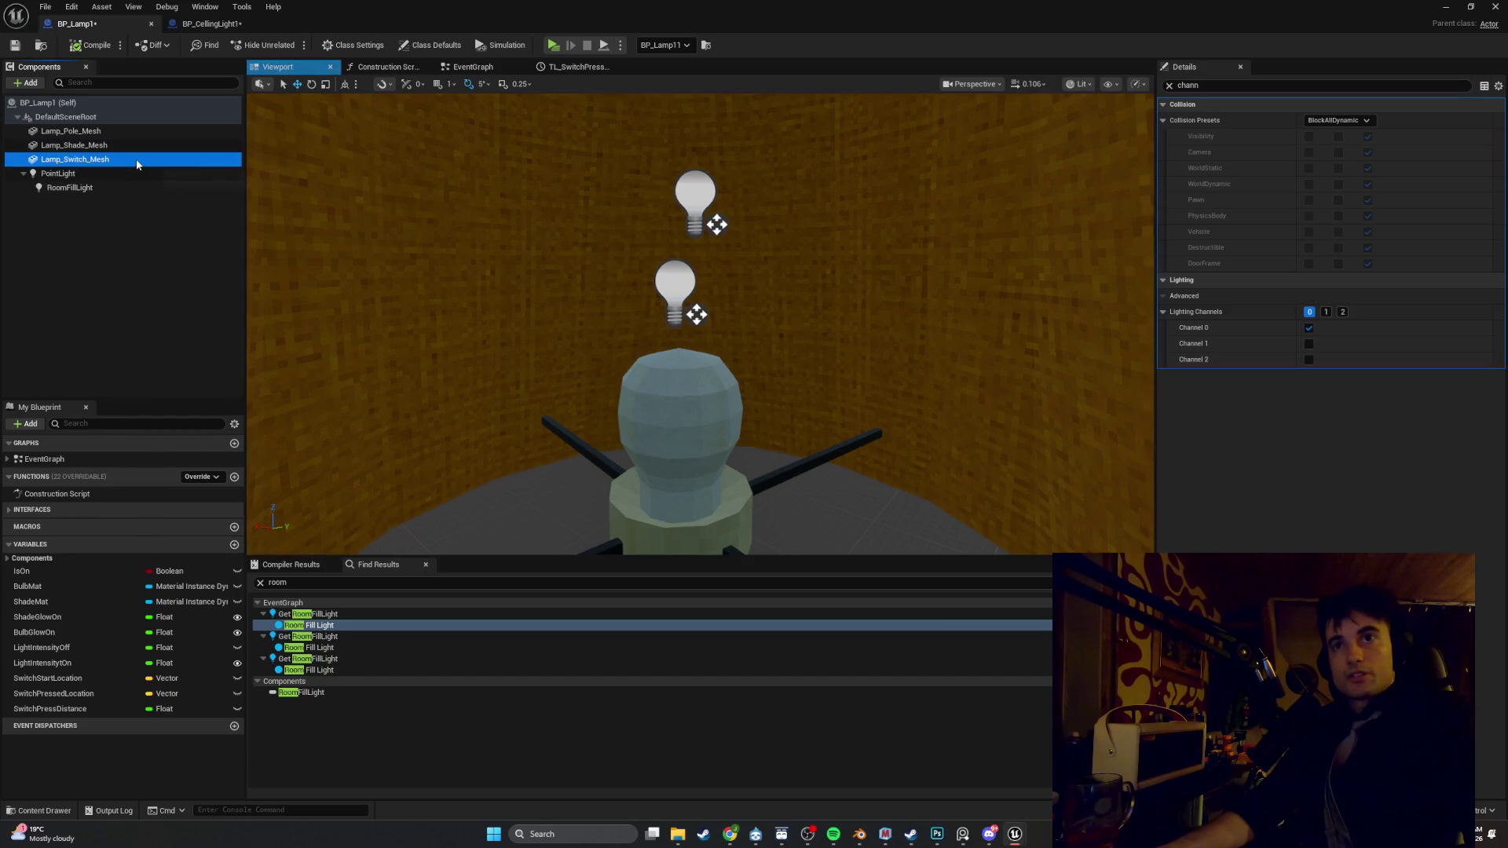
click(139, 175)
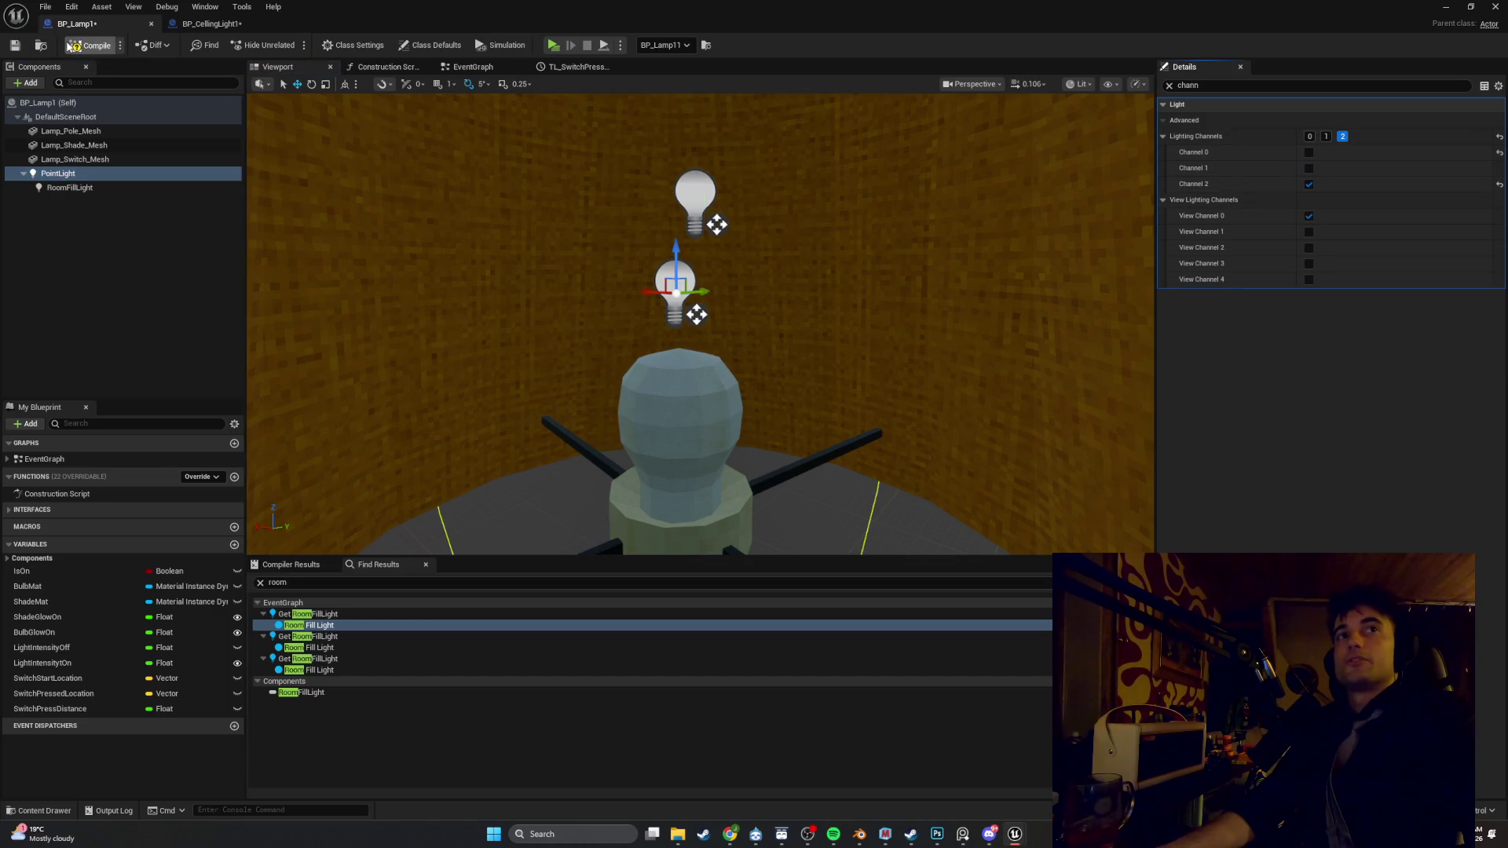
click(1447, 8)
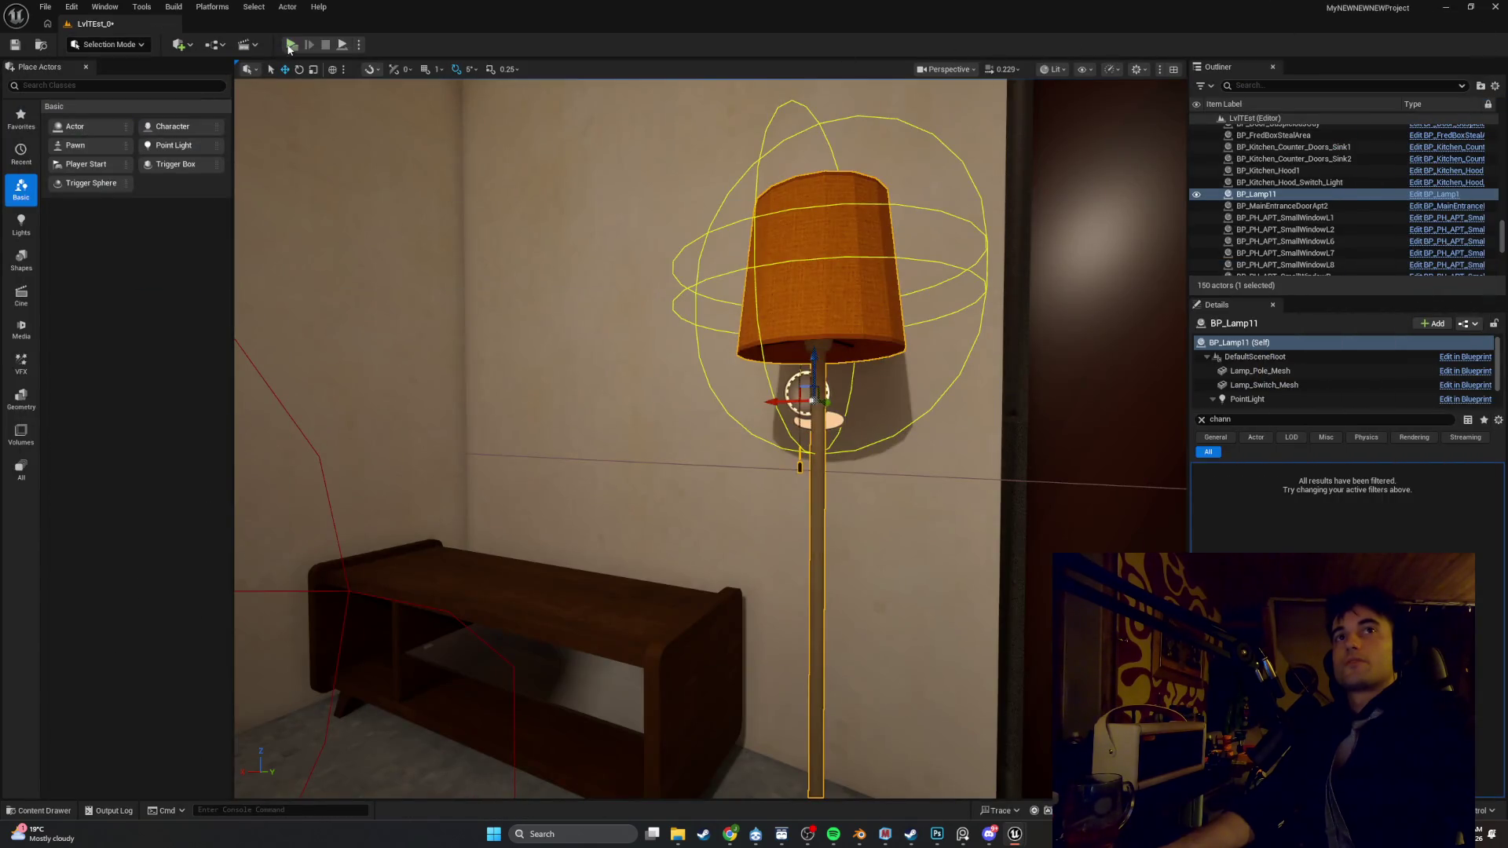
Play-test the level, walking around the lamp to check the lighting channels
click(289, 44)
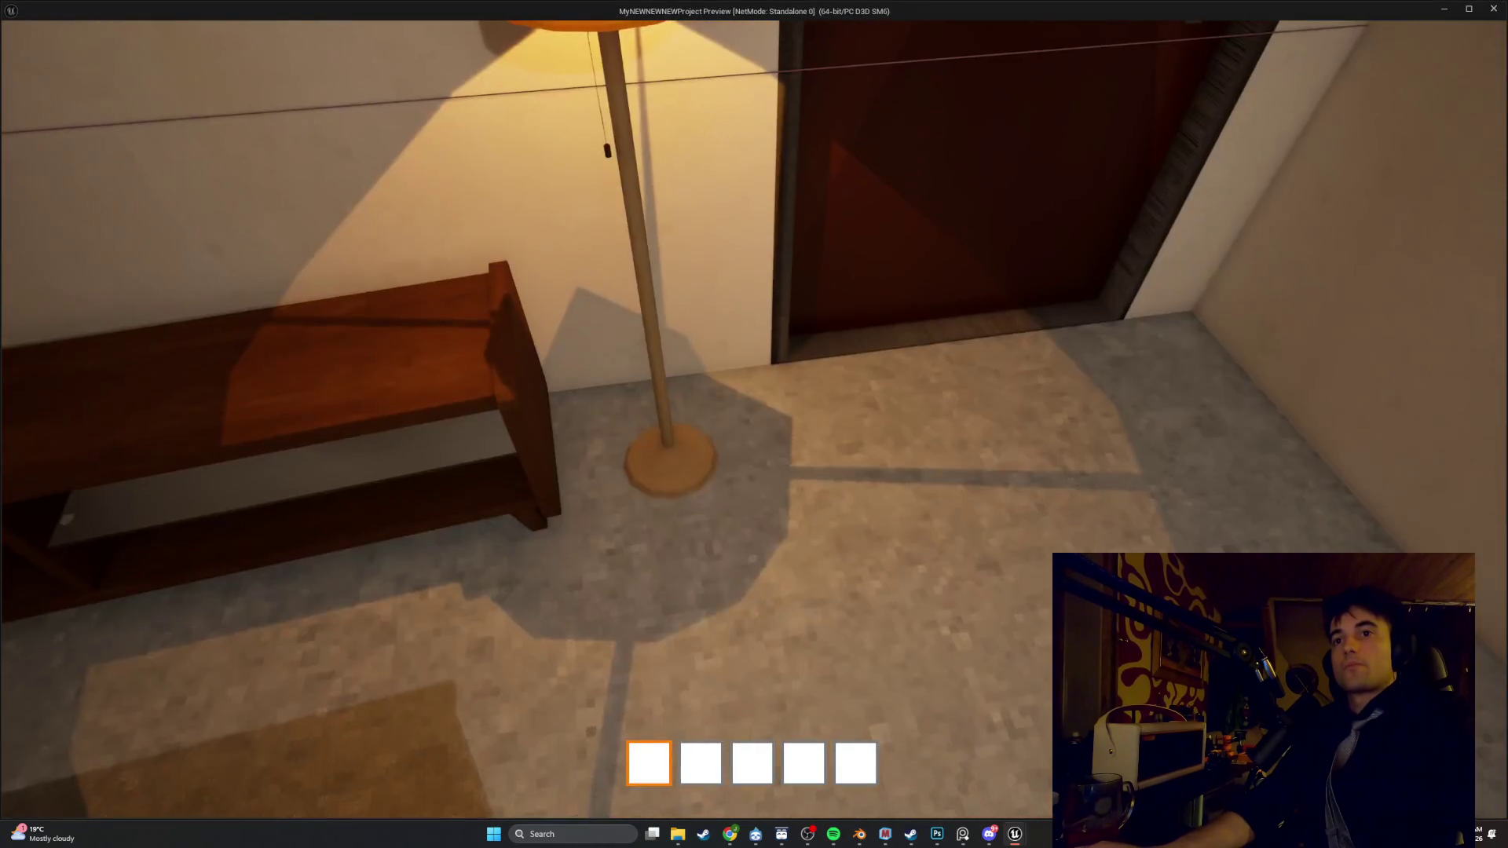
key(s)
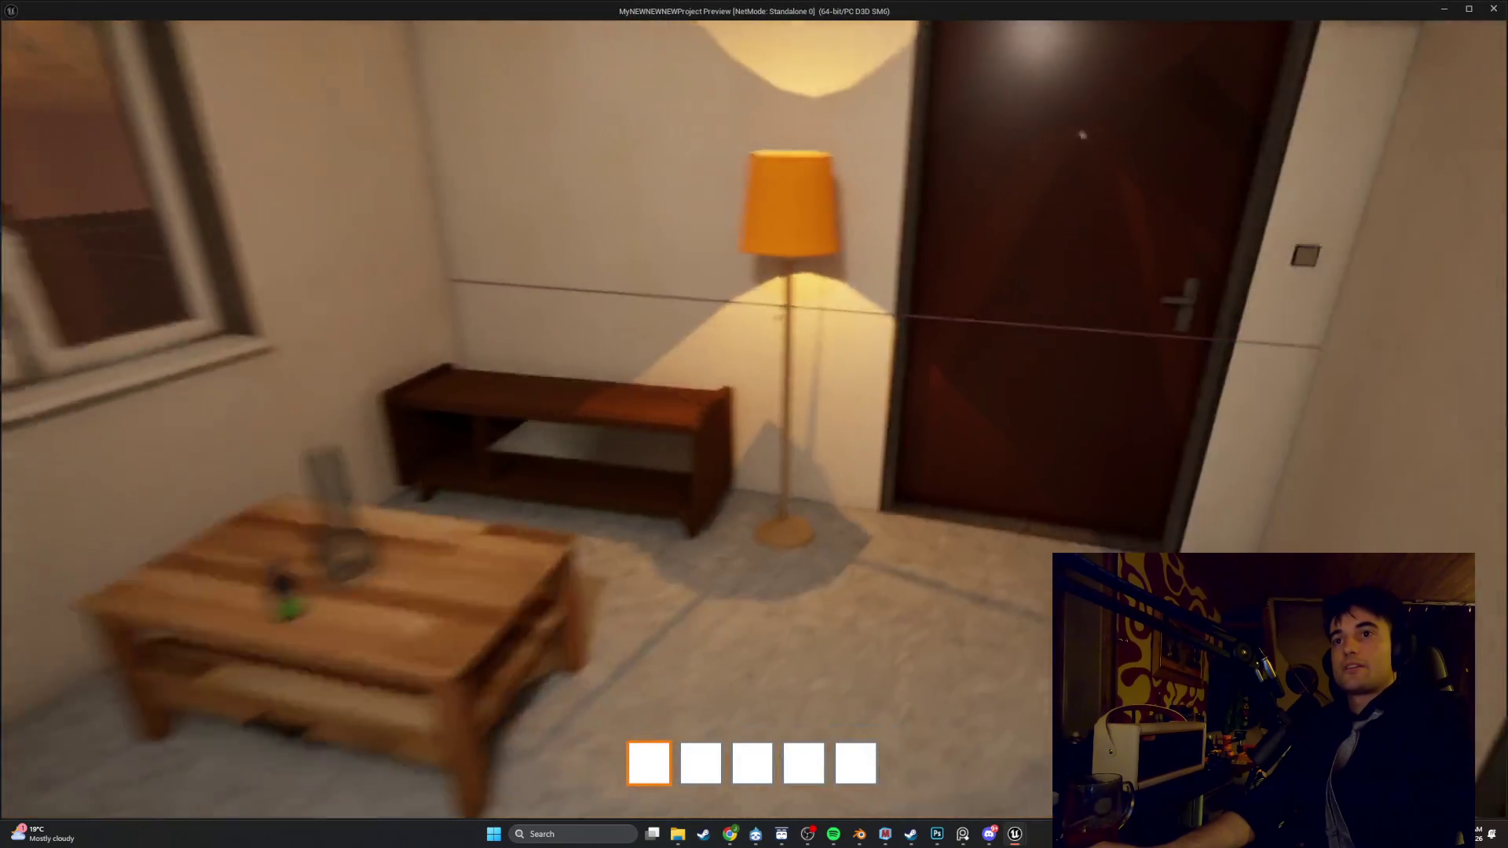
key(w)
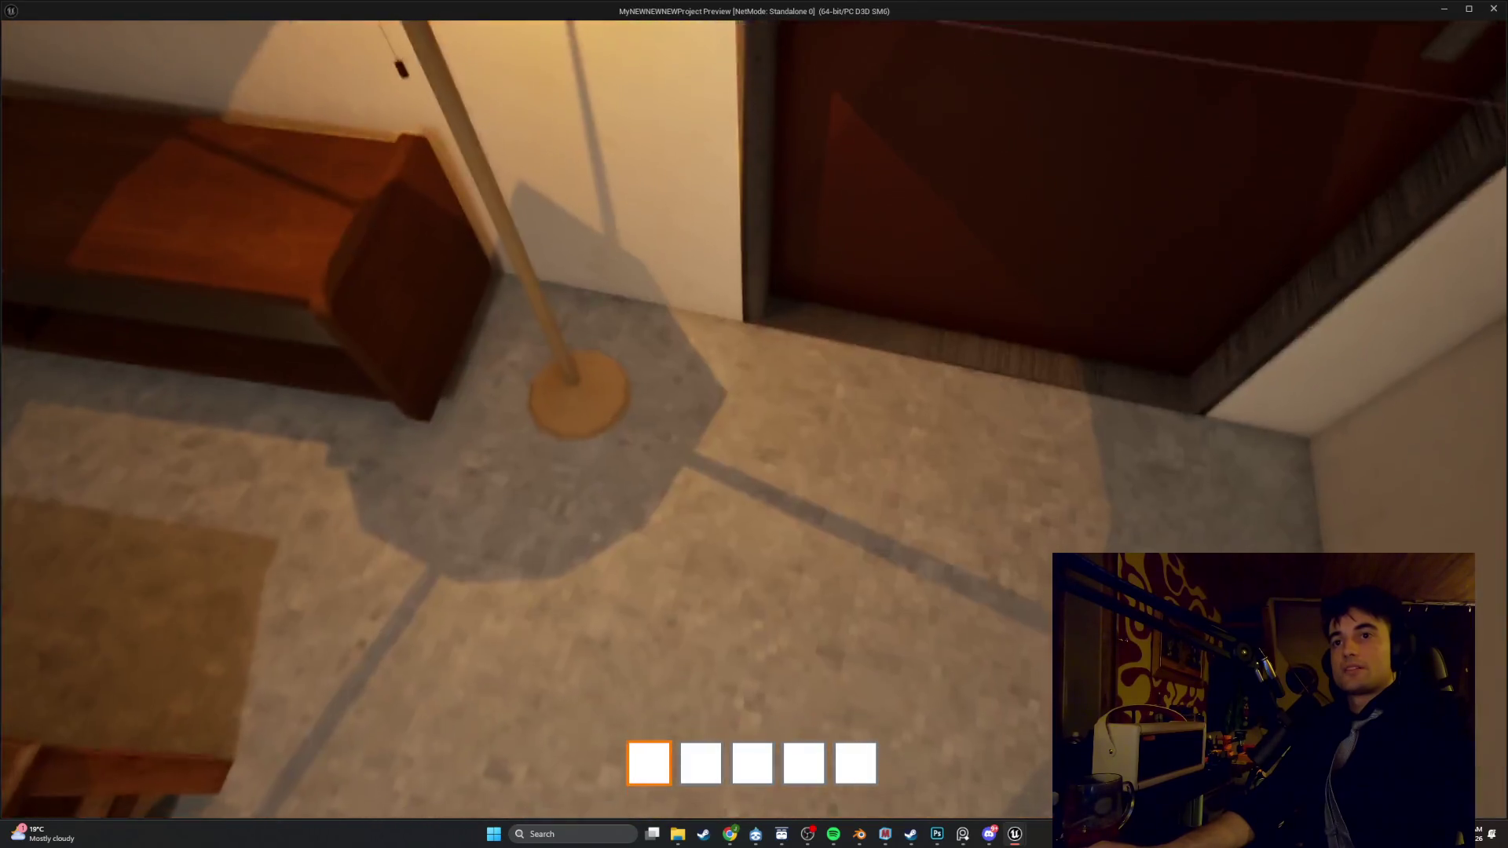
key(w)
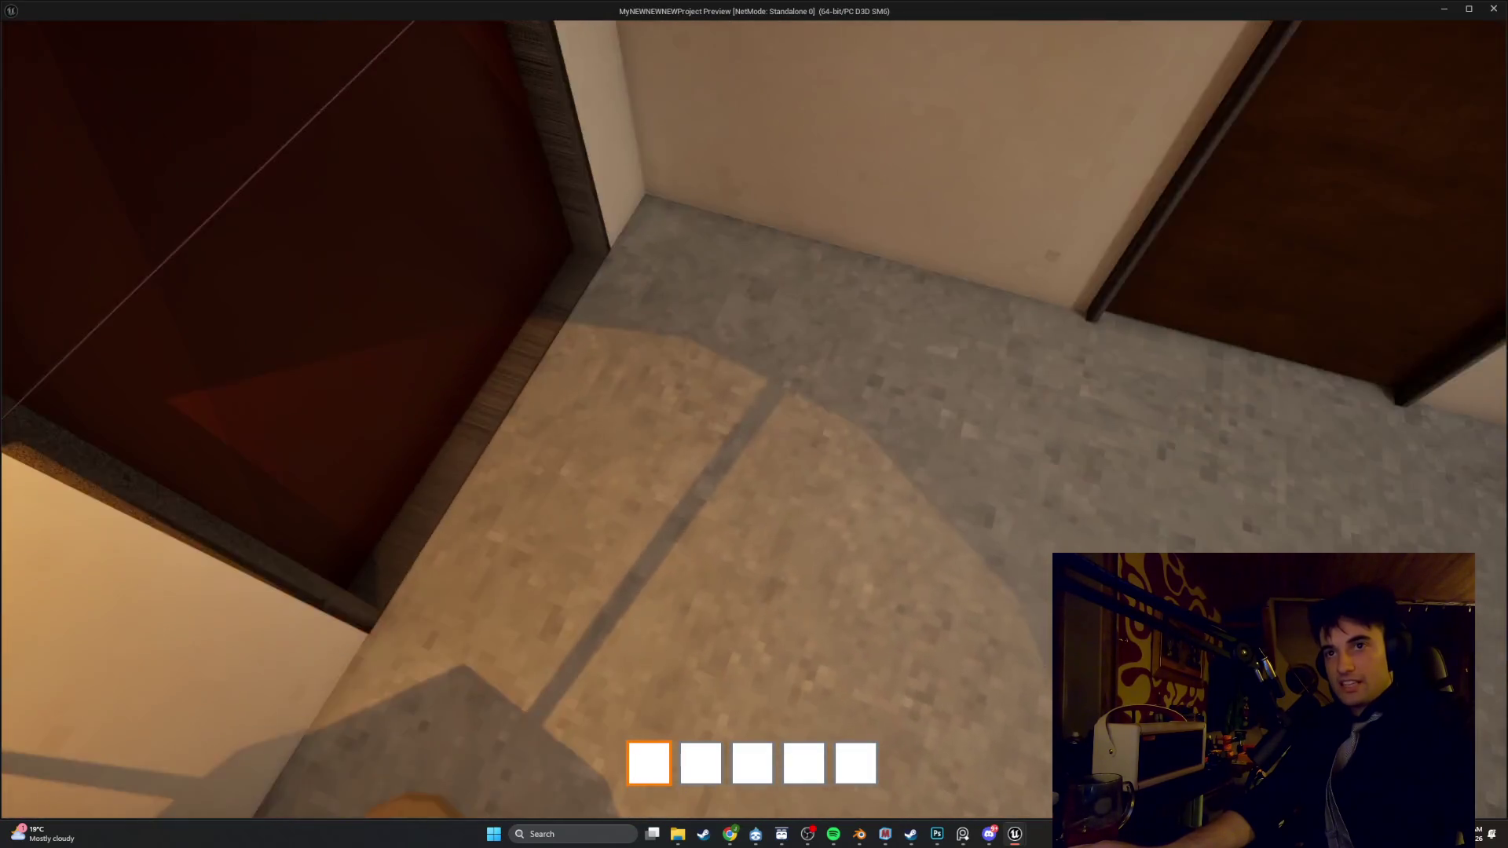
key(s)
key(Escape)
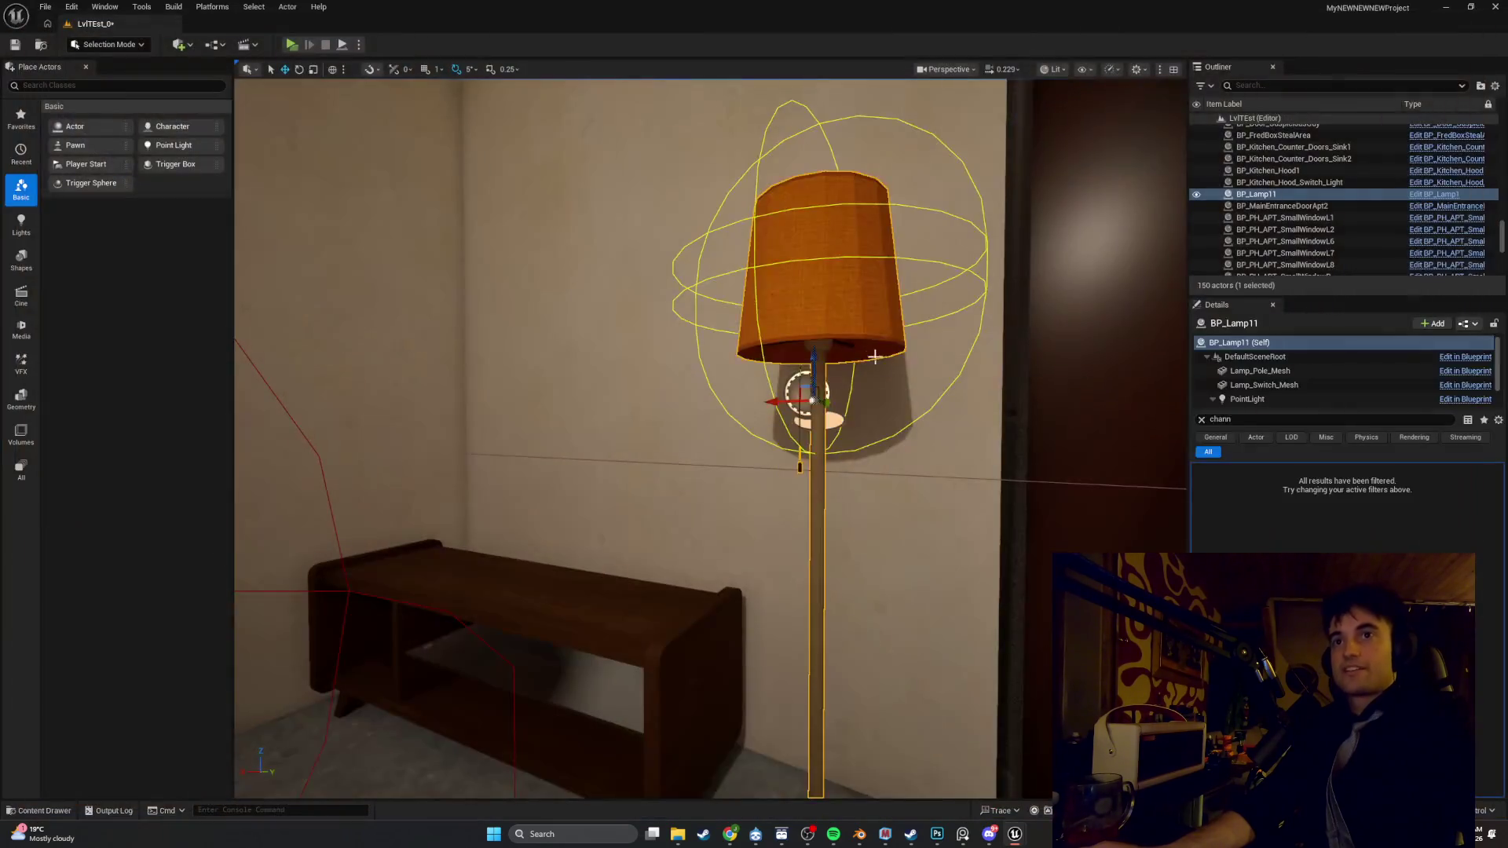
Frame the lamp, select the Apt_Building wall, and open BP_Lamp1 from the context menu
scroll(876, 361, up, 5)
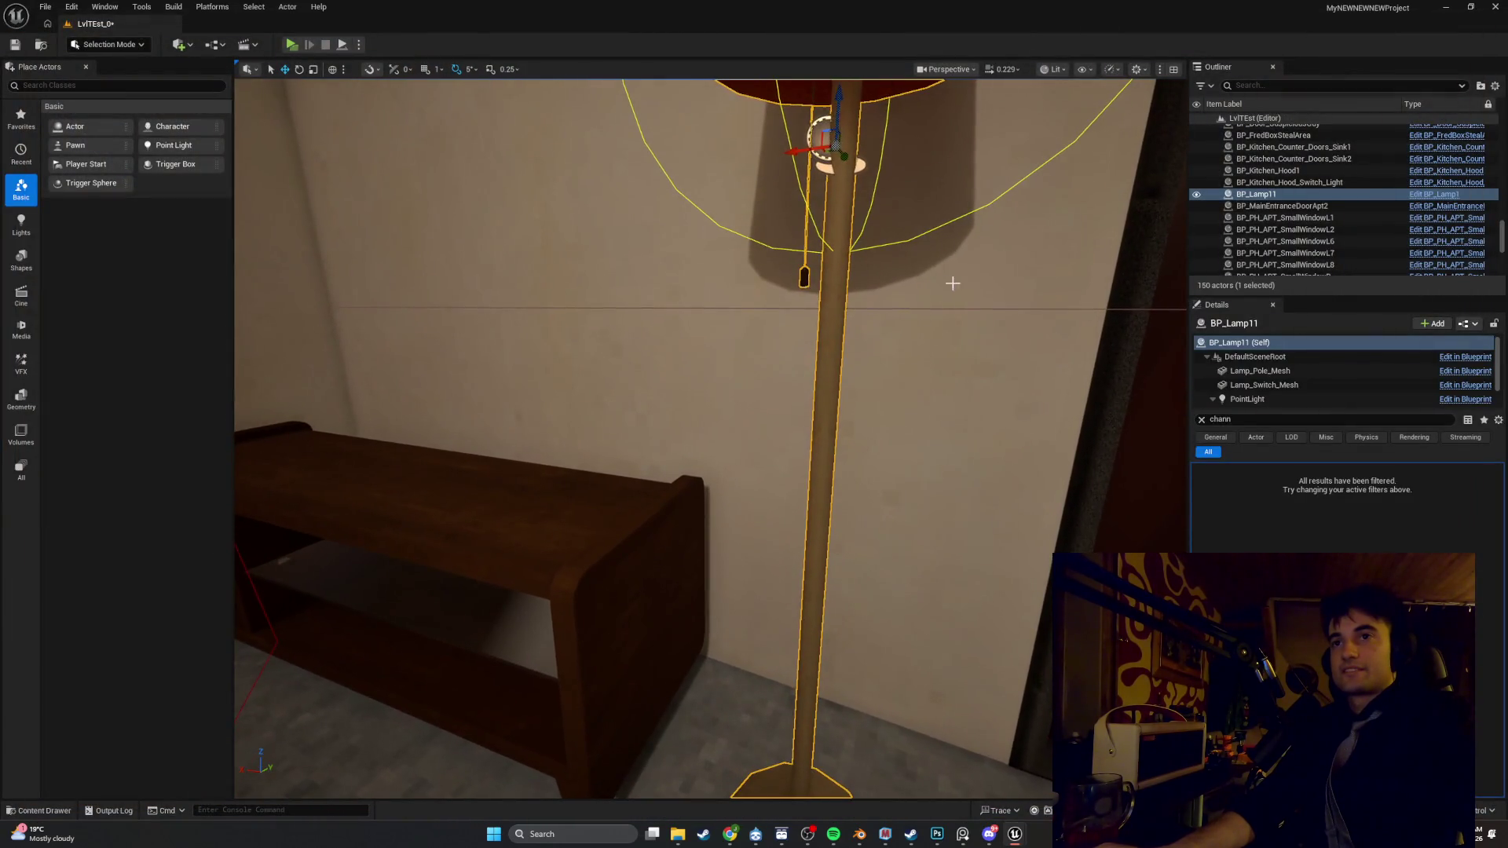
key(f)
click(761, 384)
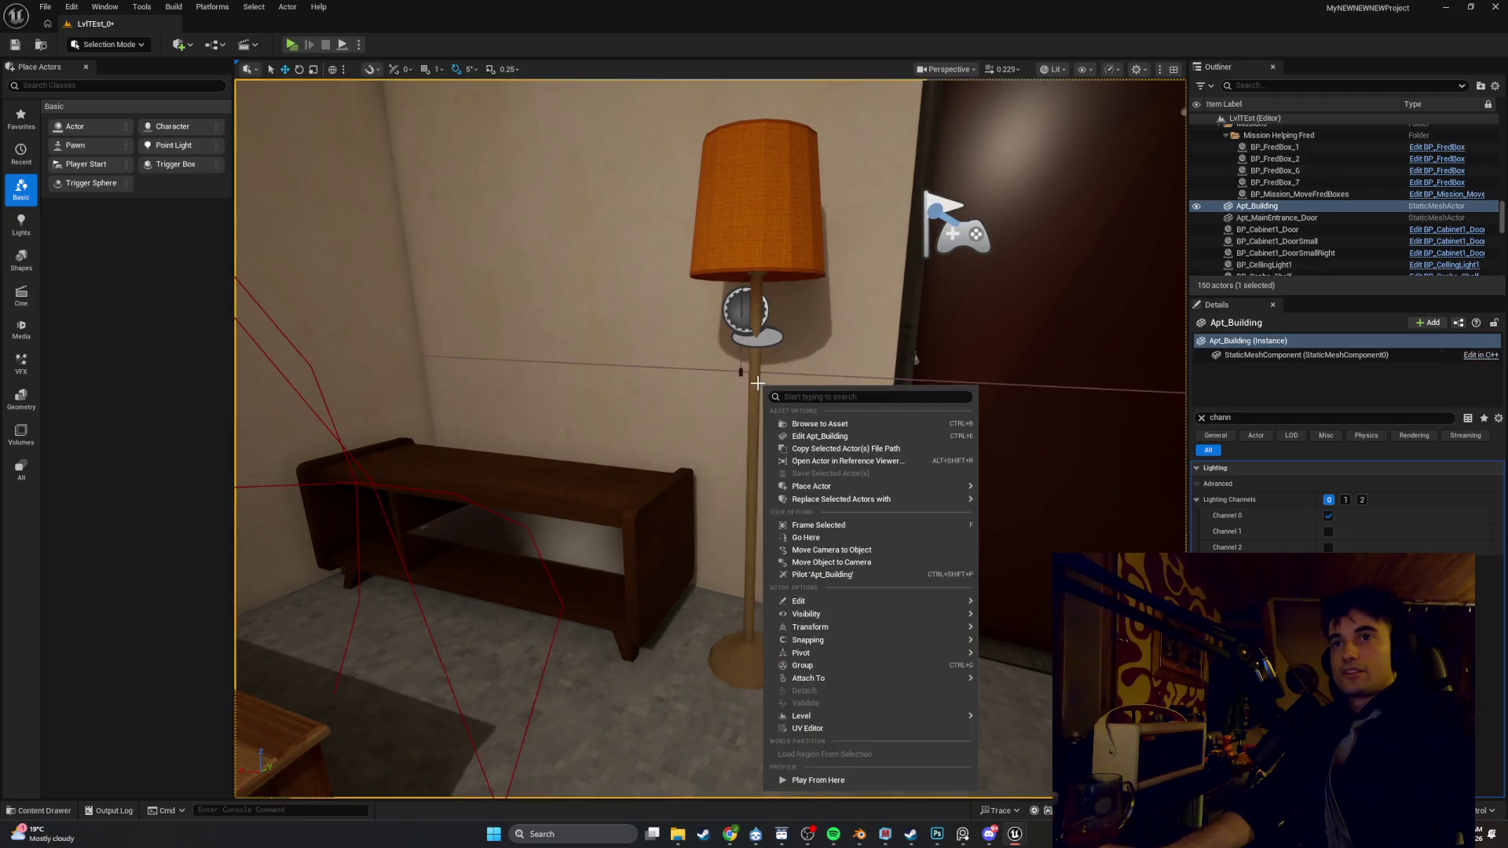
right_click(758, 384)
click(788, 432)
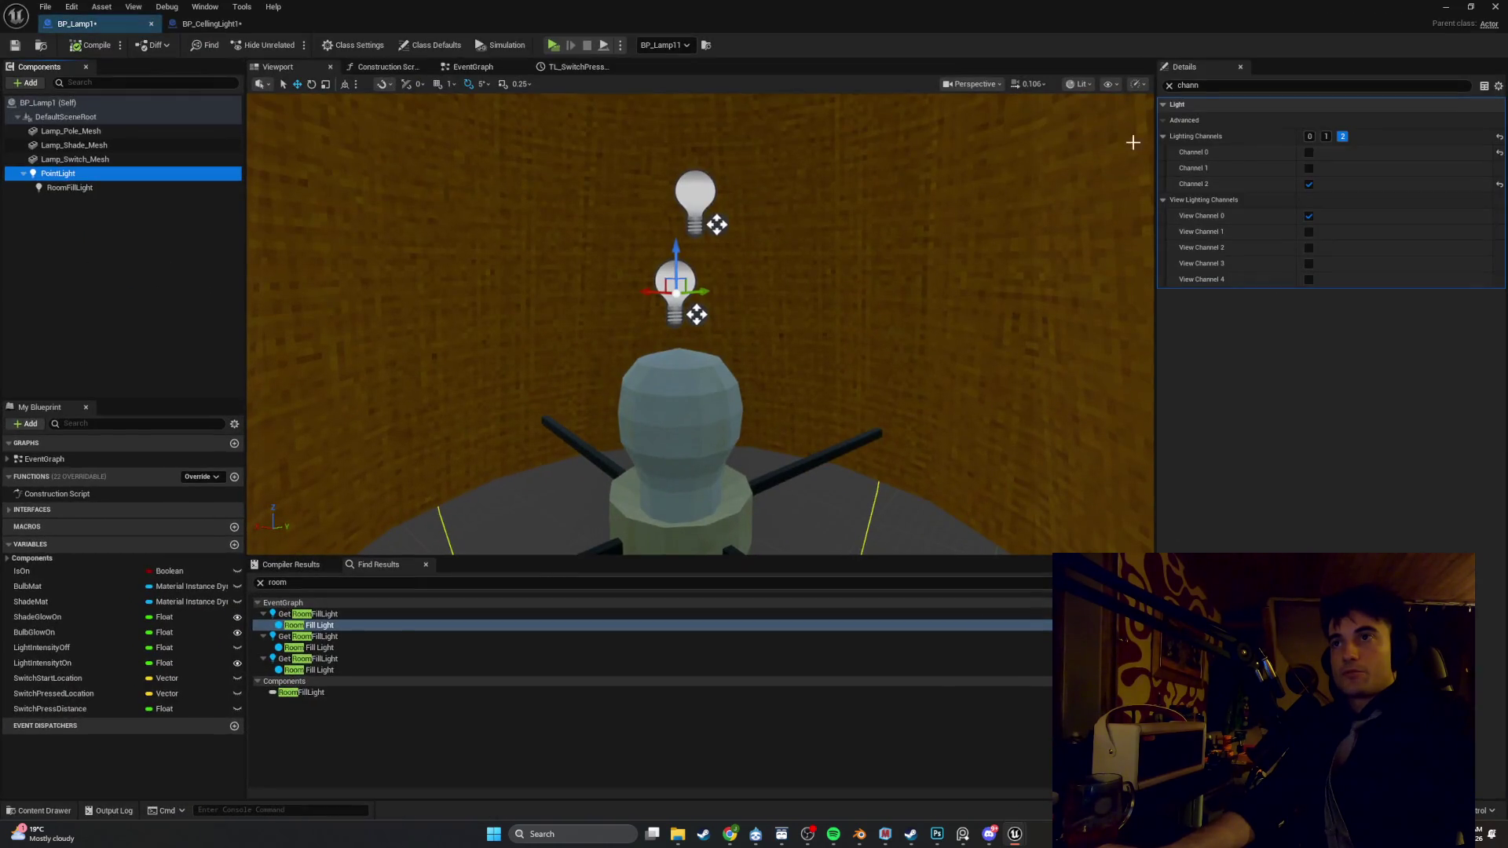
Play-test the level, walking toward the bench and lamp
text(ast)
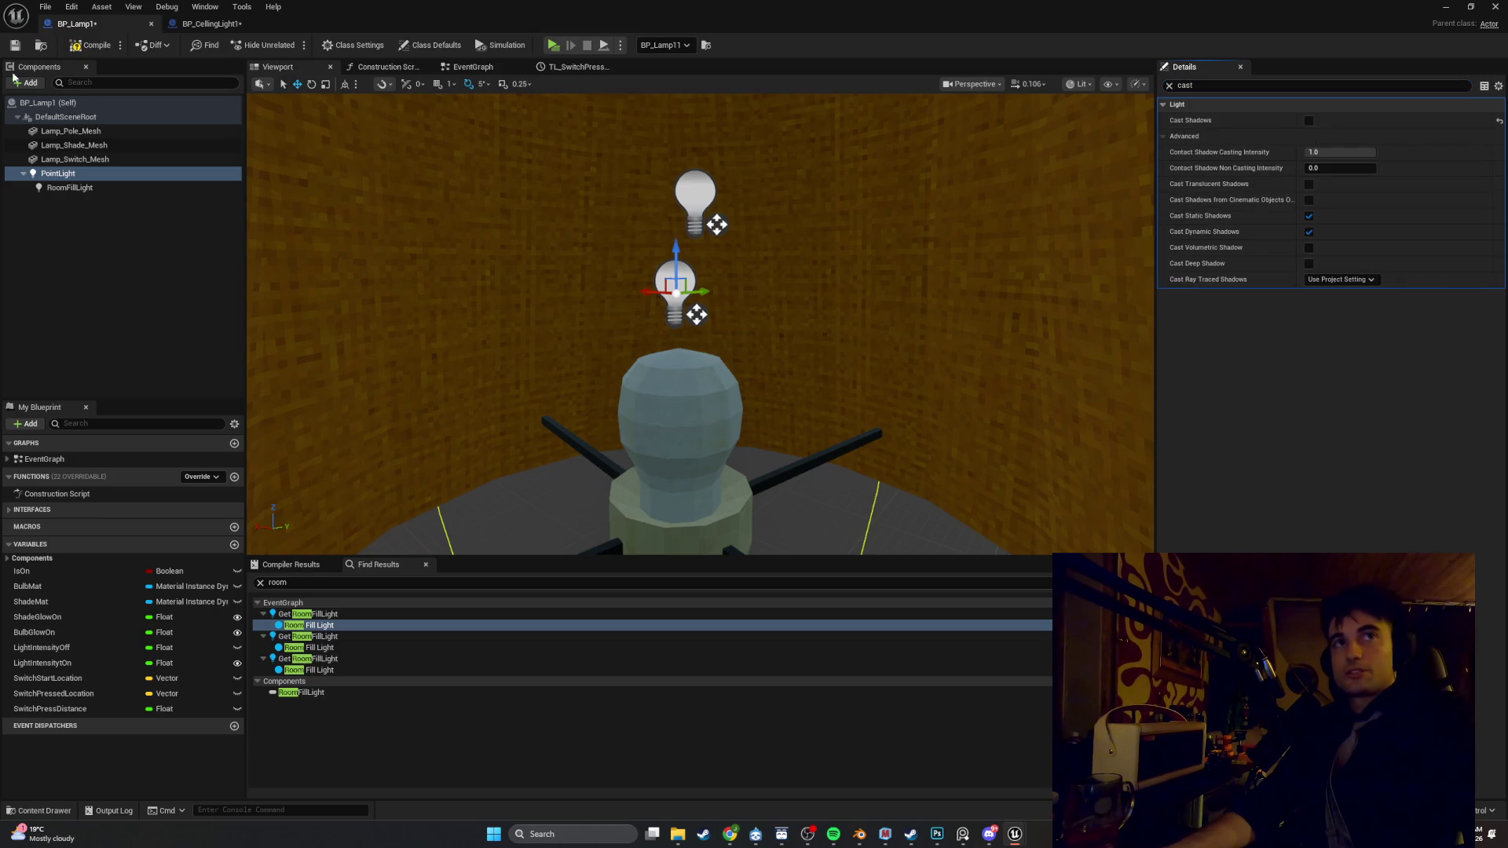
click(1459, 9)
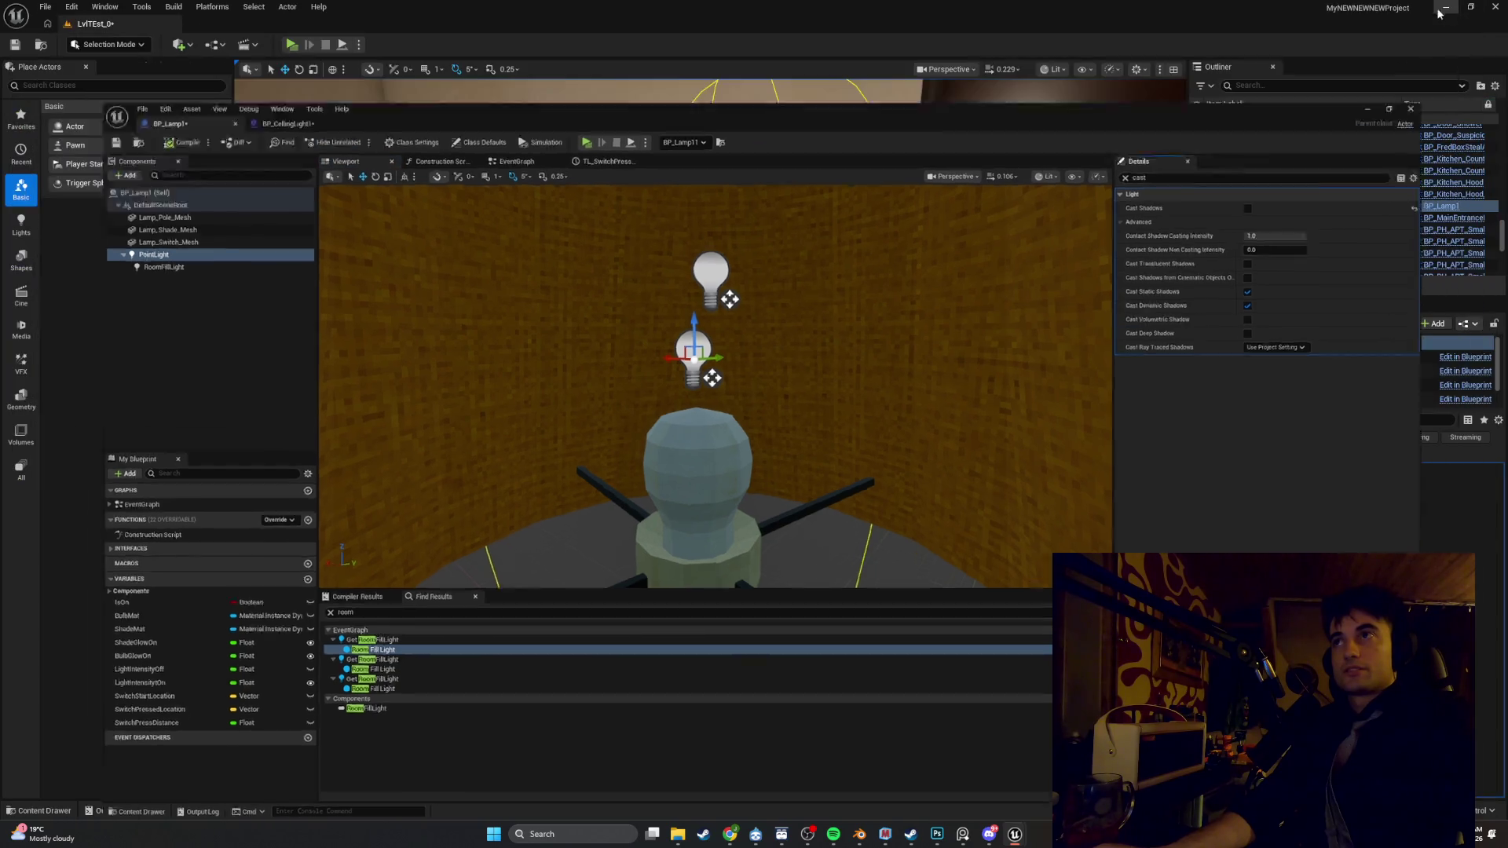
click(292, 46)
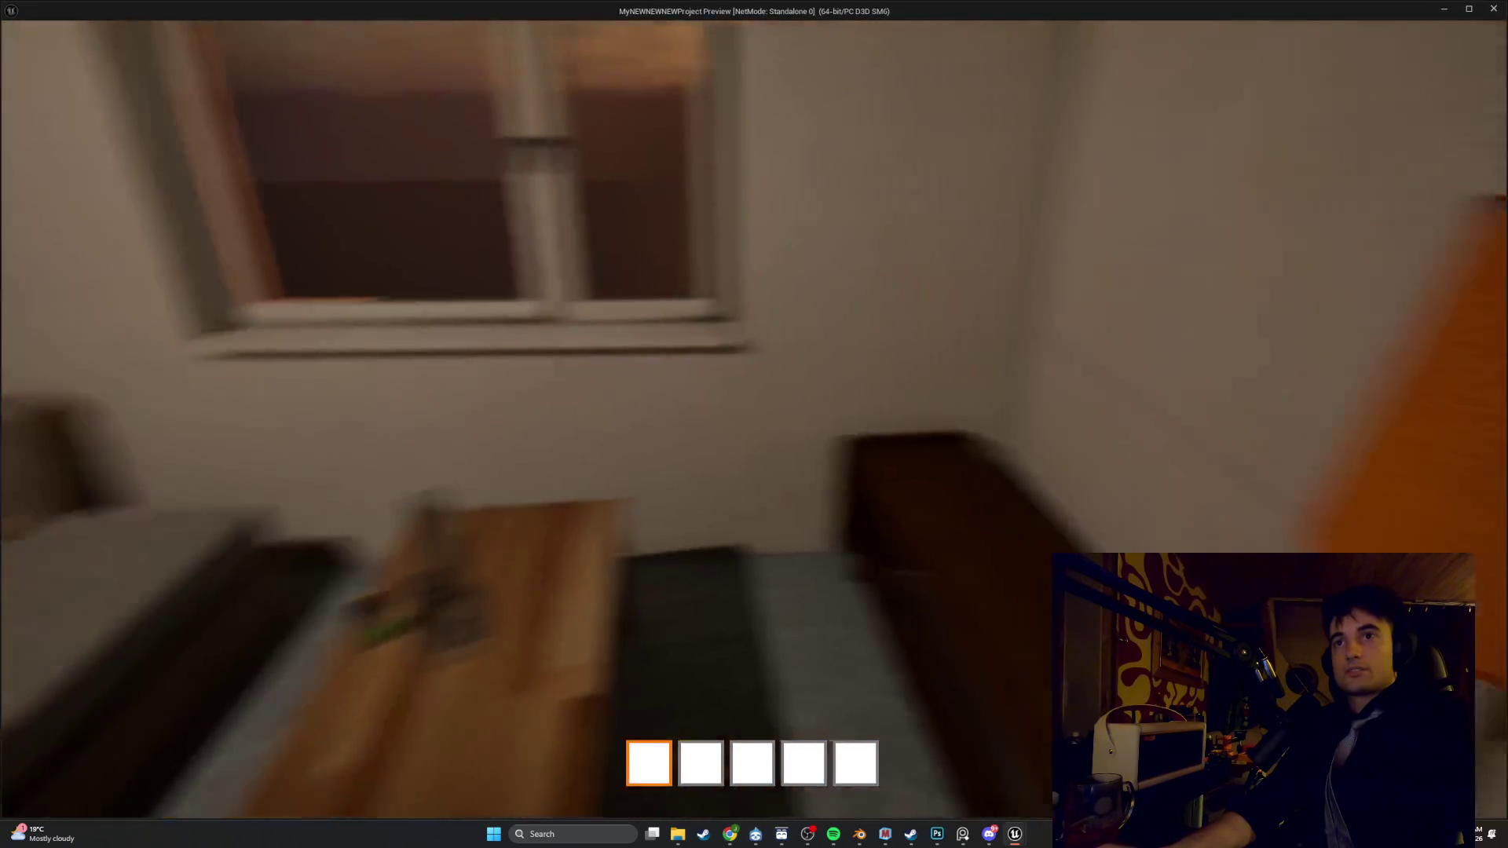
key(s)
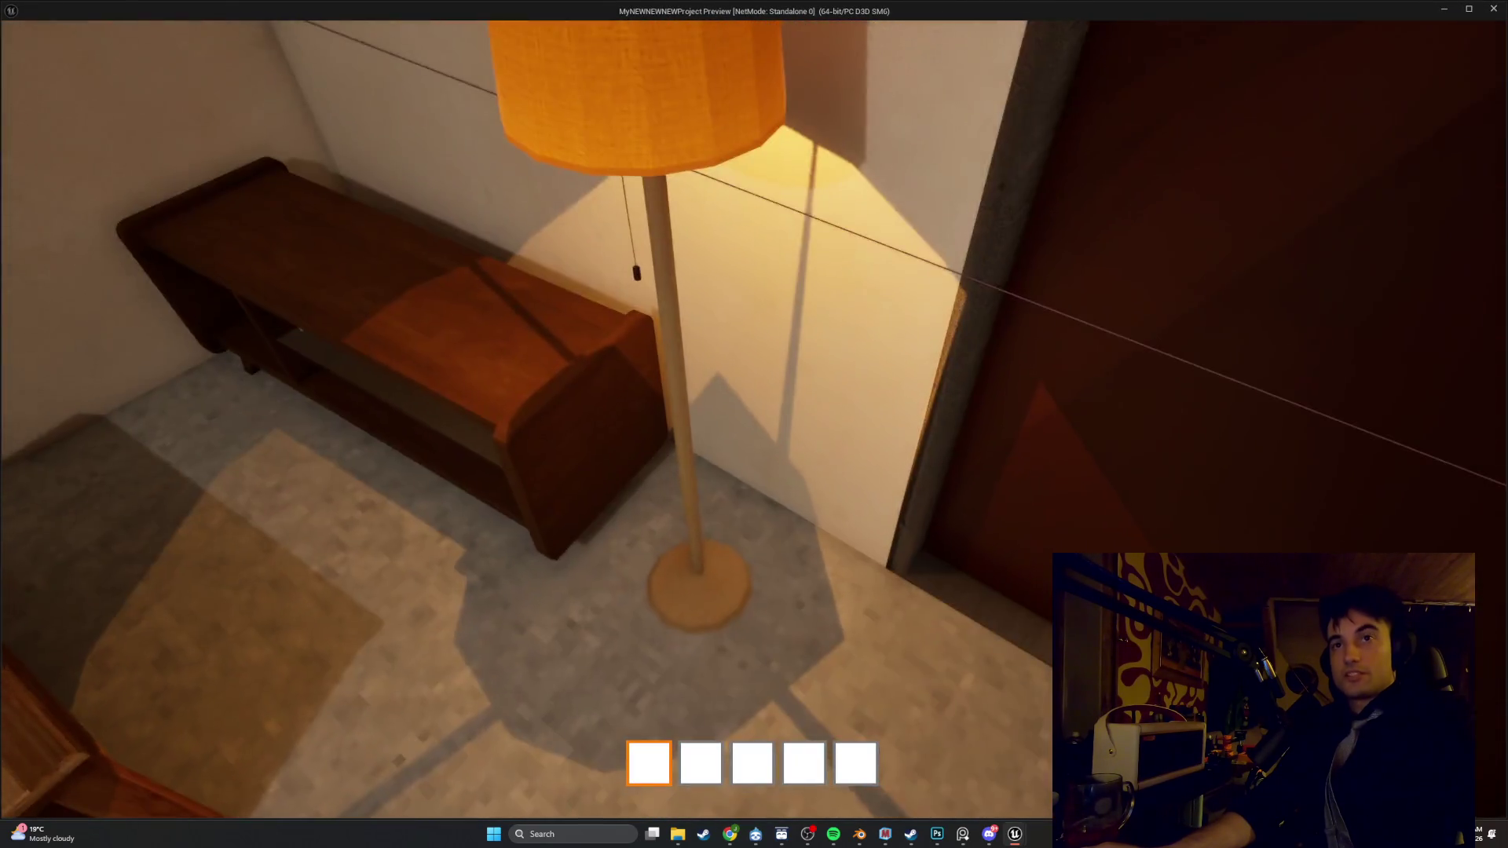
key(w)
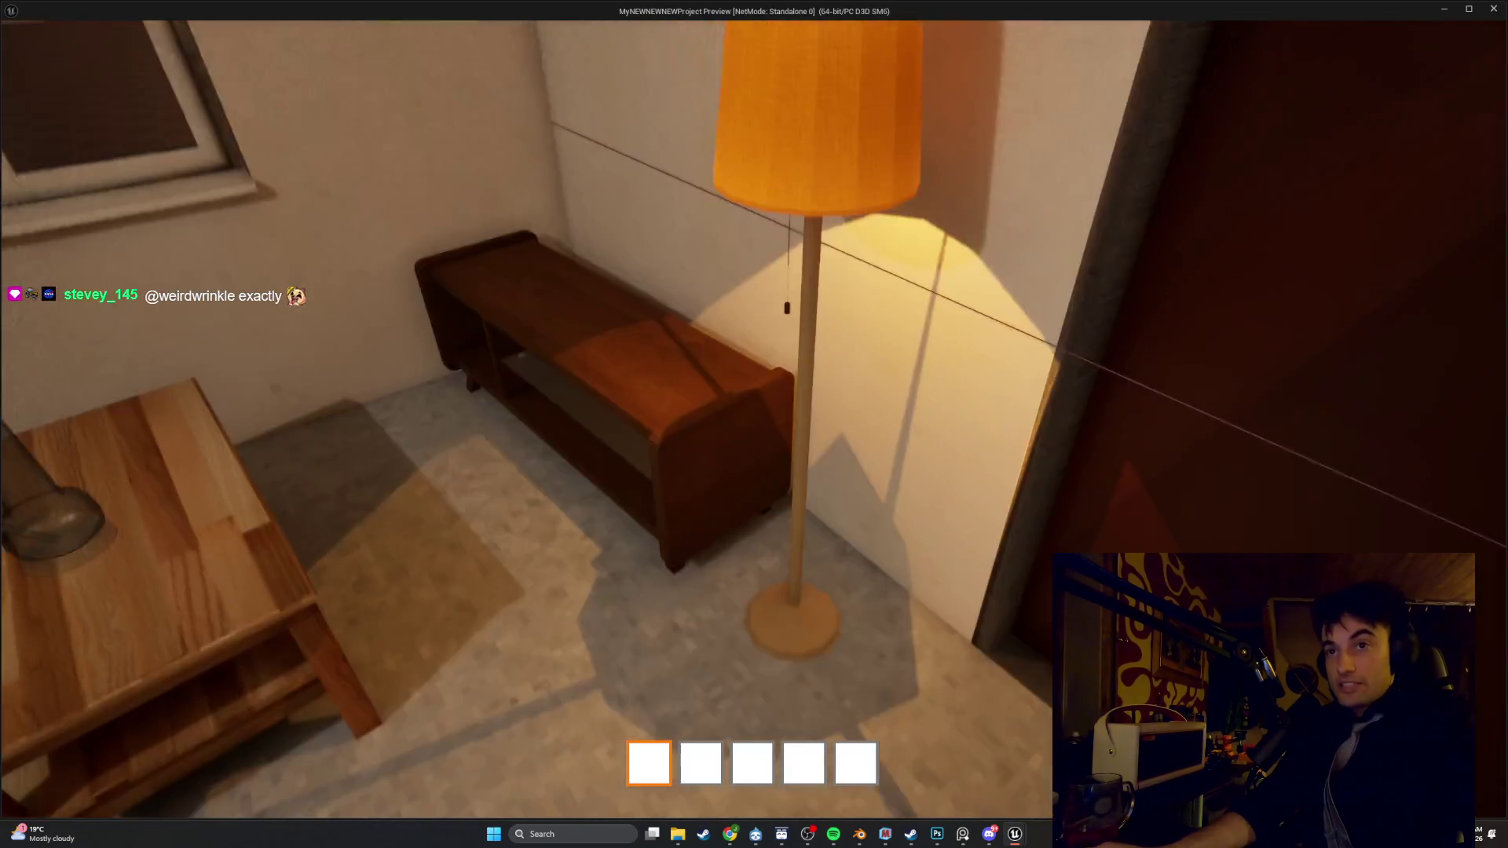
key(Escape)
In BP_Lamp1, enable Cast Shadows on PointLight, turn off Cast Shadow on Lamp_Pole_Mesh, then play
right_click(771, 297)
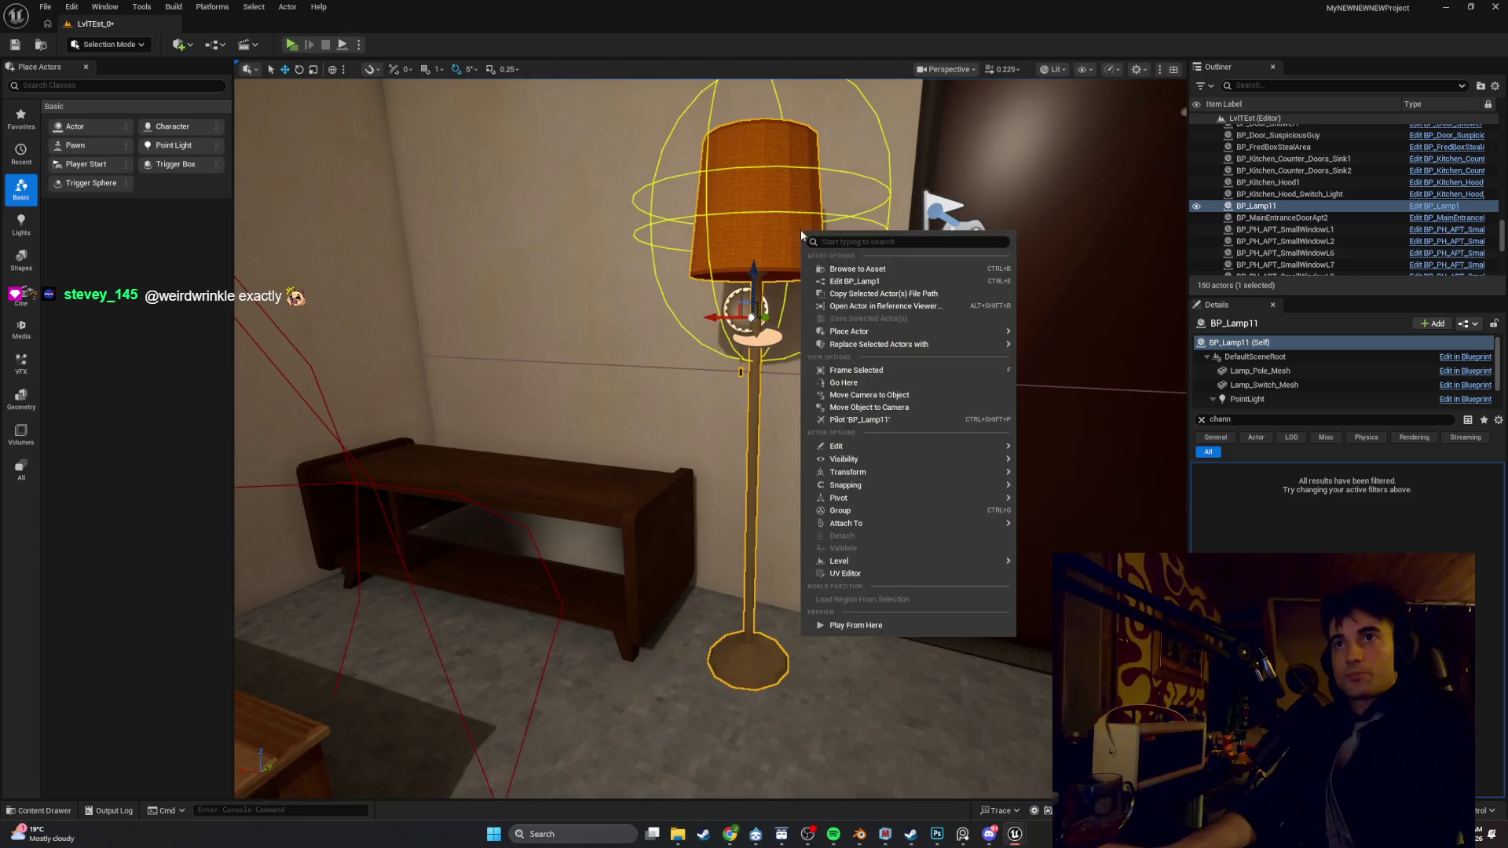
click(821, 270)
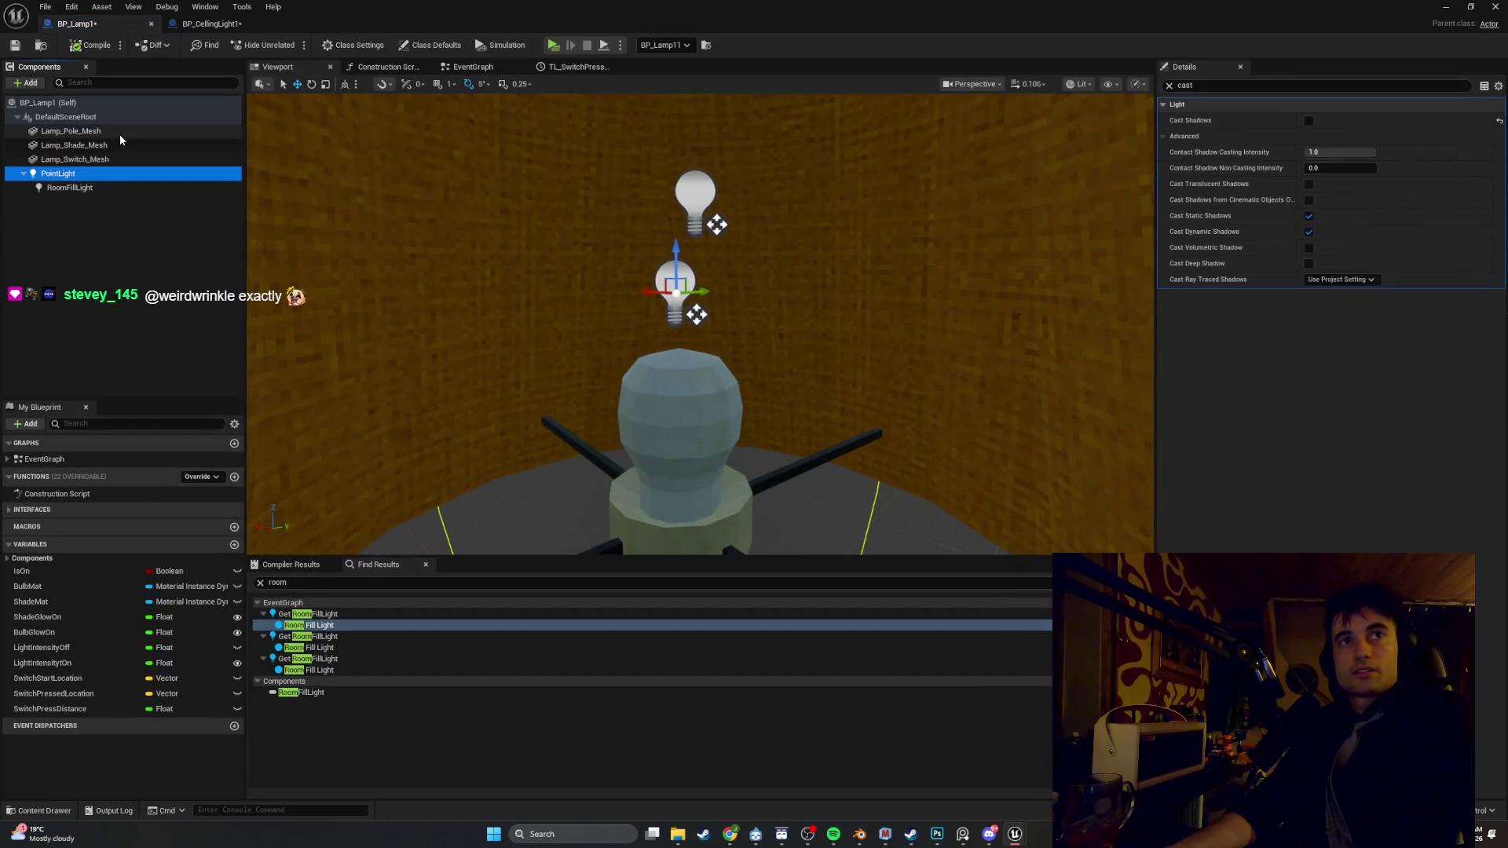
click(86, 131)
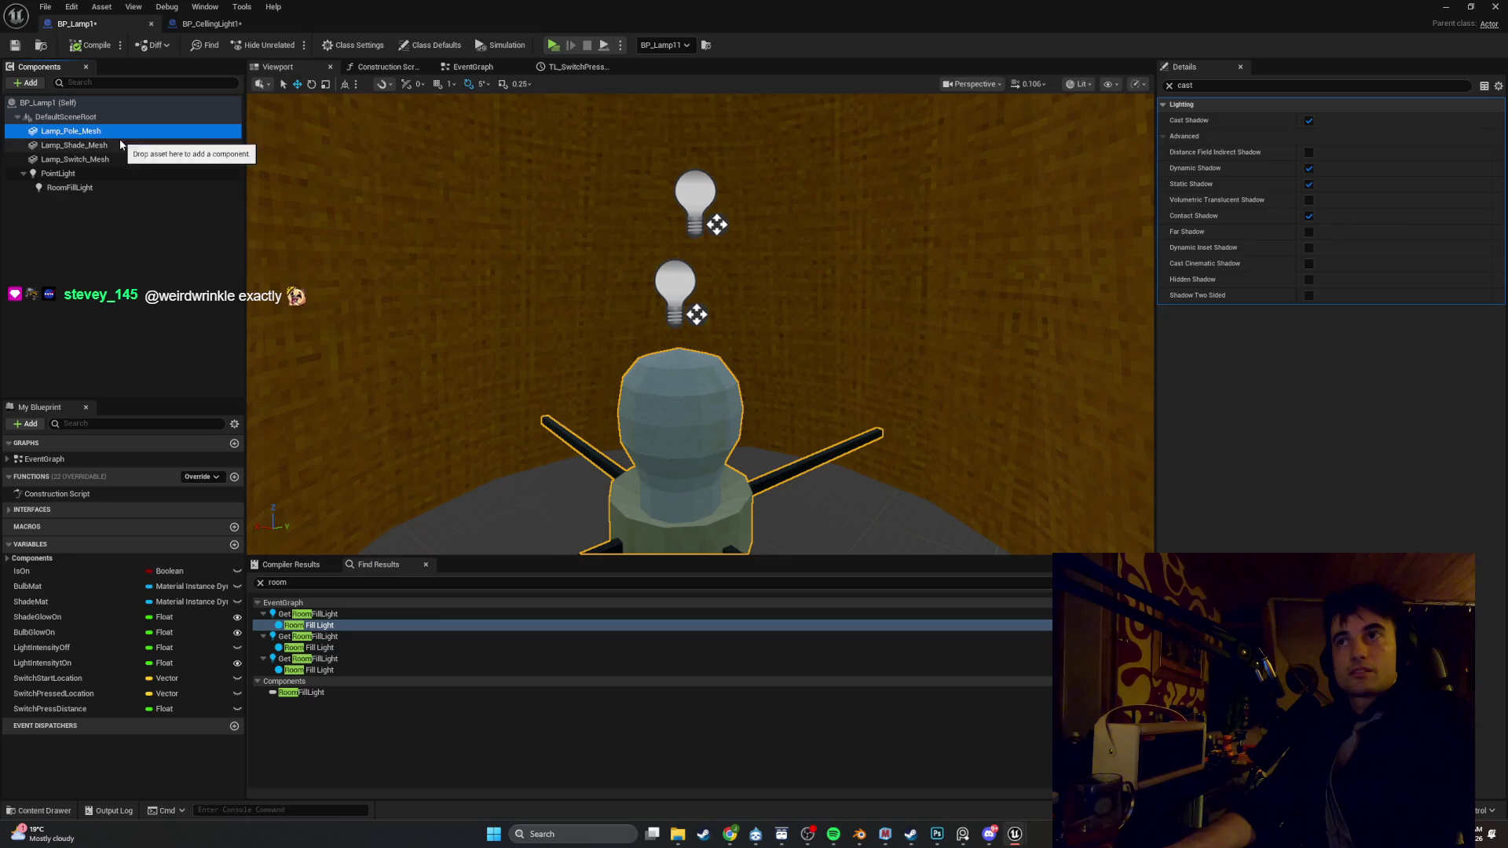
click(87, 145)
click(118, 159)
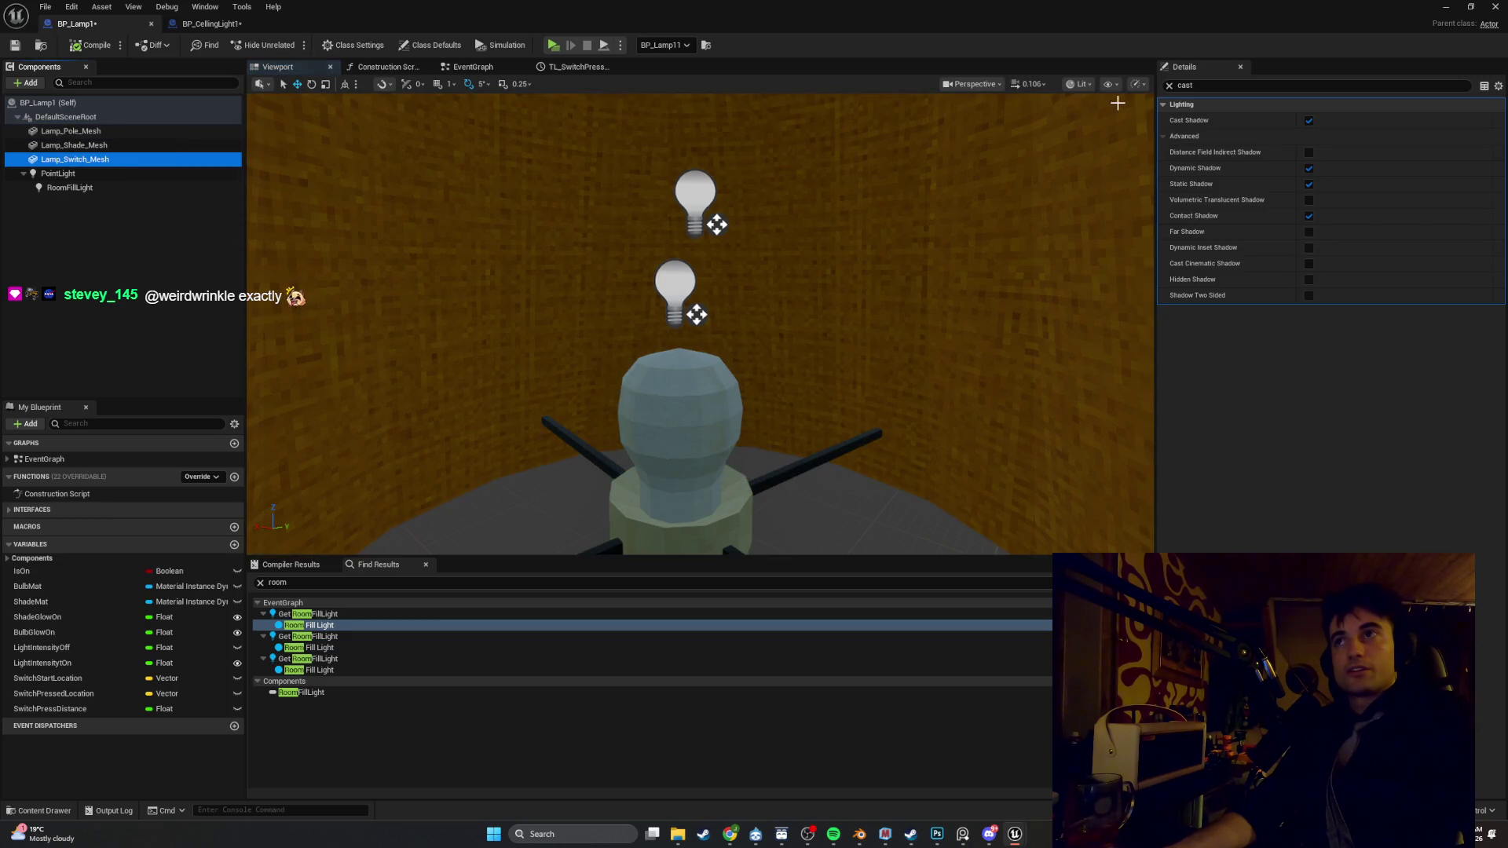
click(154, 175)
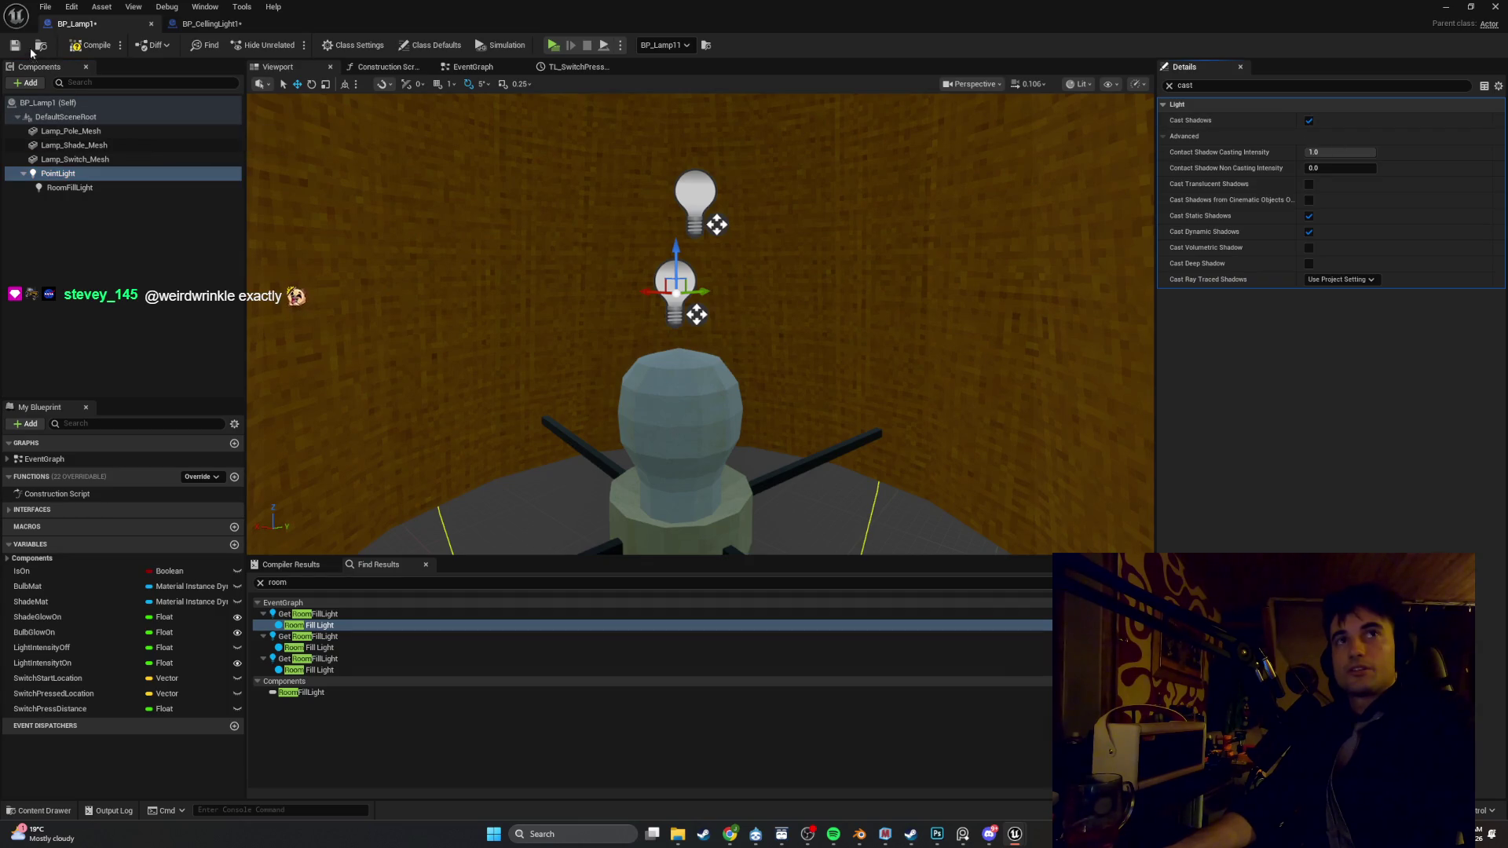
click(78, 131)
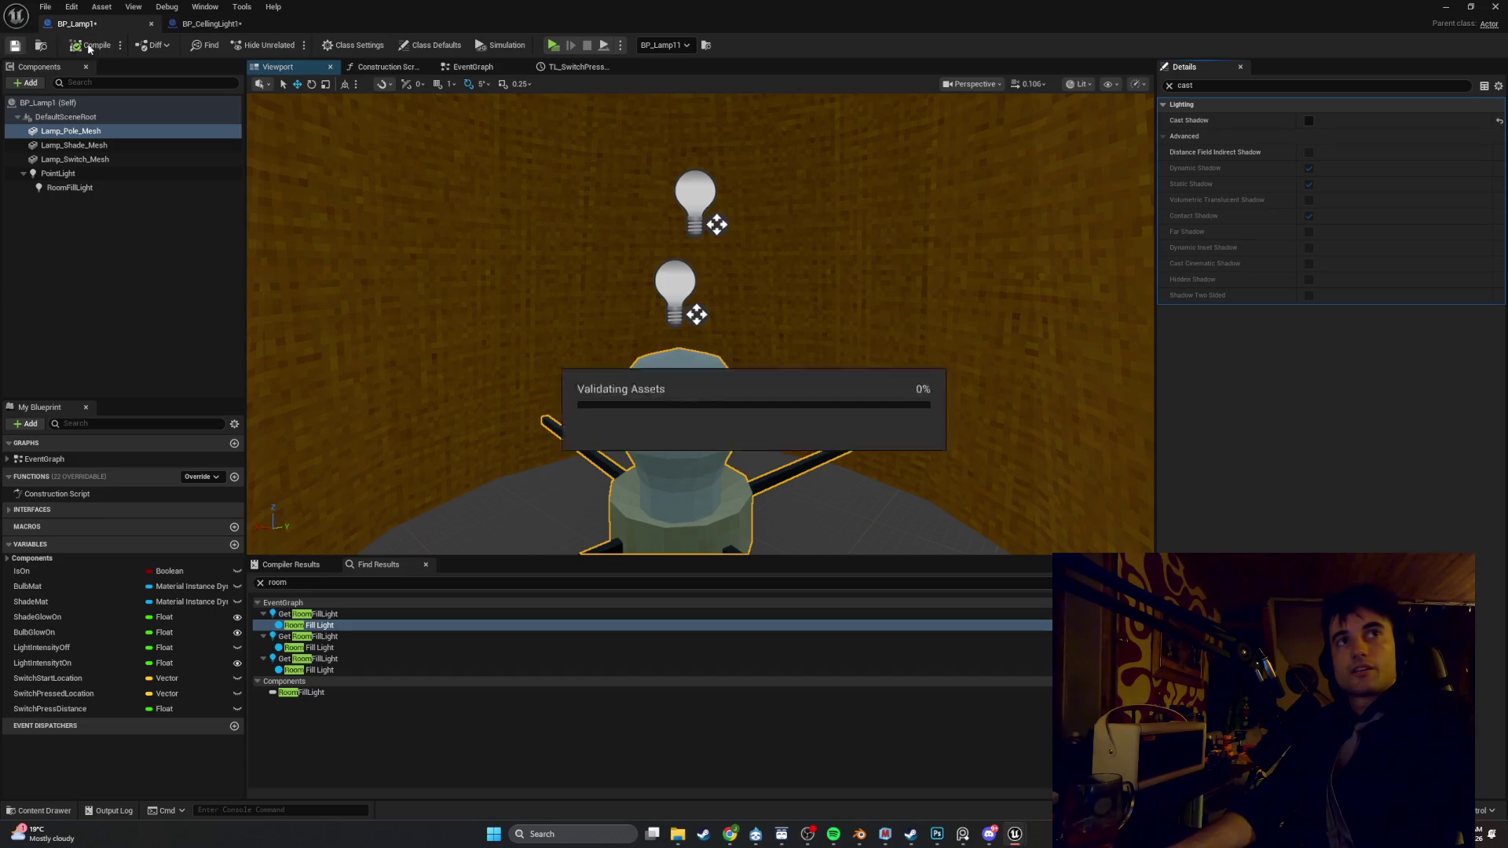
click(1442, 6)
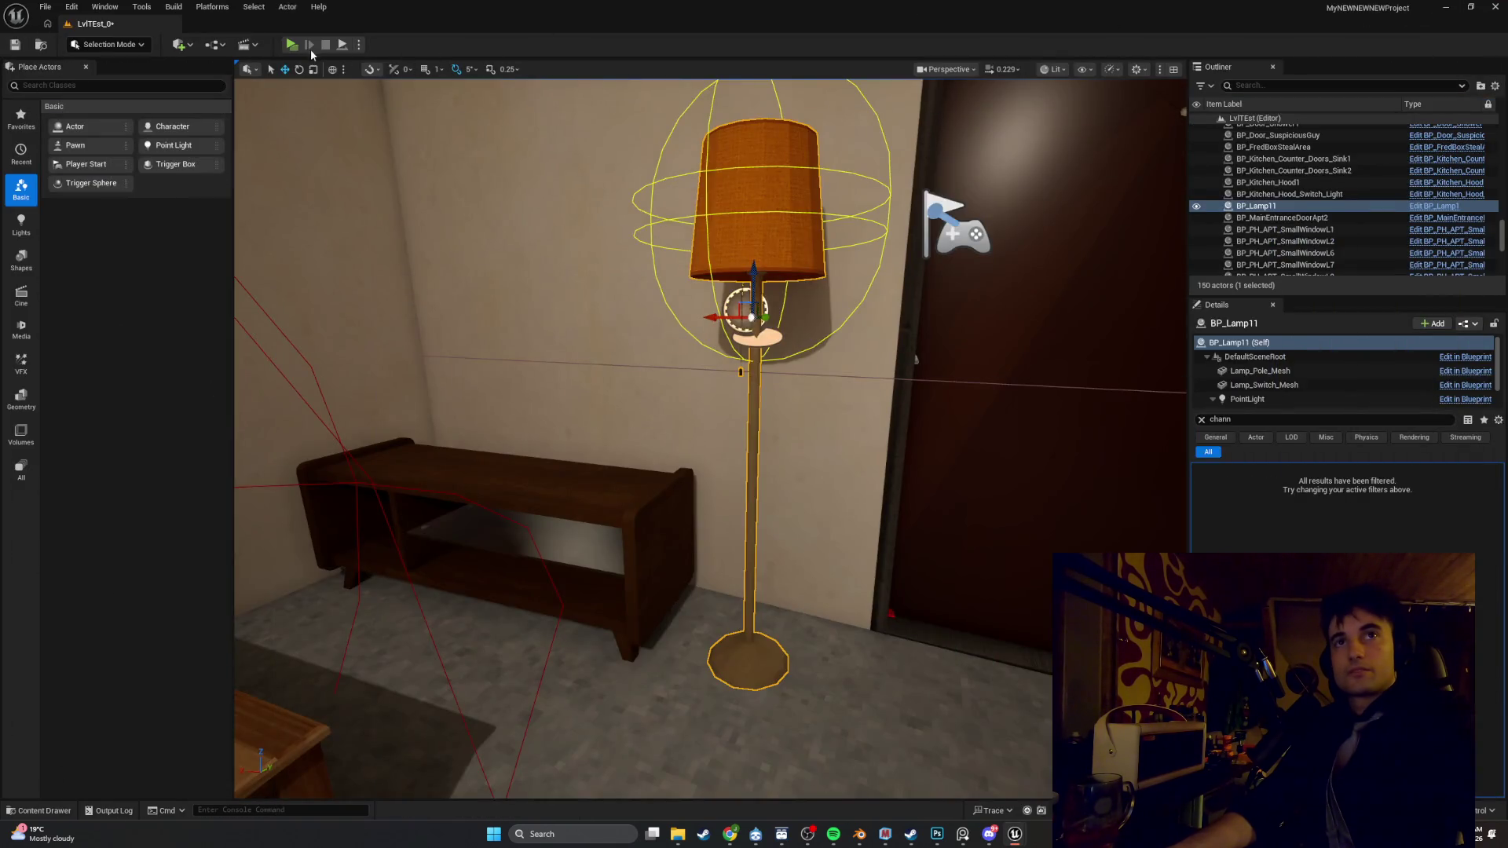
click(292, 45)
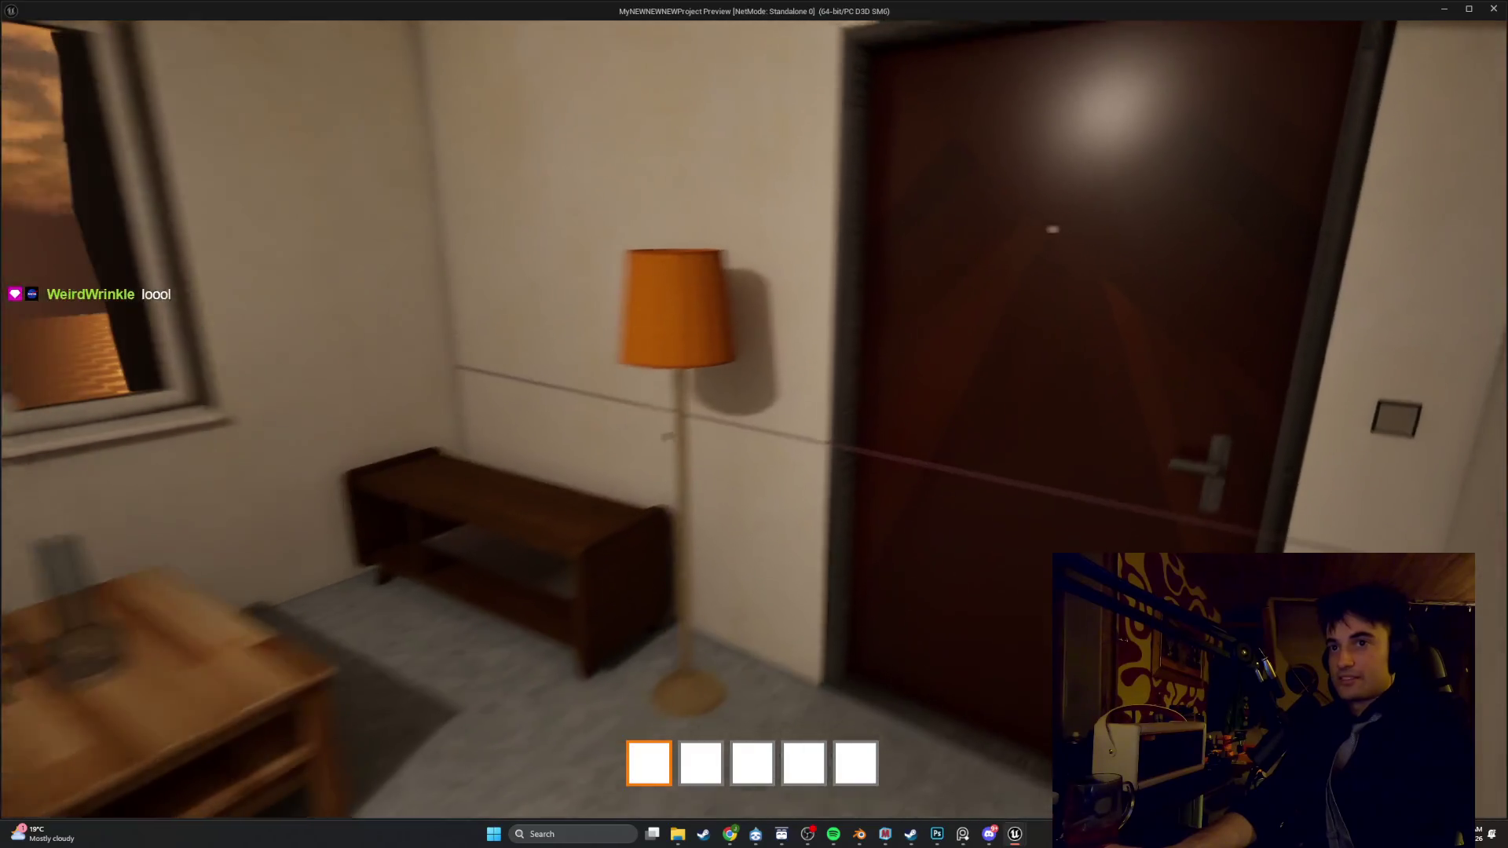
Stop the game preview and reopen BP_Lamp1 from the lamp's right-click menu
key(Escape)
click(766, 338)
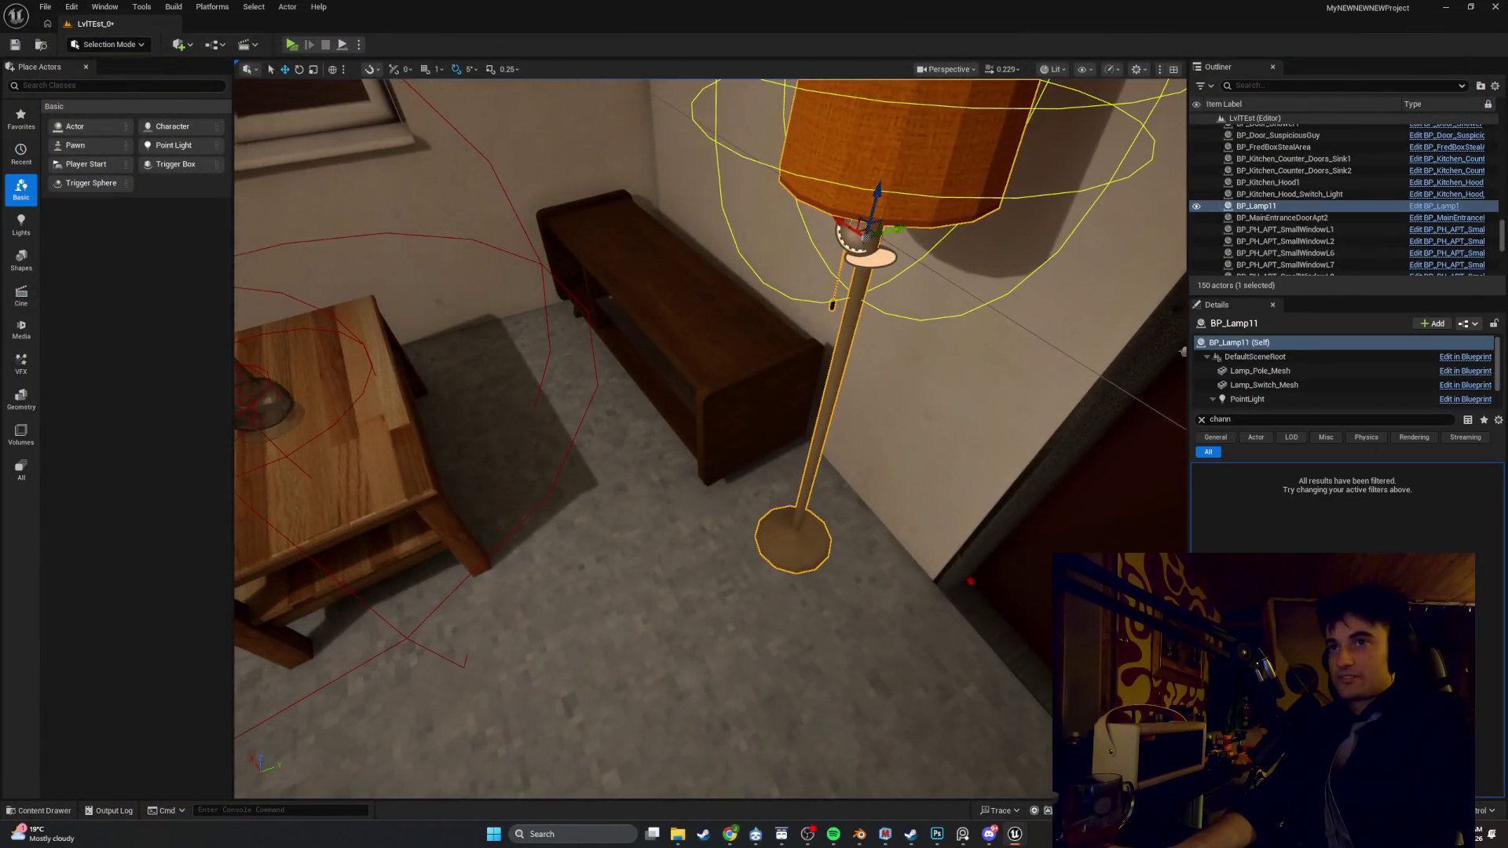
right_click(841, 351)
click(895, 409)
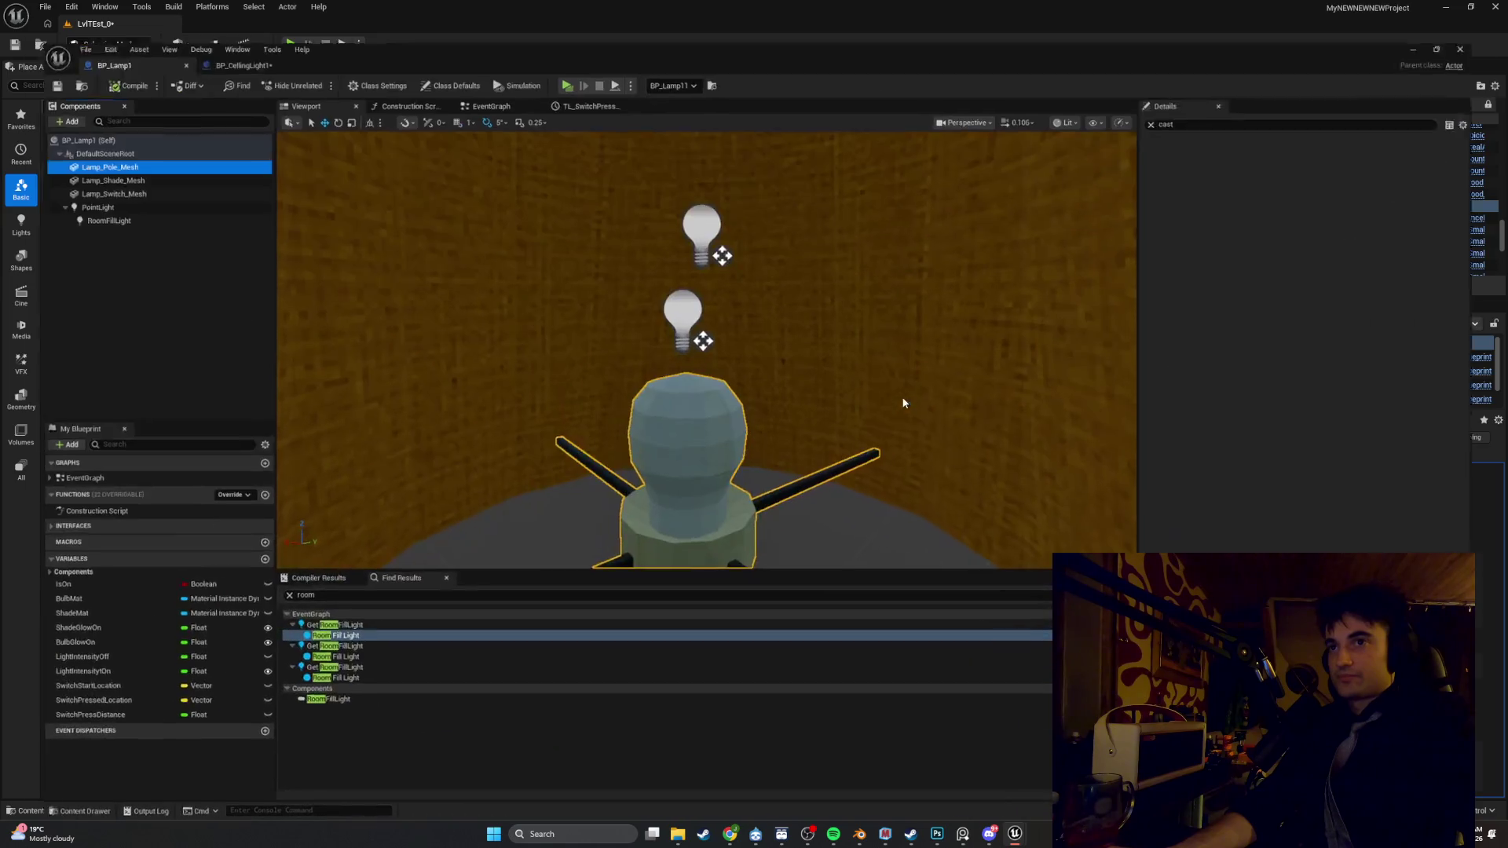
Re-enable Cast Shadow on Lamp_Pole_Mesh and adjust its Lighting Channels
drag(740, 294, 777, 338)
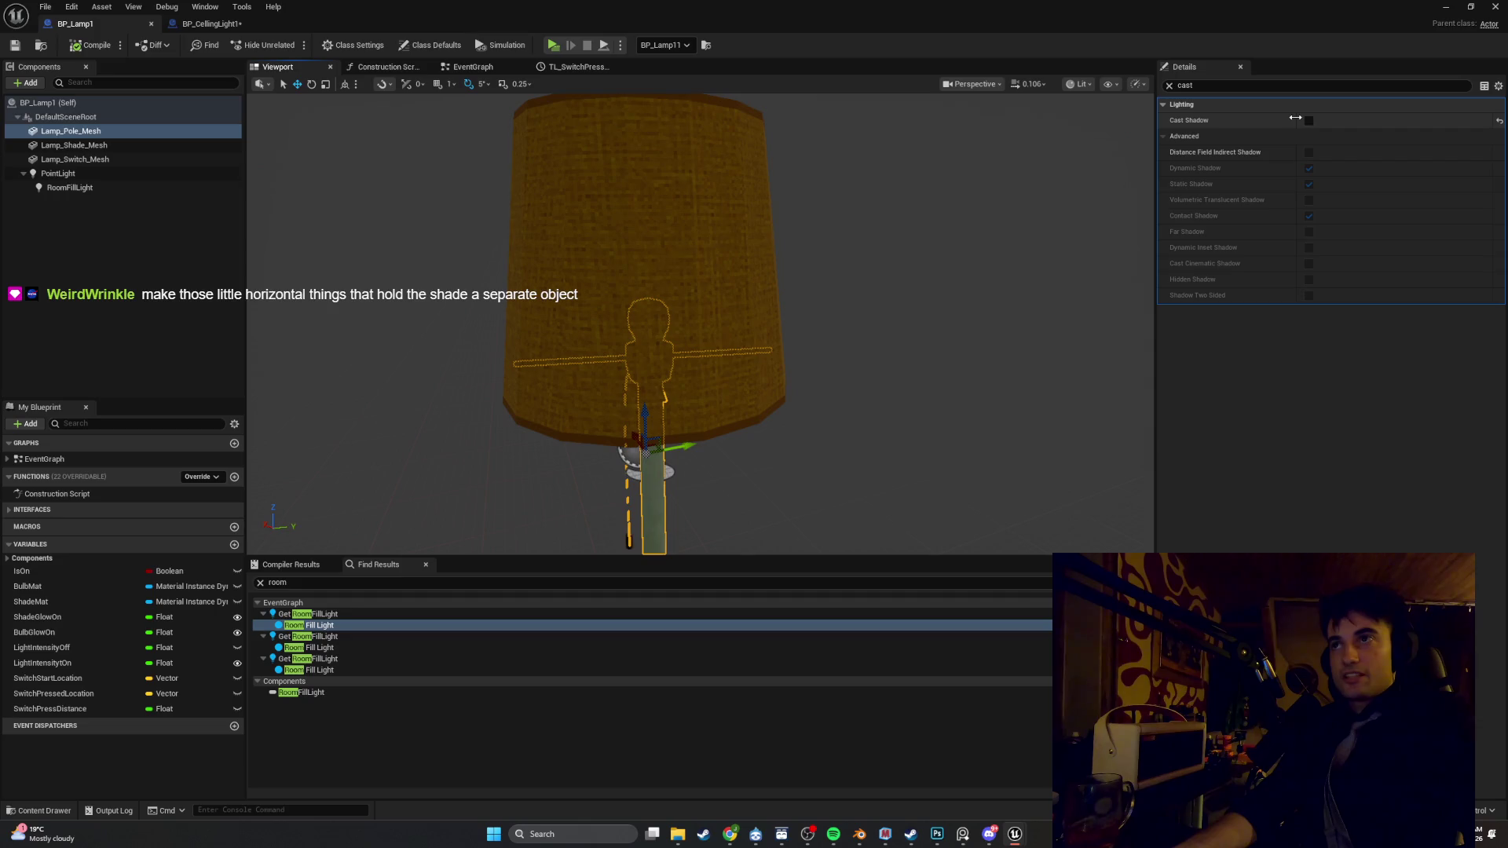
click(1305, 120)
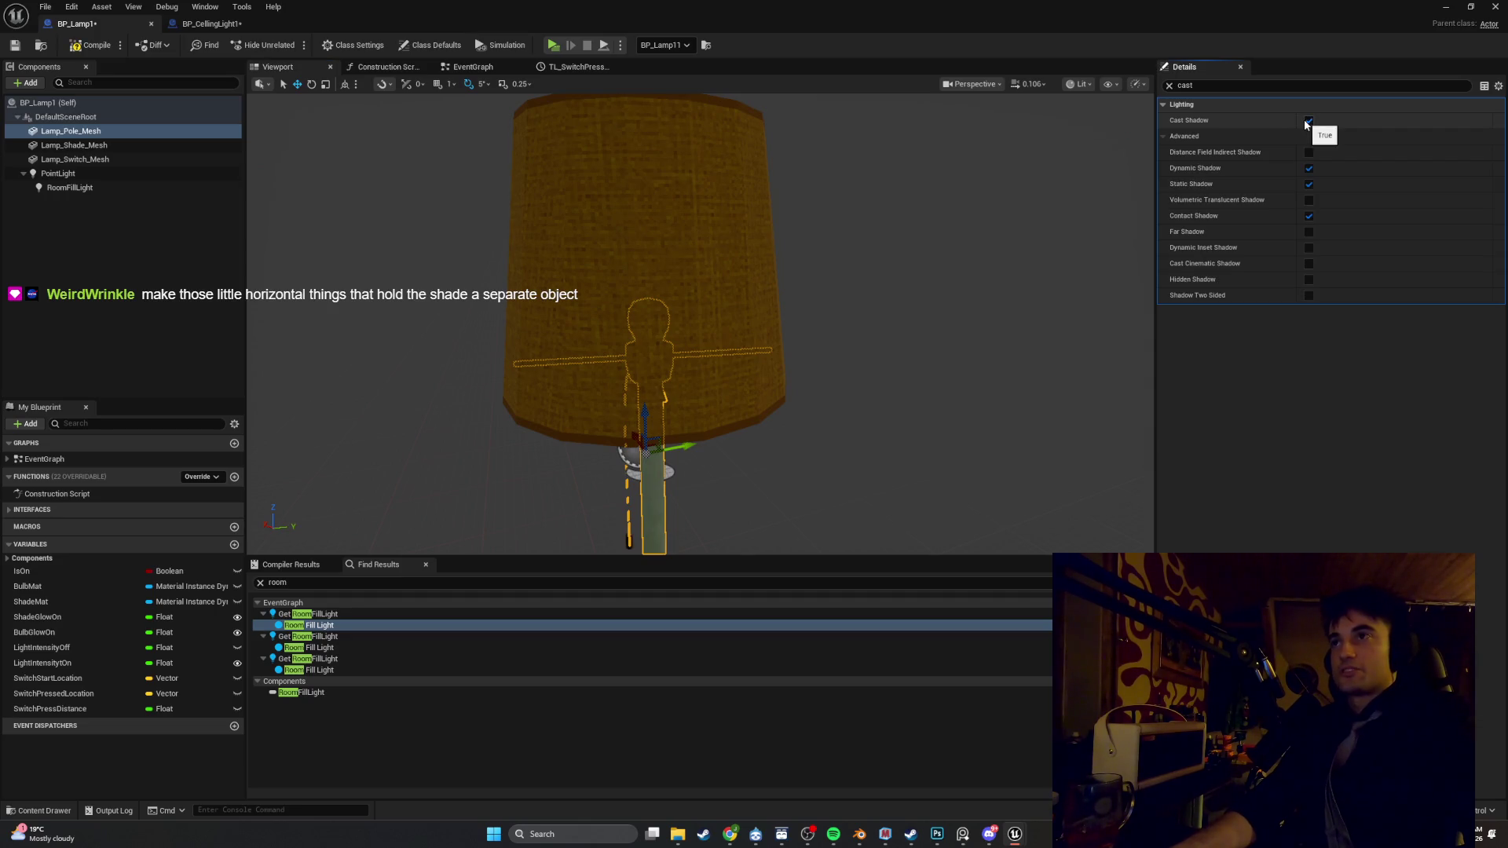
text(chan)
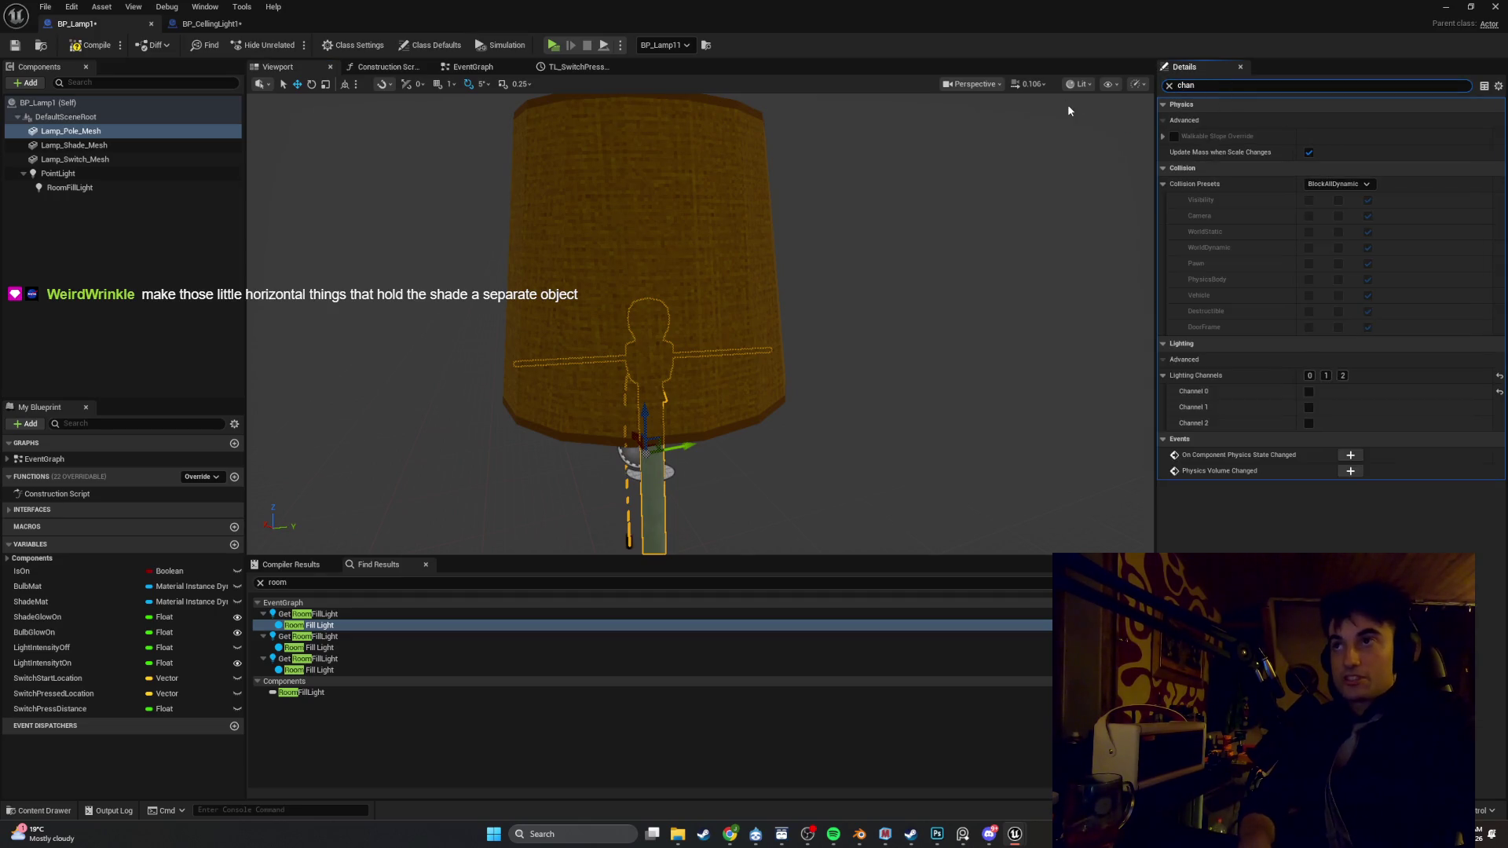
text(ne)
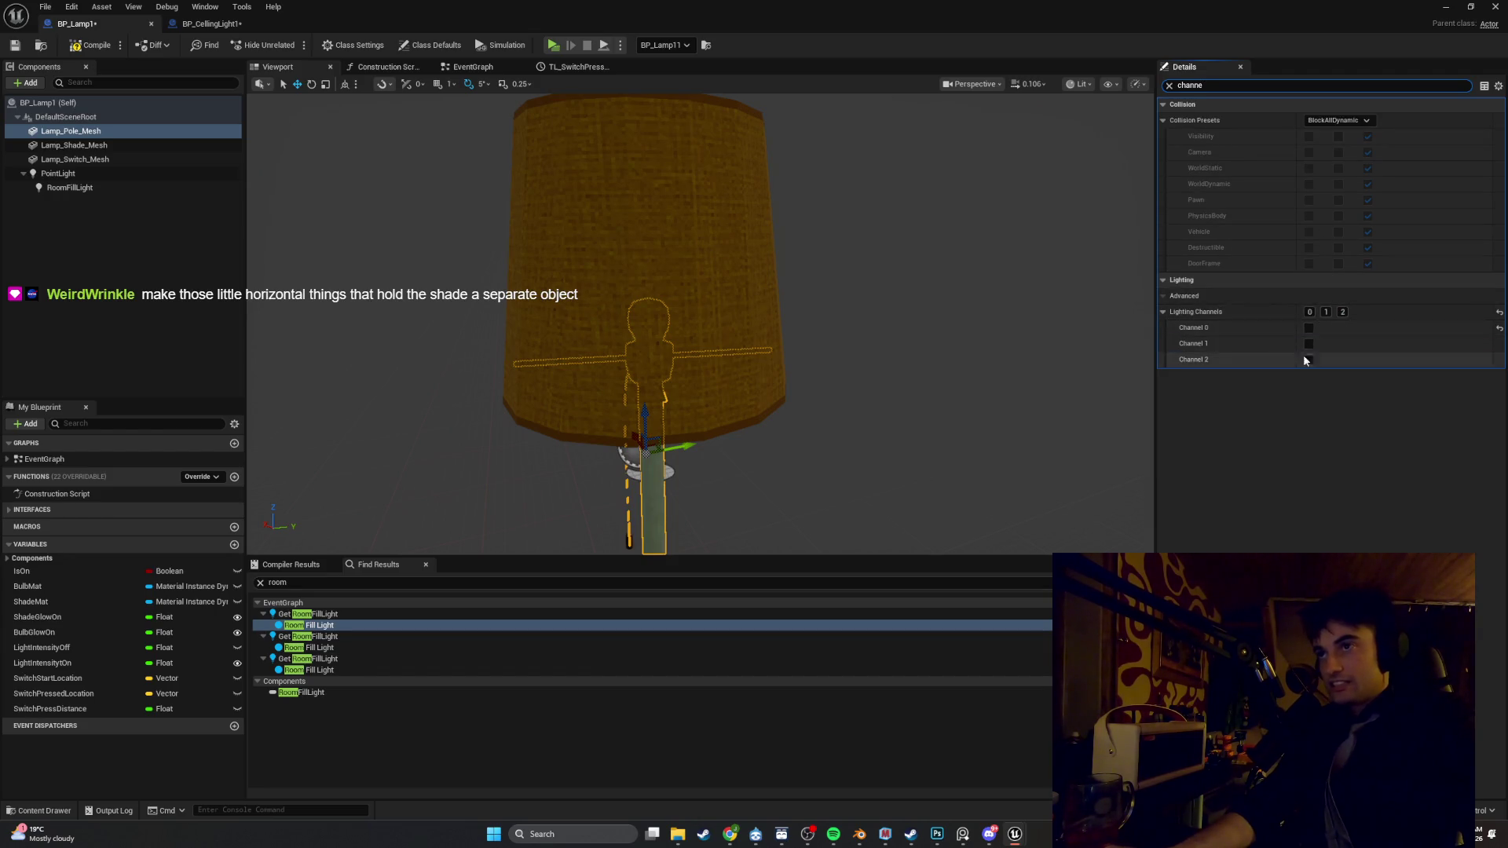
click(1163, 312)
click(1163, 311)
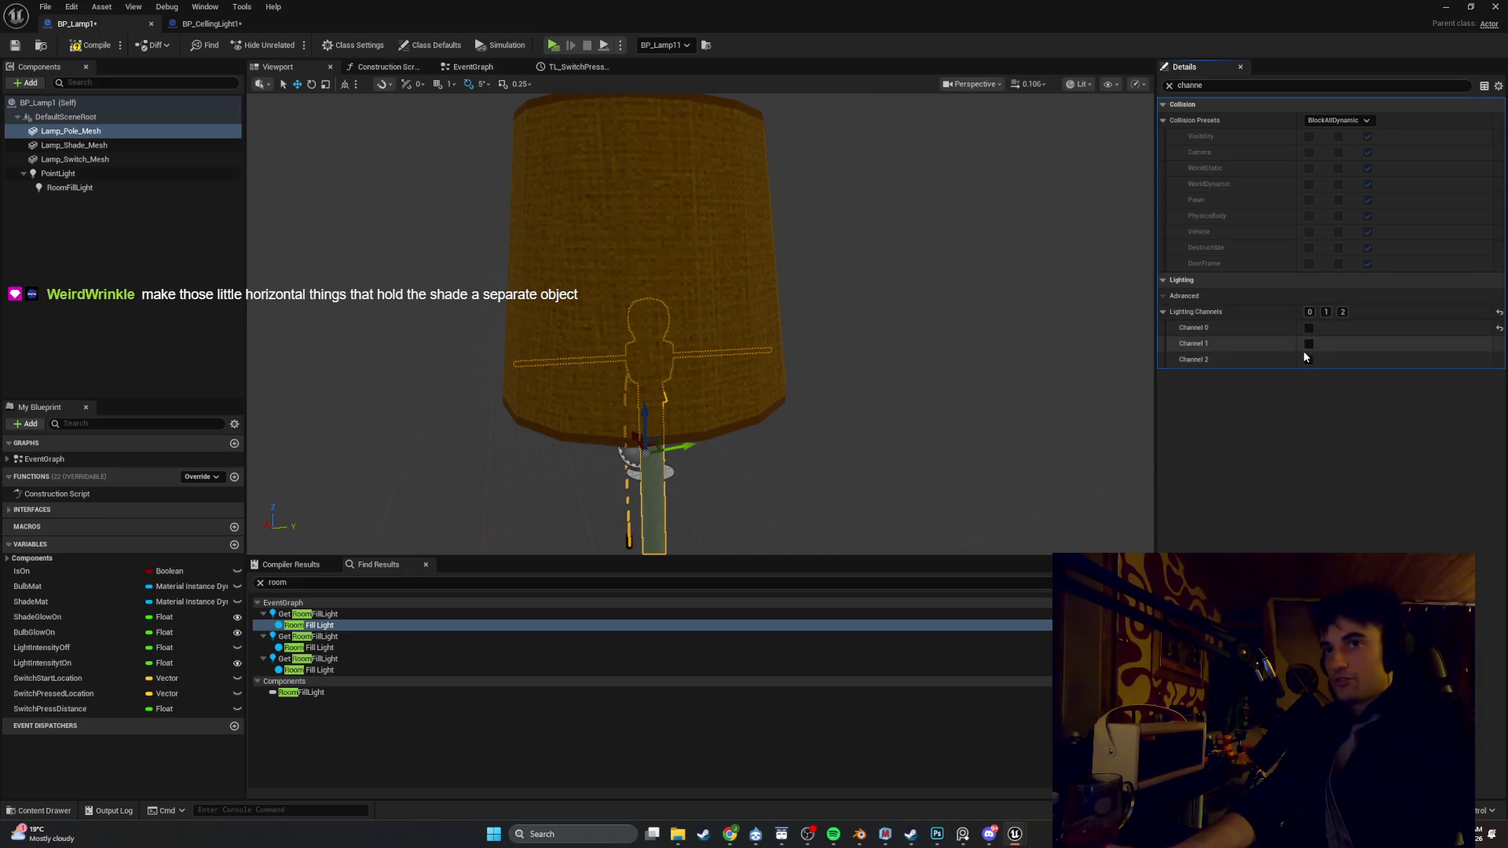
Compile BP_Lamp1 and play the level again
click(92, 45)
click(1454, 9)
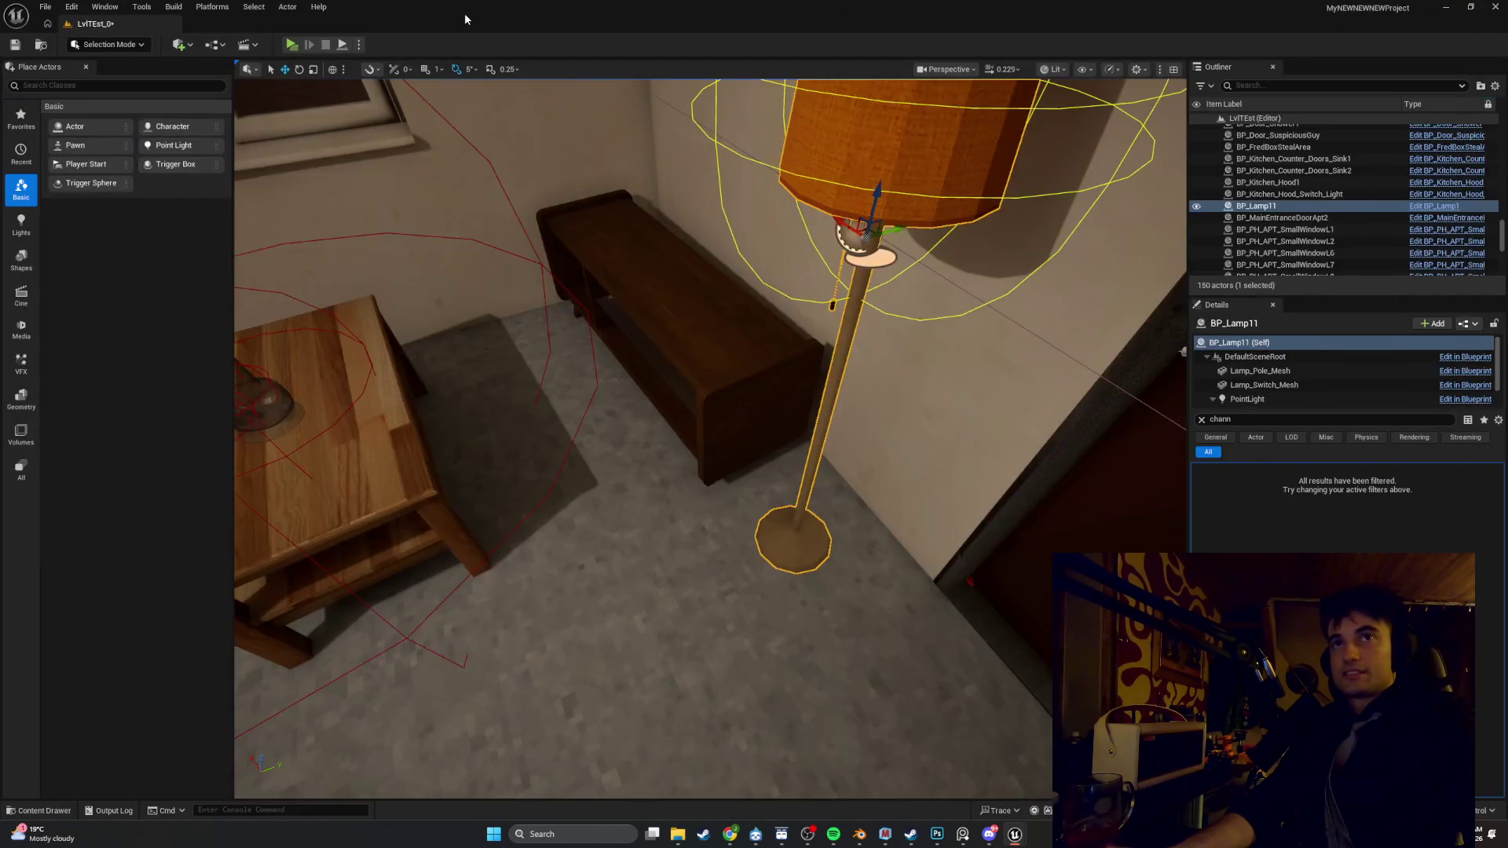
click(292, 45)
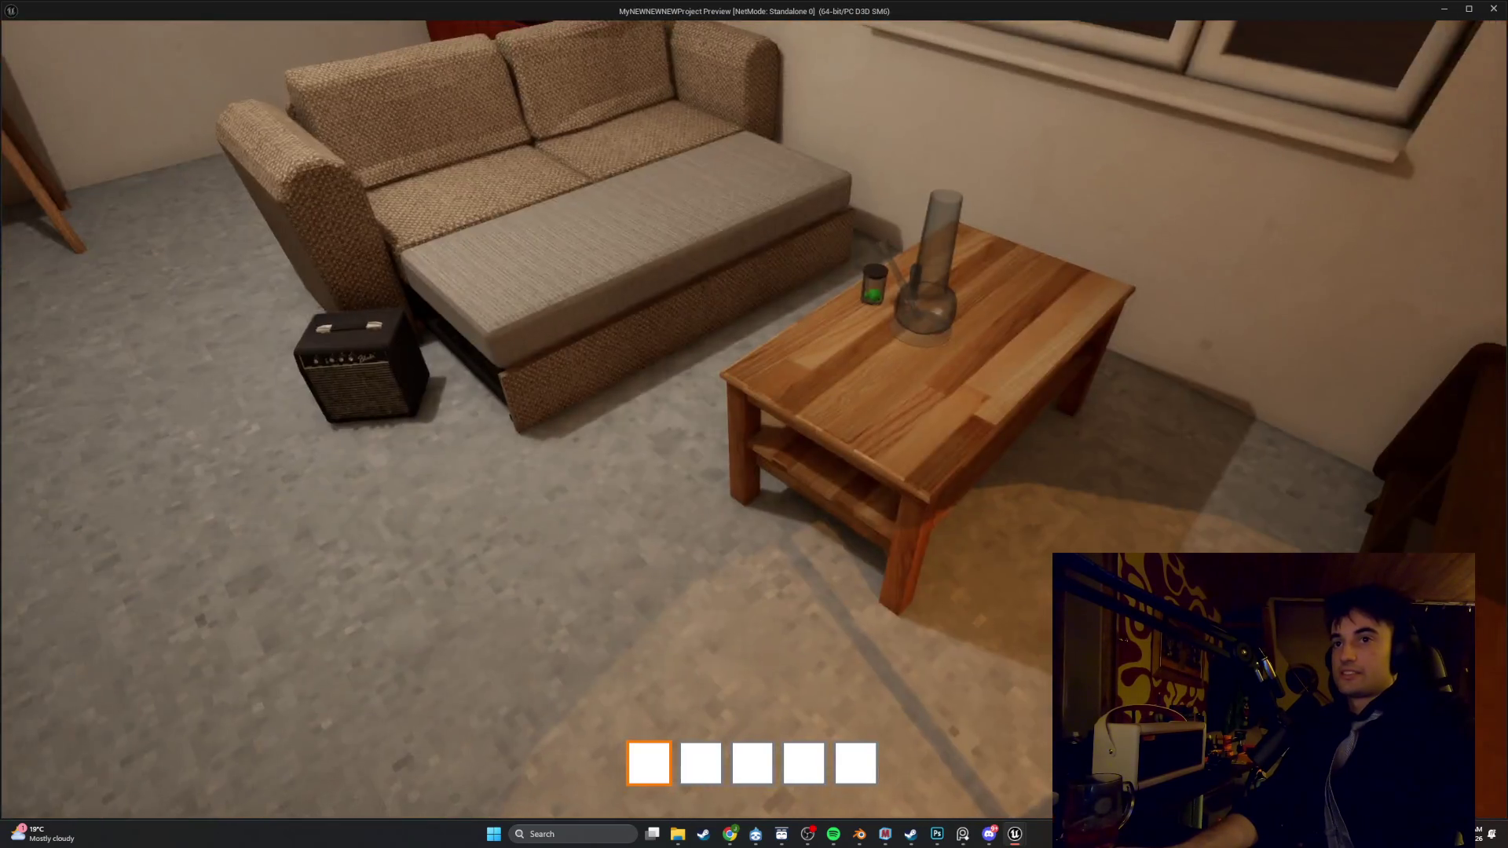
Walk around the floor lamp and room in play mode, then exit and save the level
key(w)
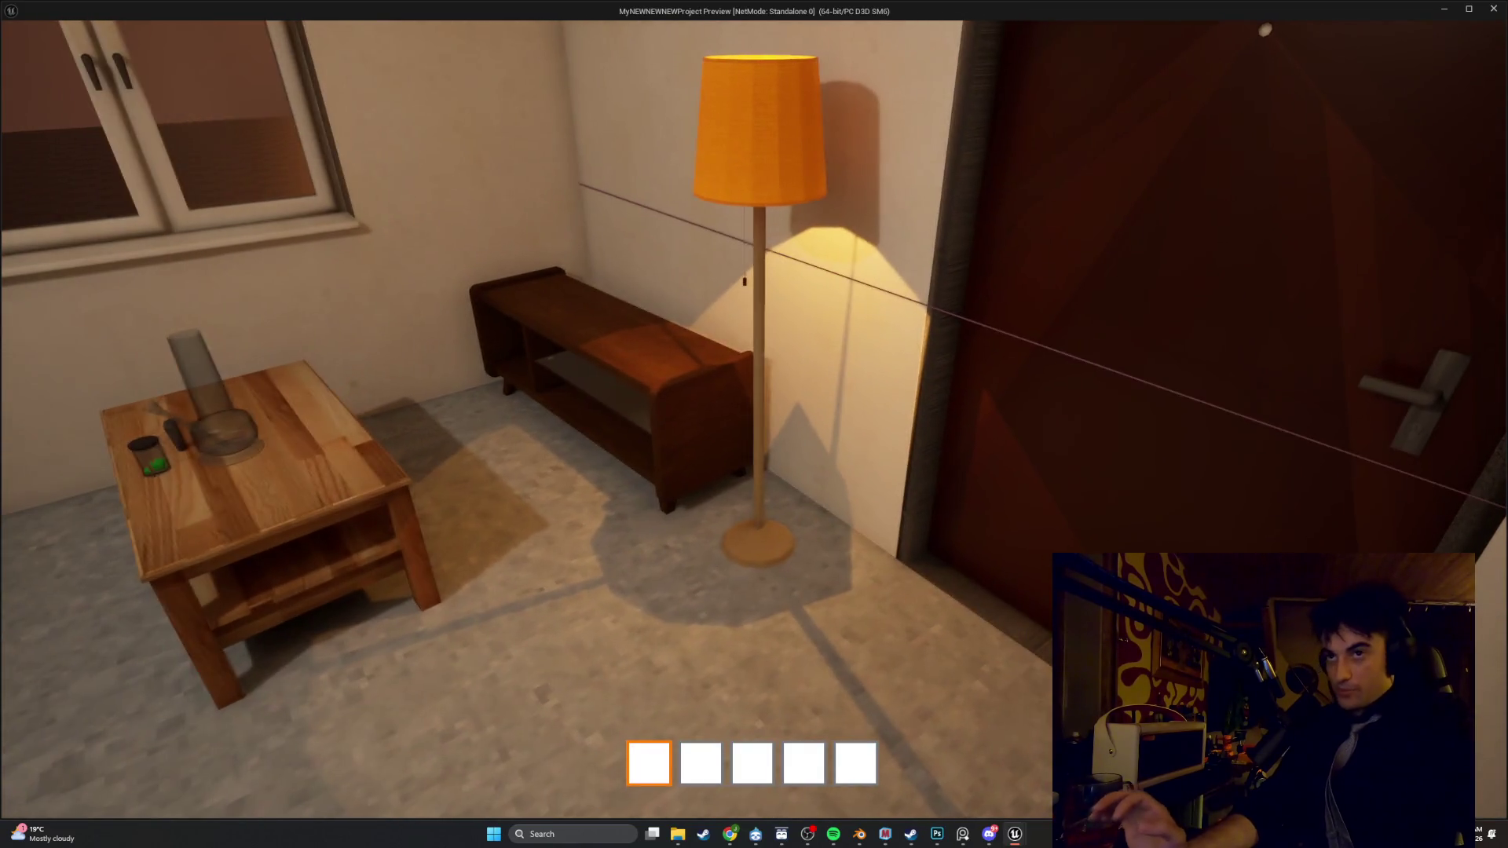
key(w)
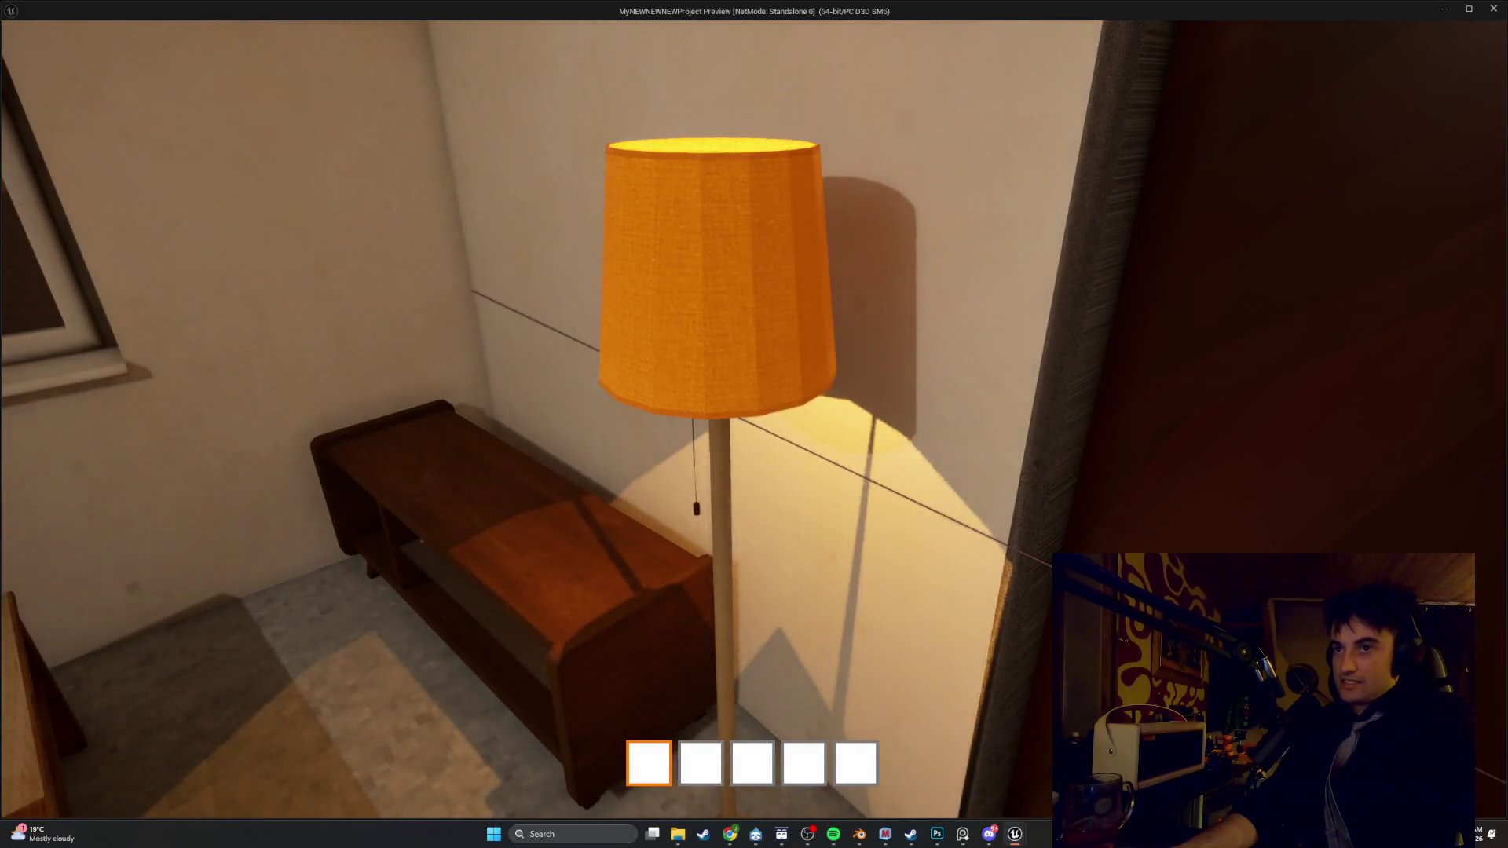
key(w)
key(w)
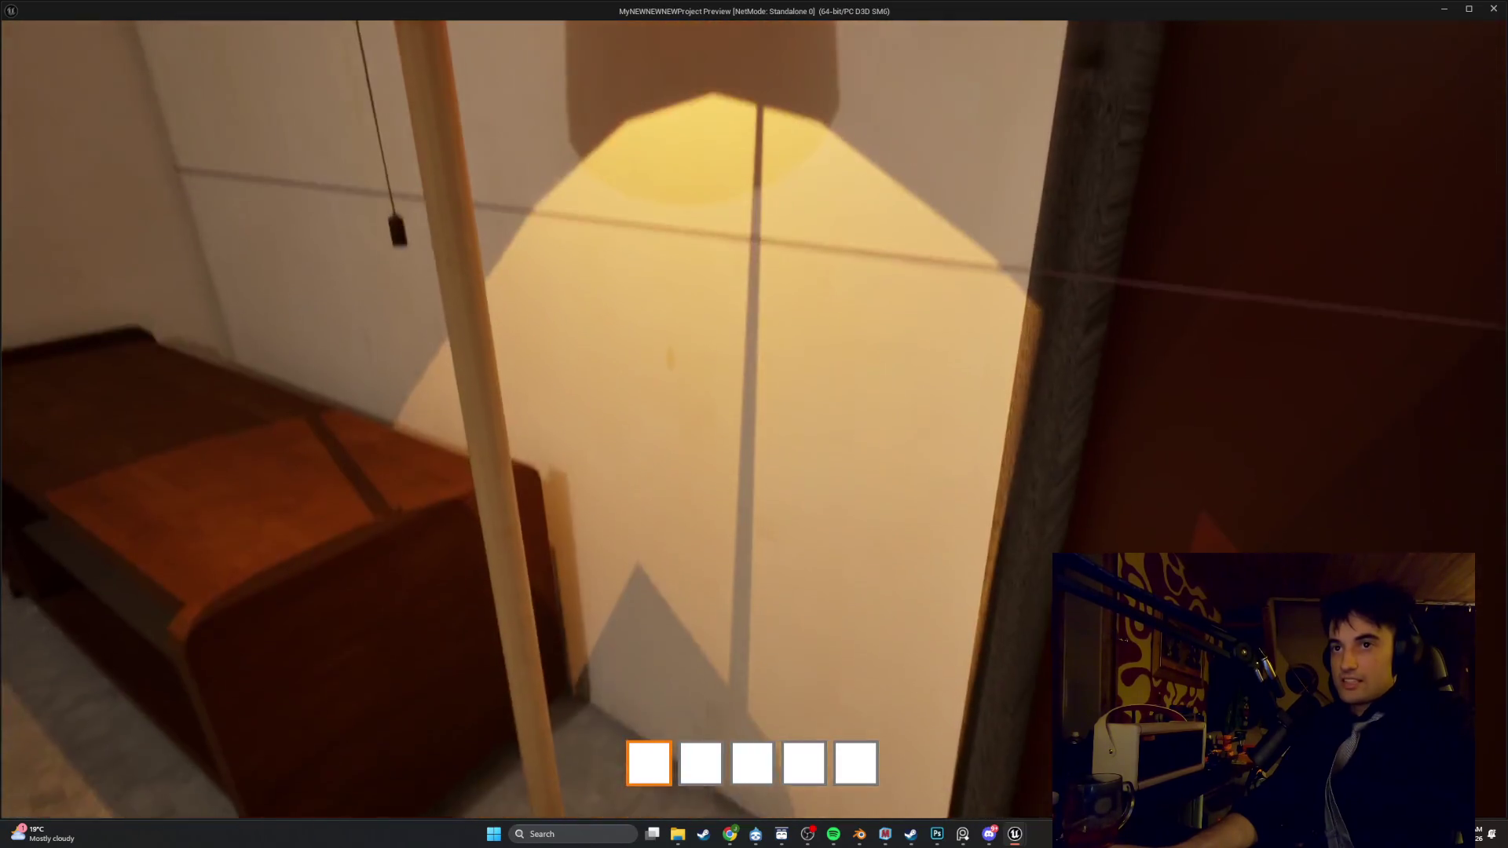
key(s)
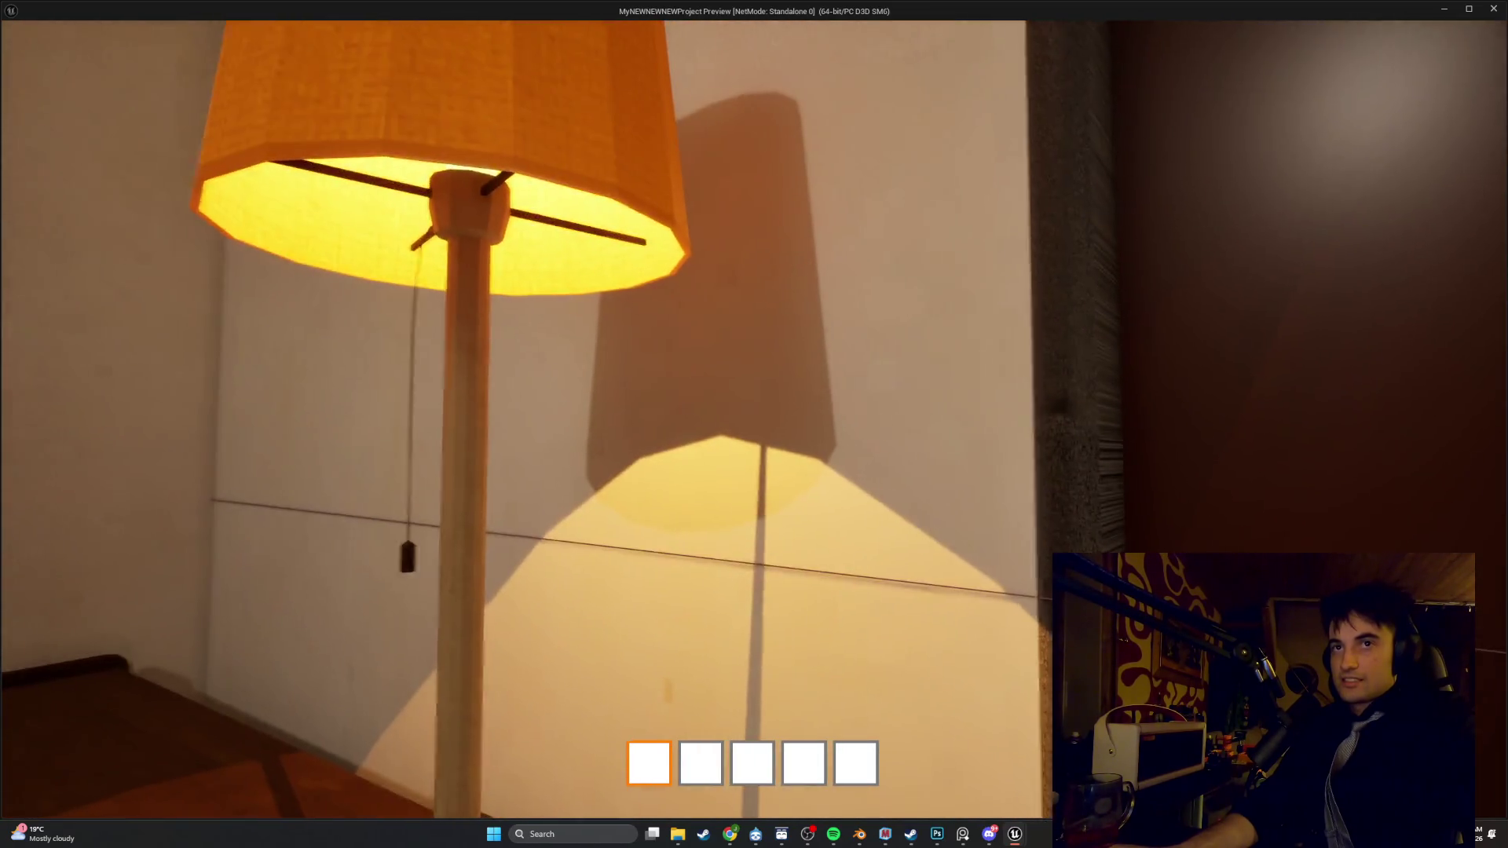
key(s)
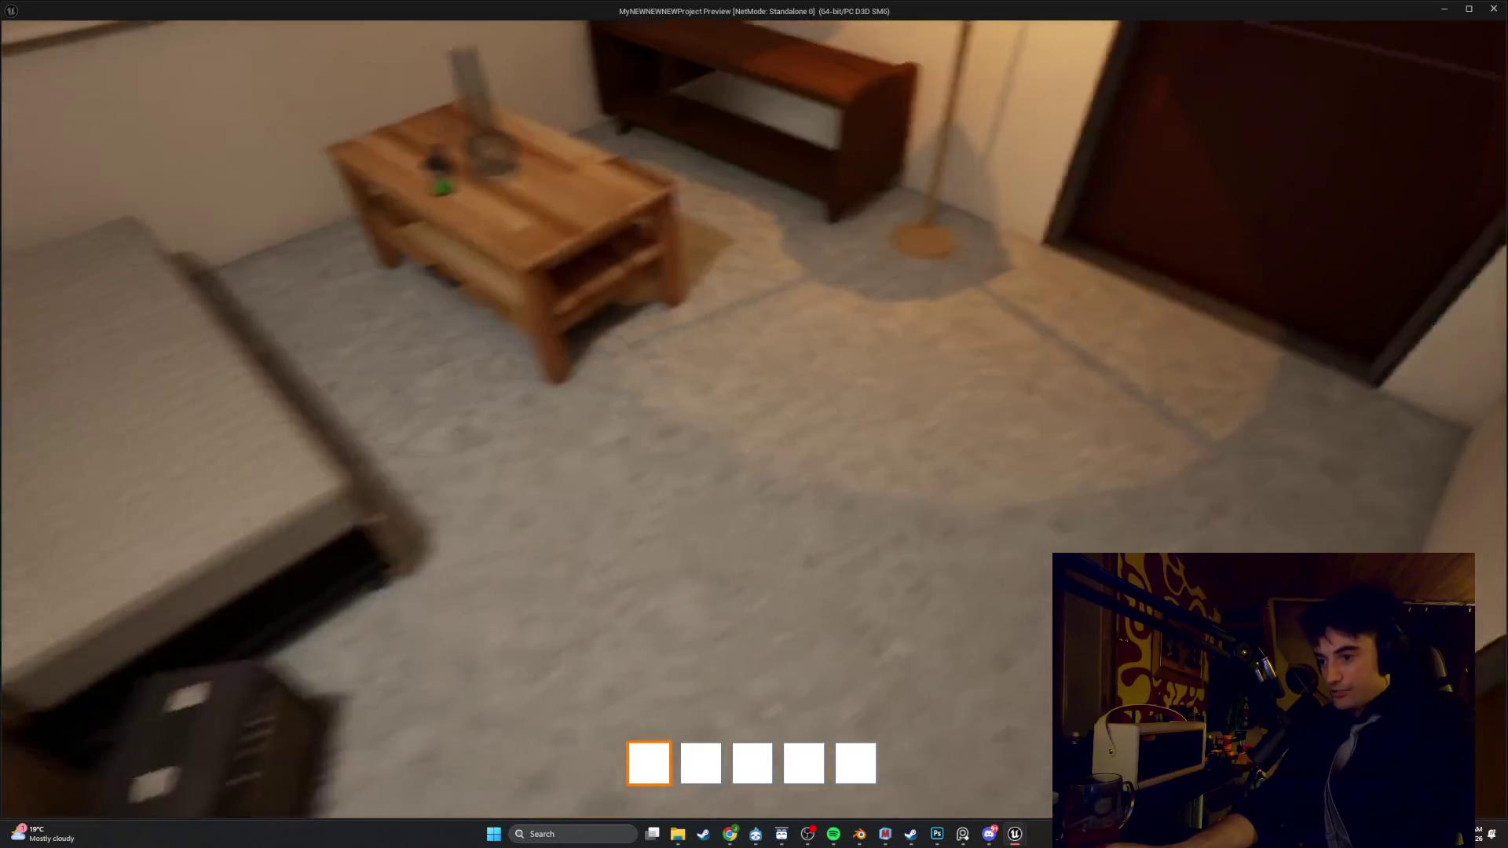
key(w)
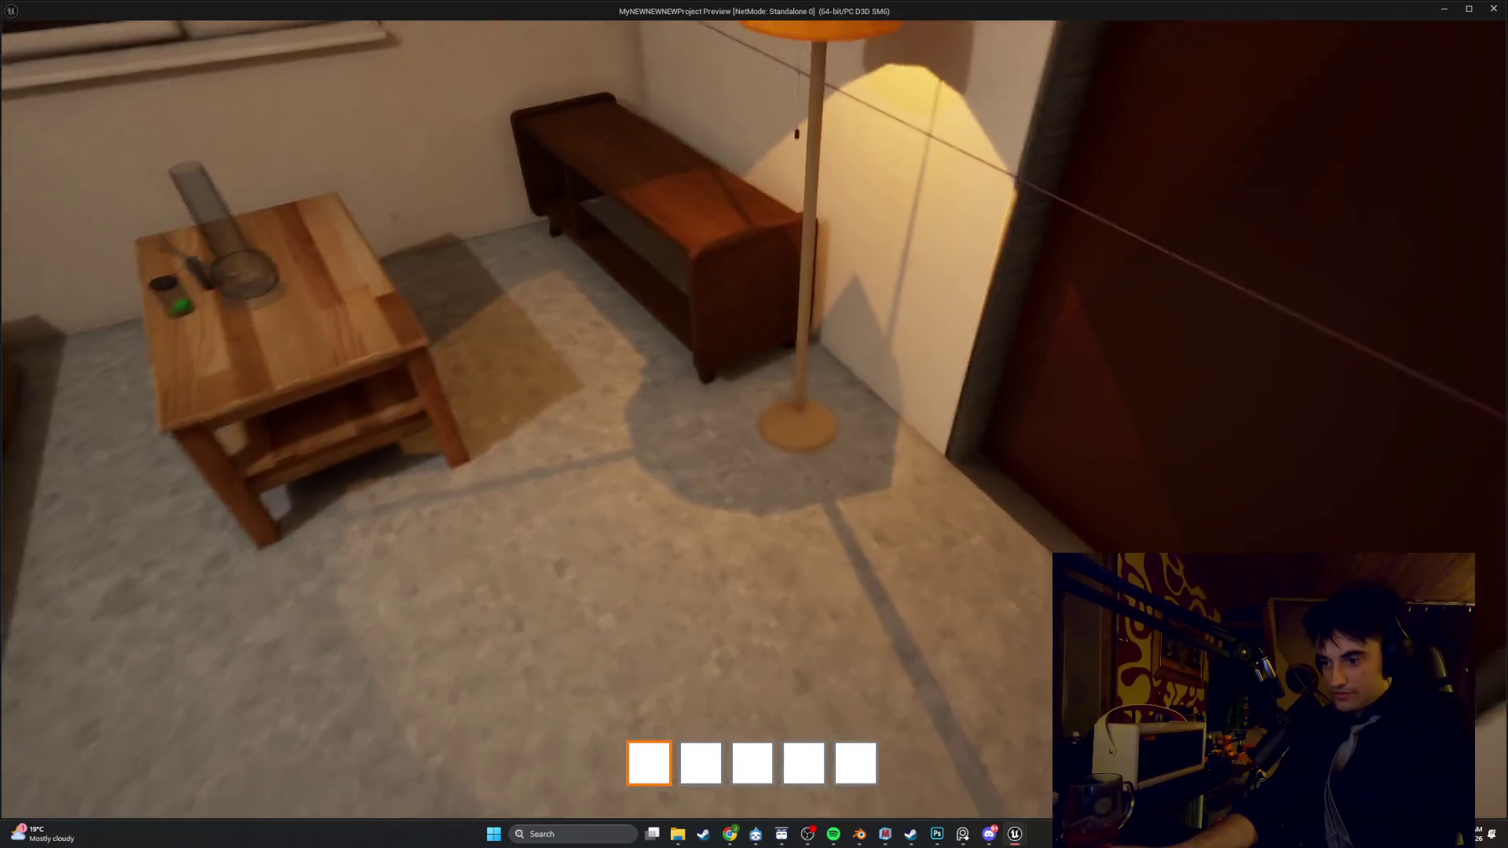
key(s)
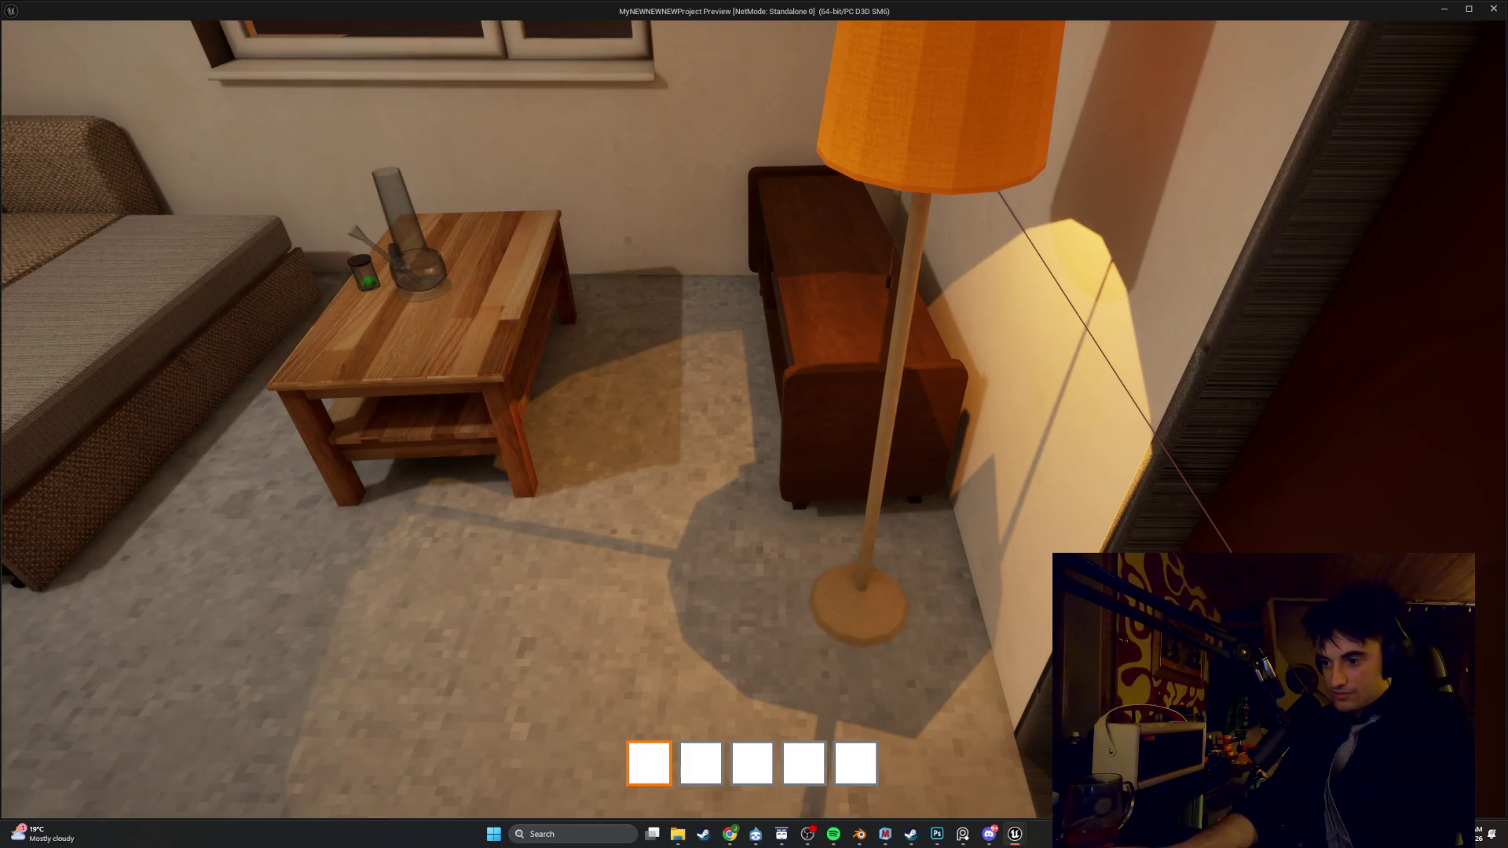
key(w)
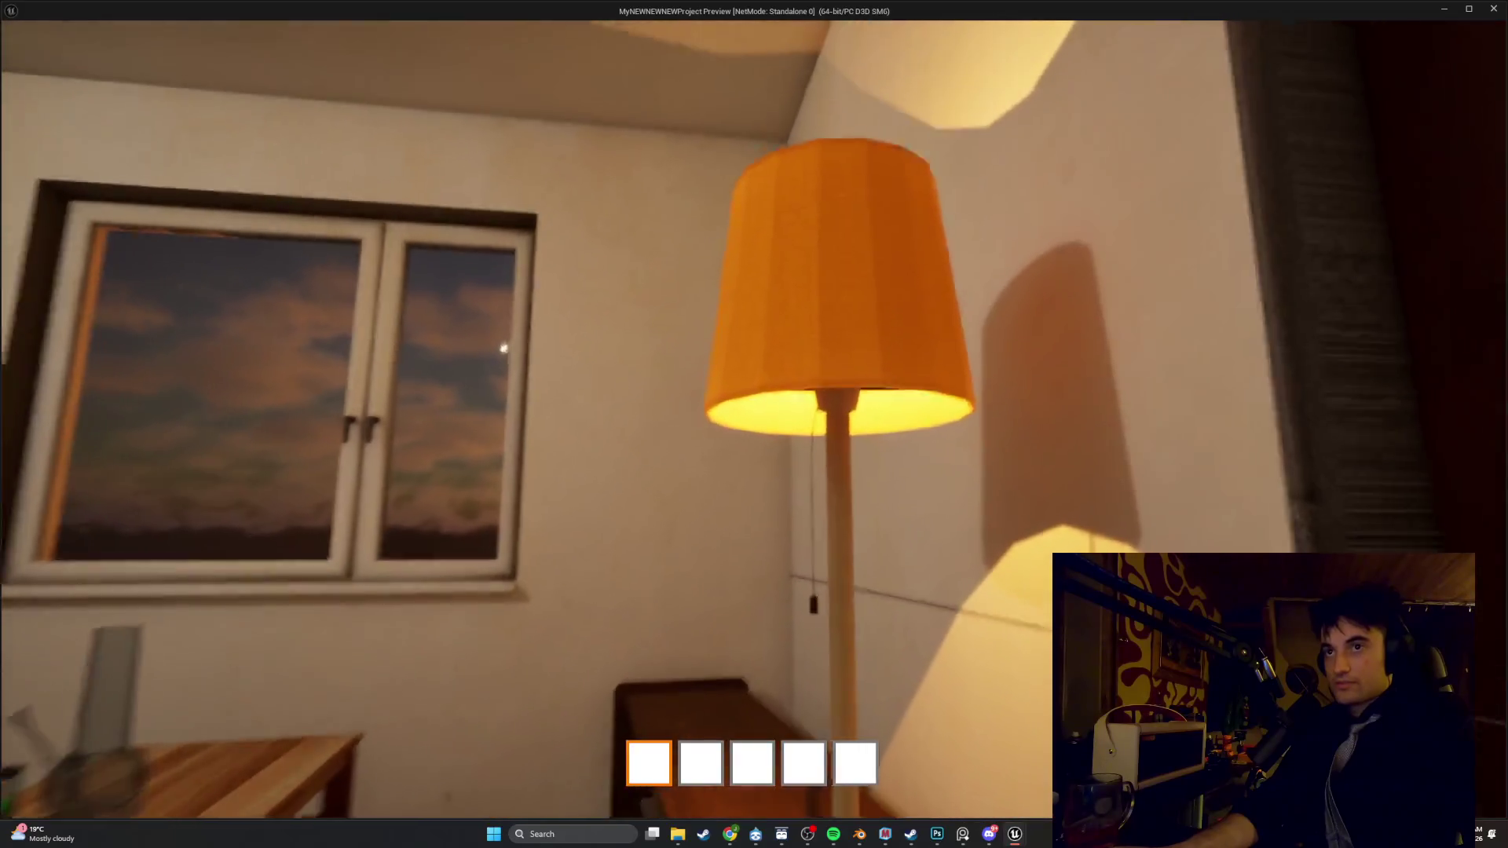
key(s)
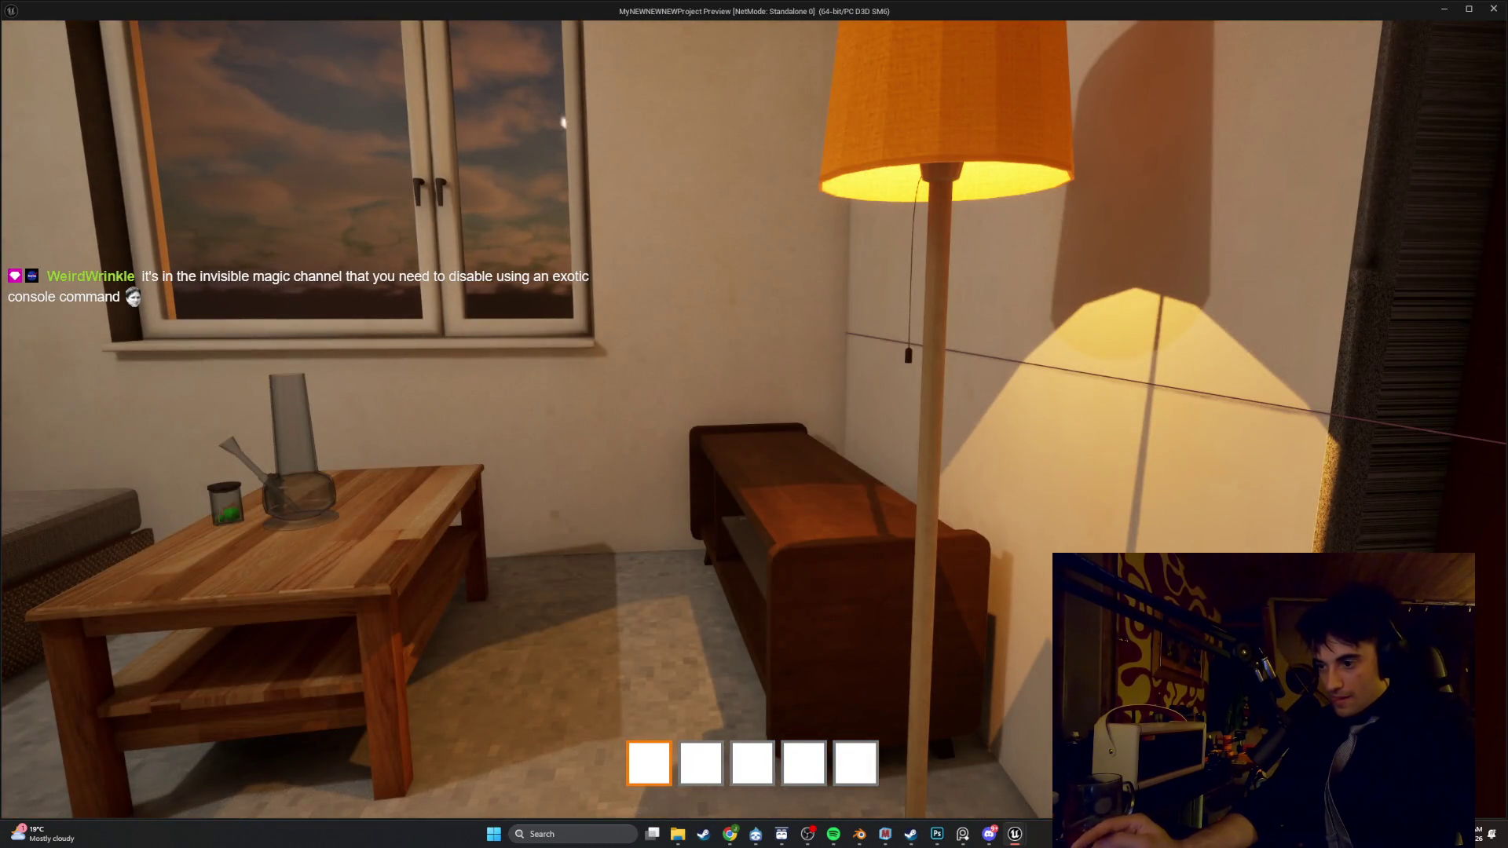
key(s)
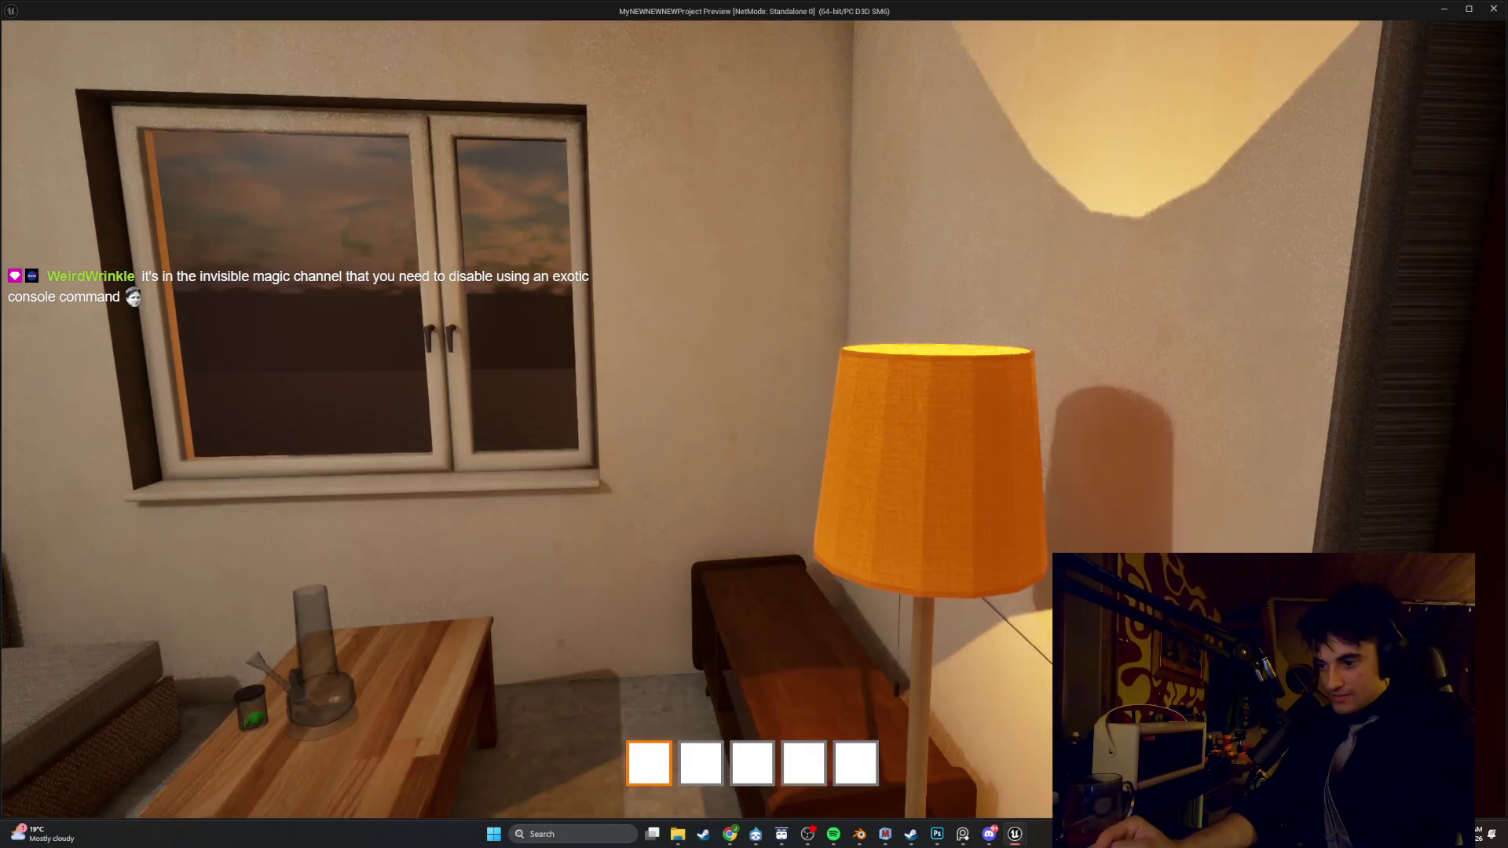
key(Escape)
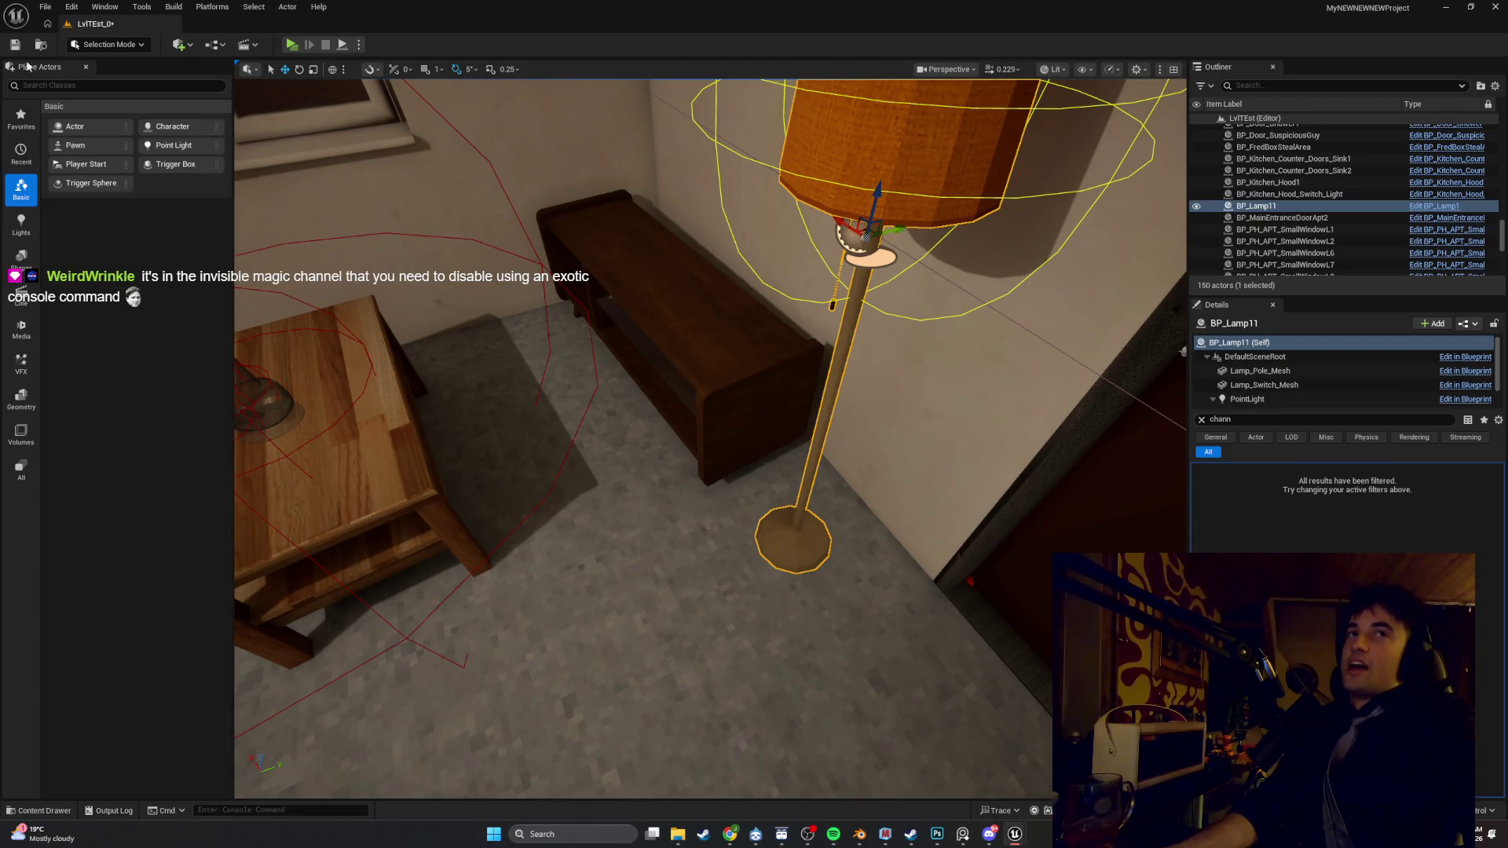
click(45, 7)
Save, relaunch MyNEWNEWNEWProject from the Epic Games Launcher, and start a standalone play session
click(168, 221)
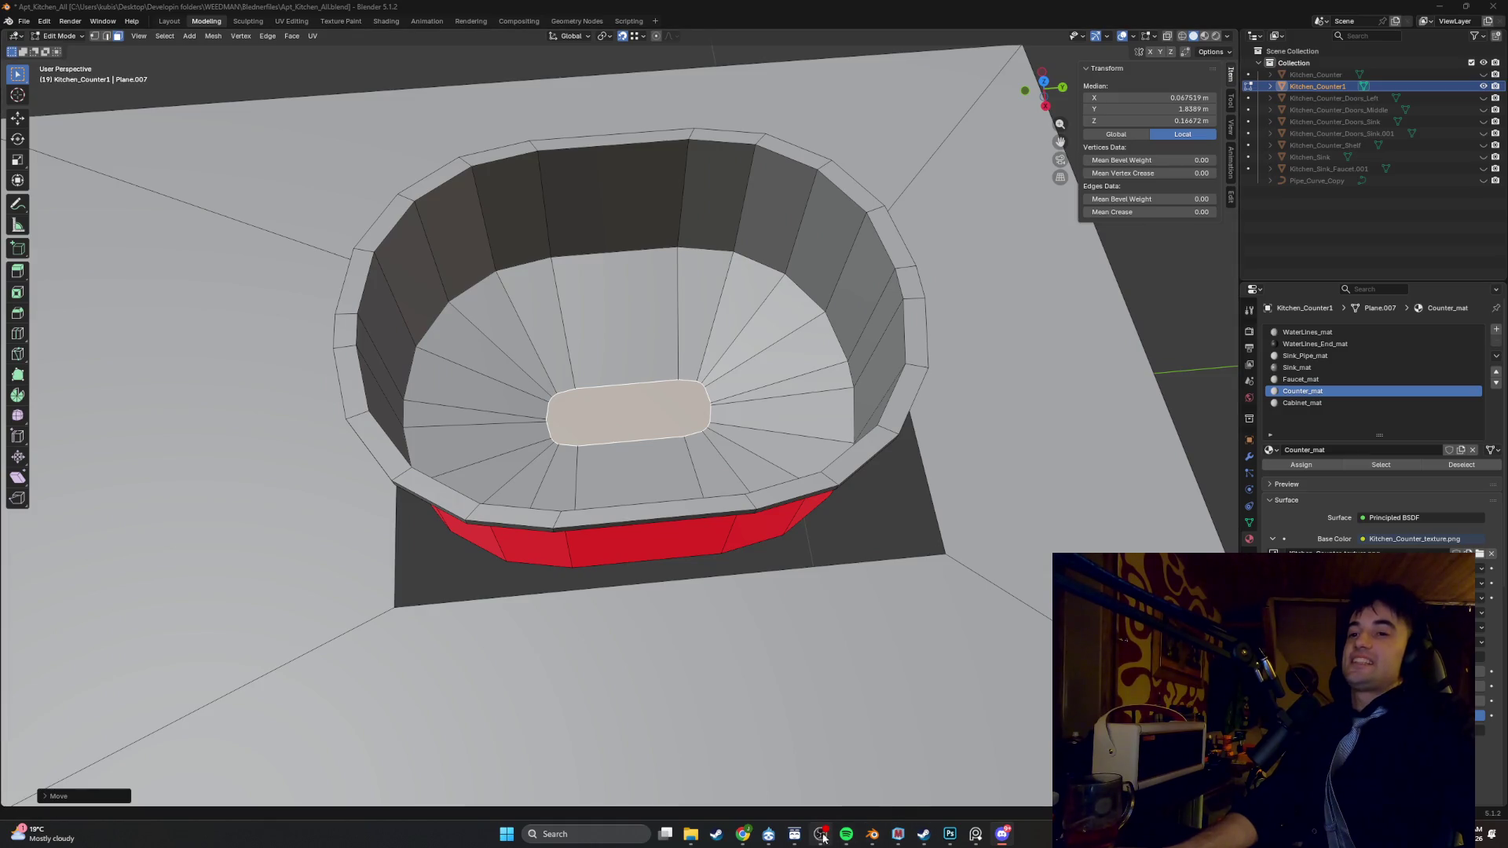
click(634, 833)
text(epic)
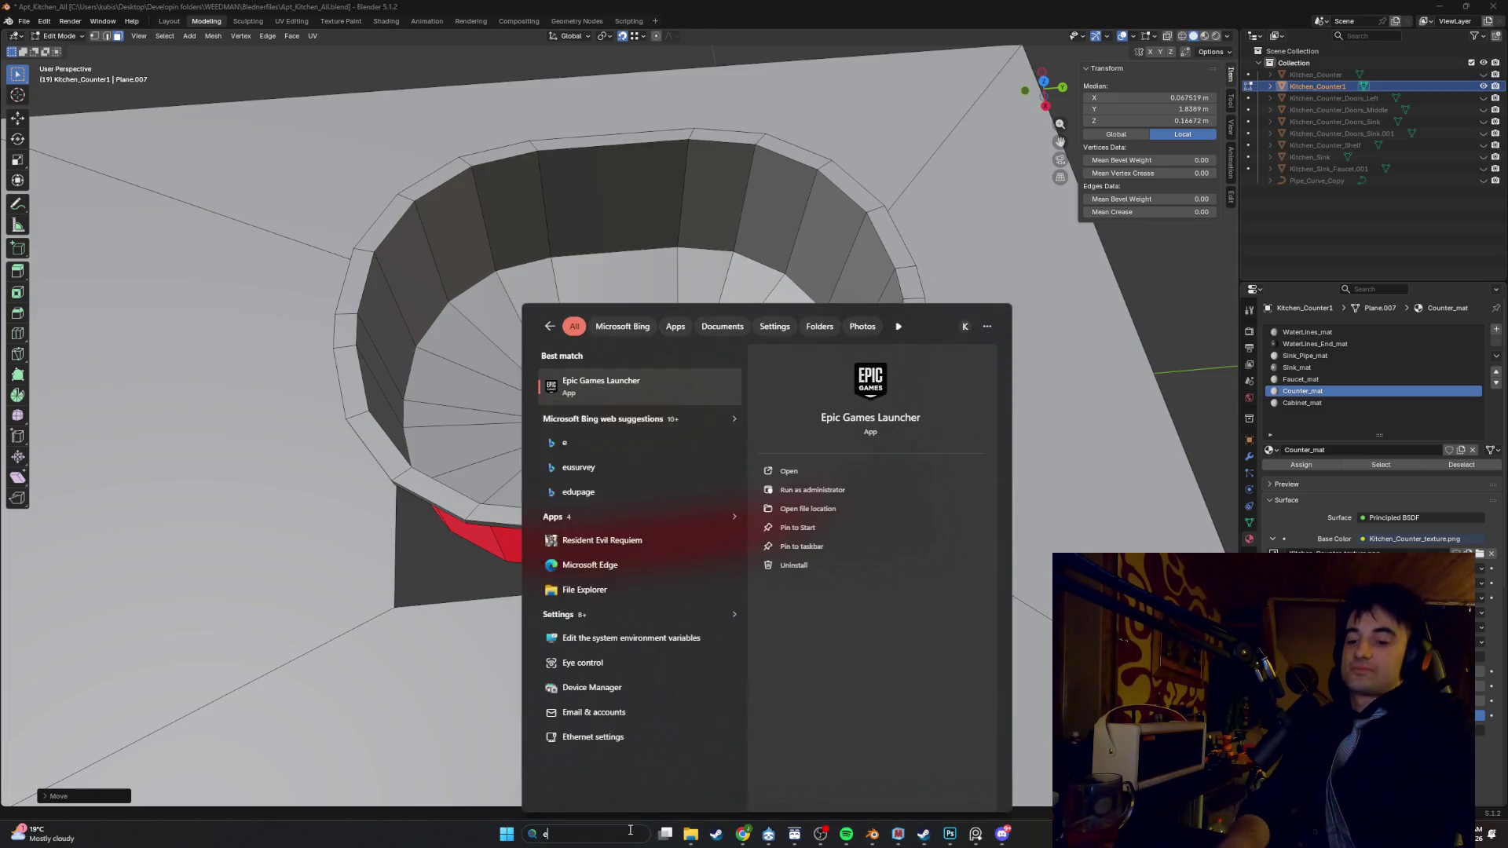
key(Return)
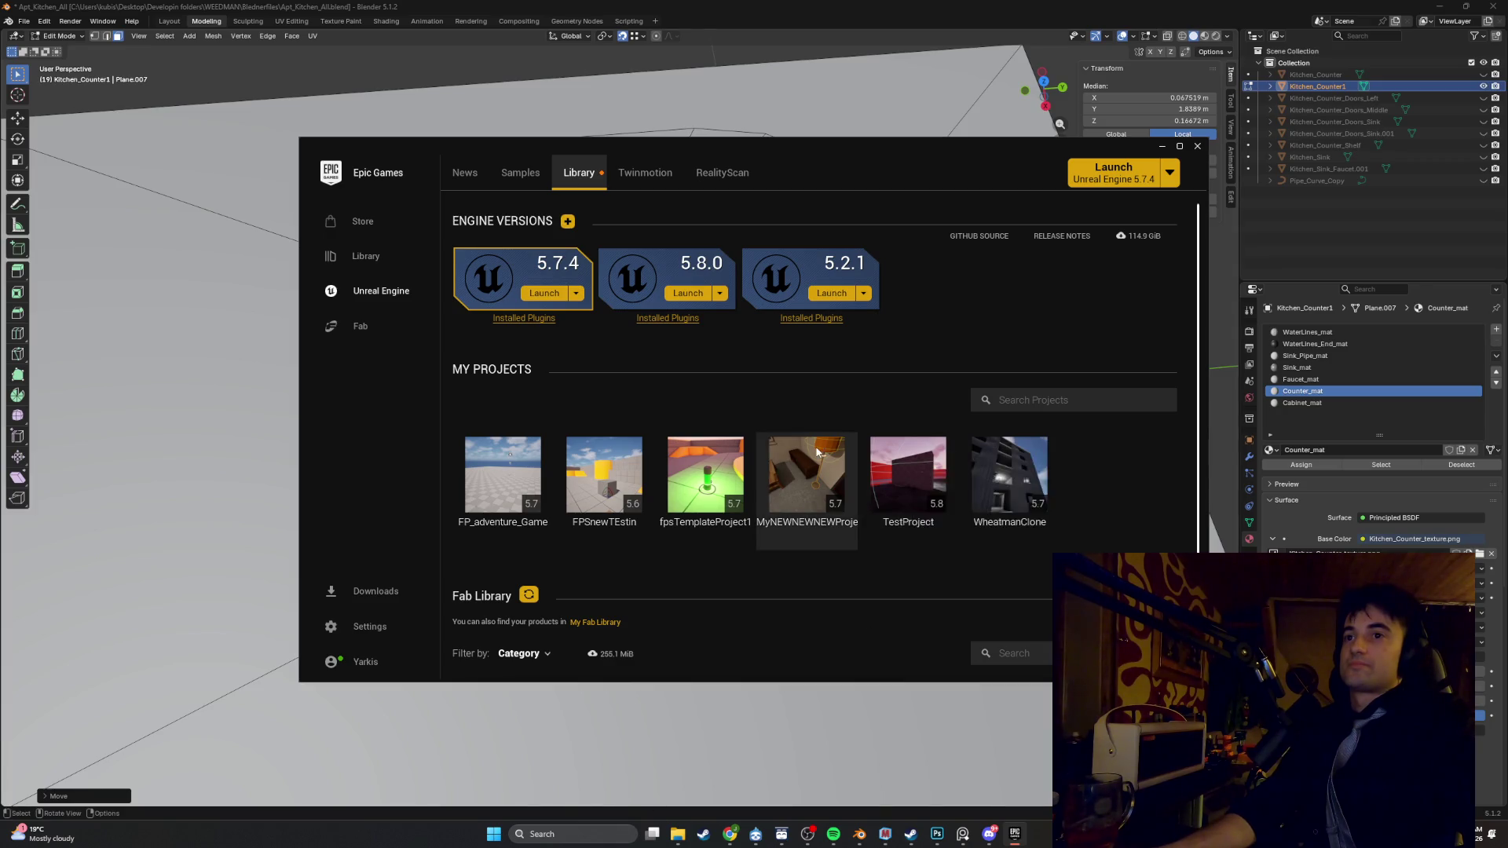
double_click(817, 452)
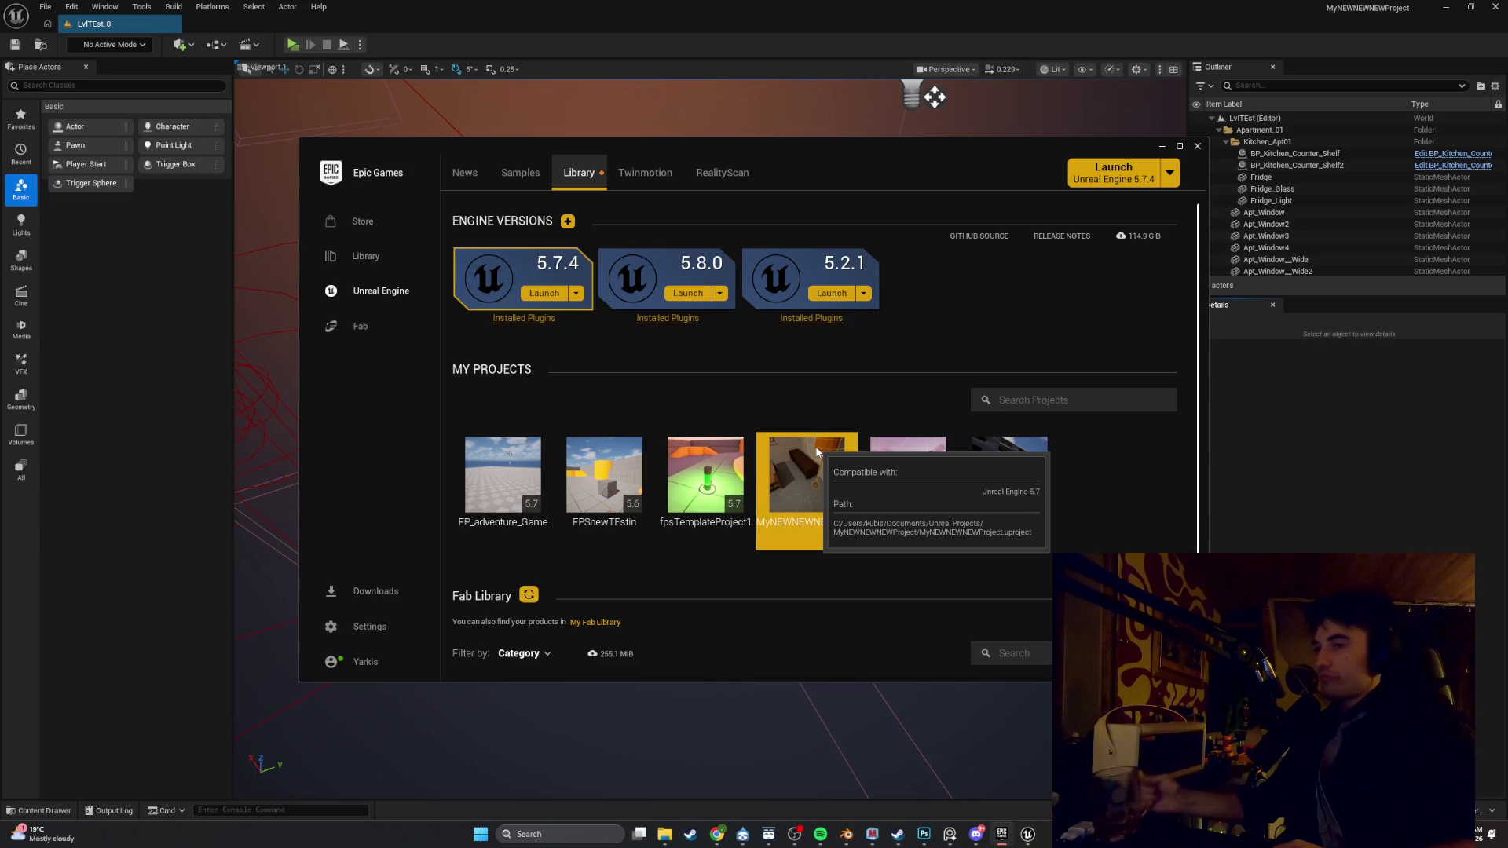
click(1161, 146)
click(291, 45)
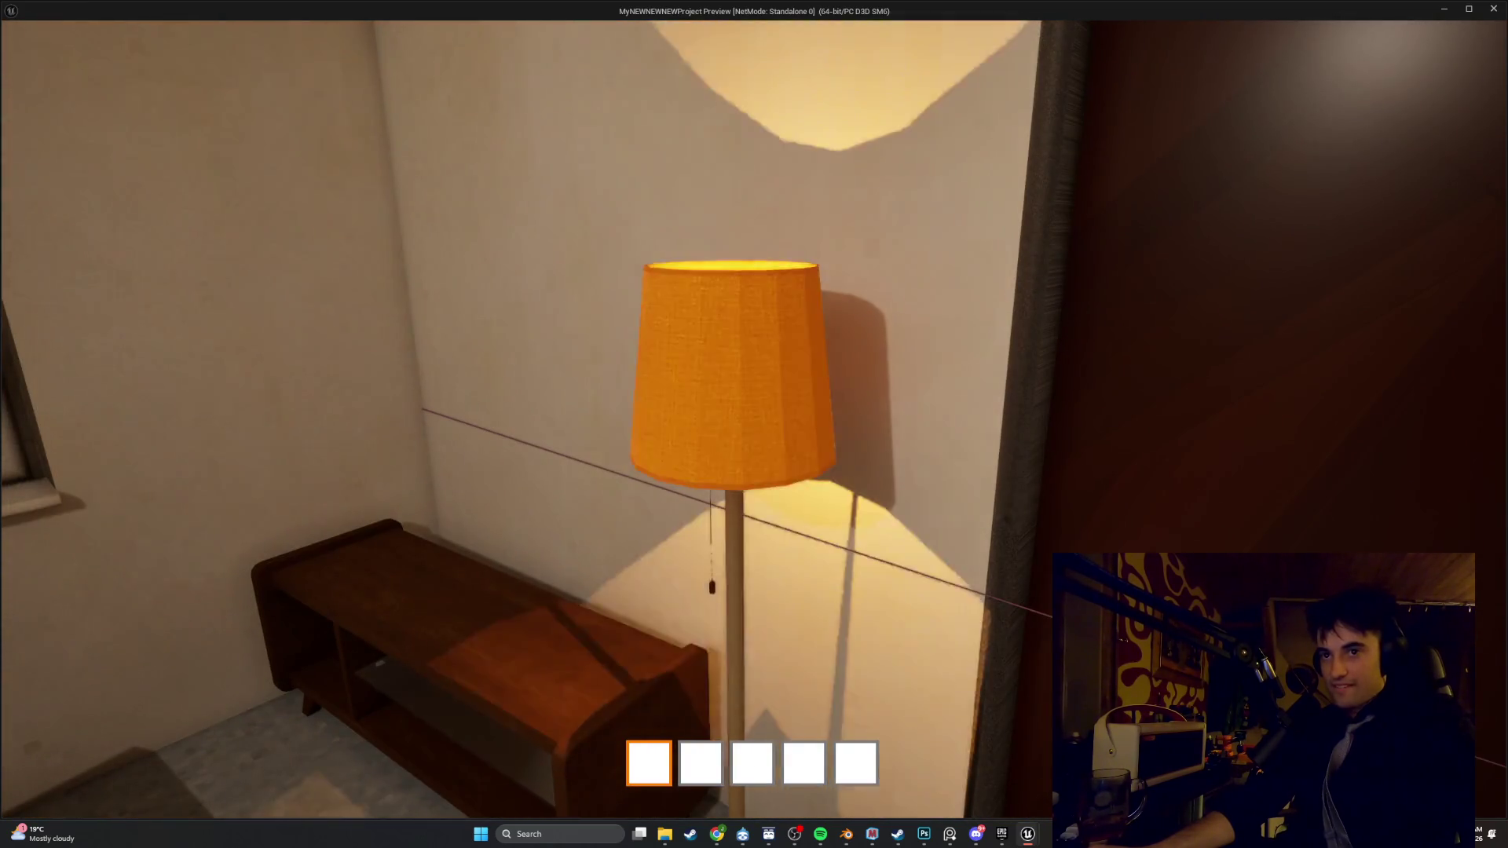
Stop playing, open BP_Lamp1 maximized, and zoom the Viewport preview onto the lamp
key(Escape)
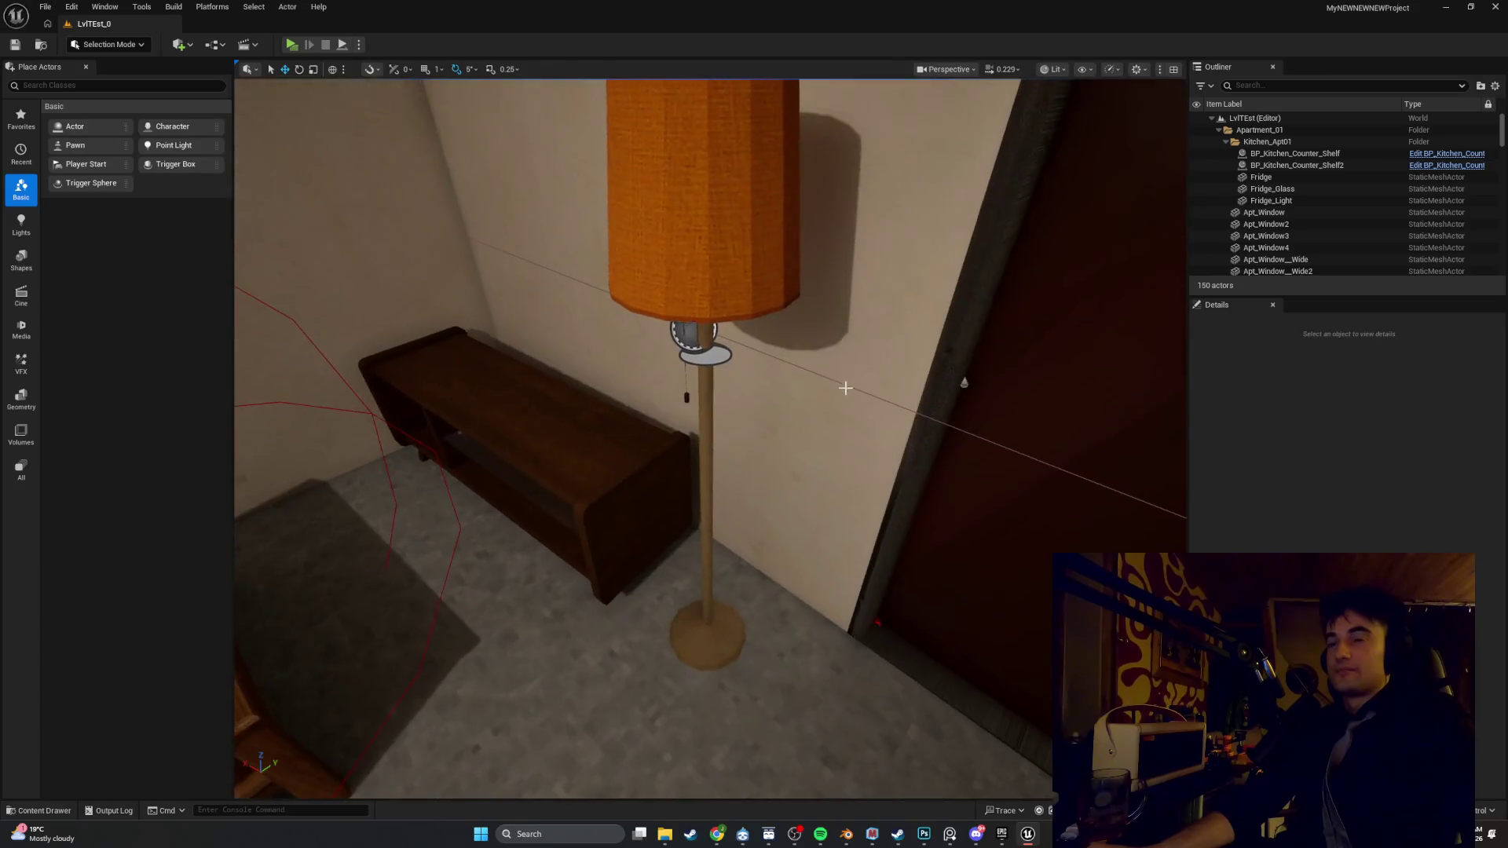
right_click(783, 284)
click(794, 316)
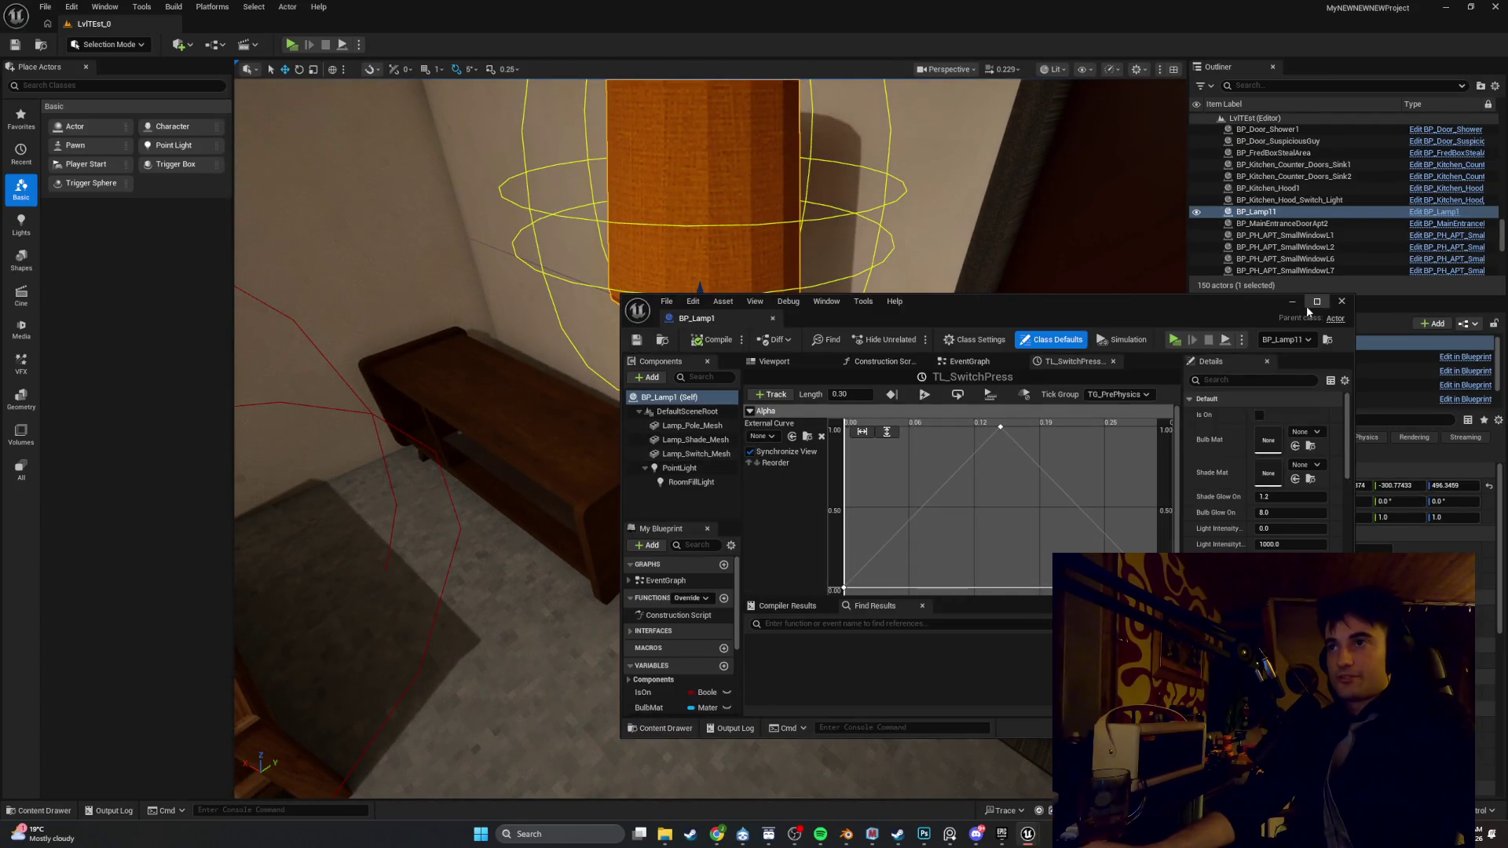
click(1311, 303)
click(291, 70)
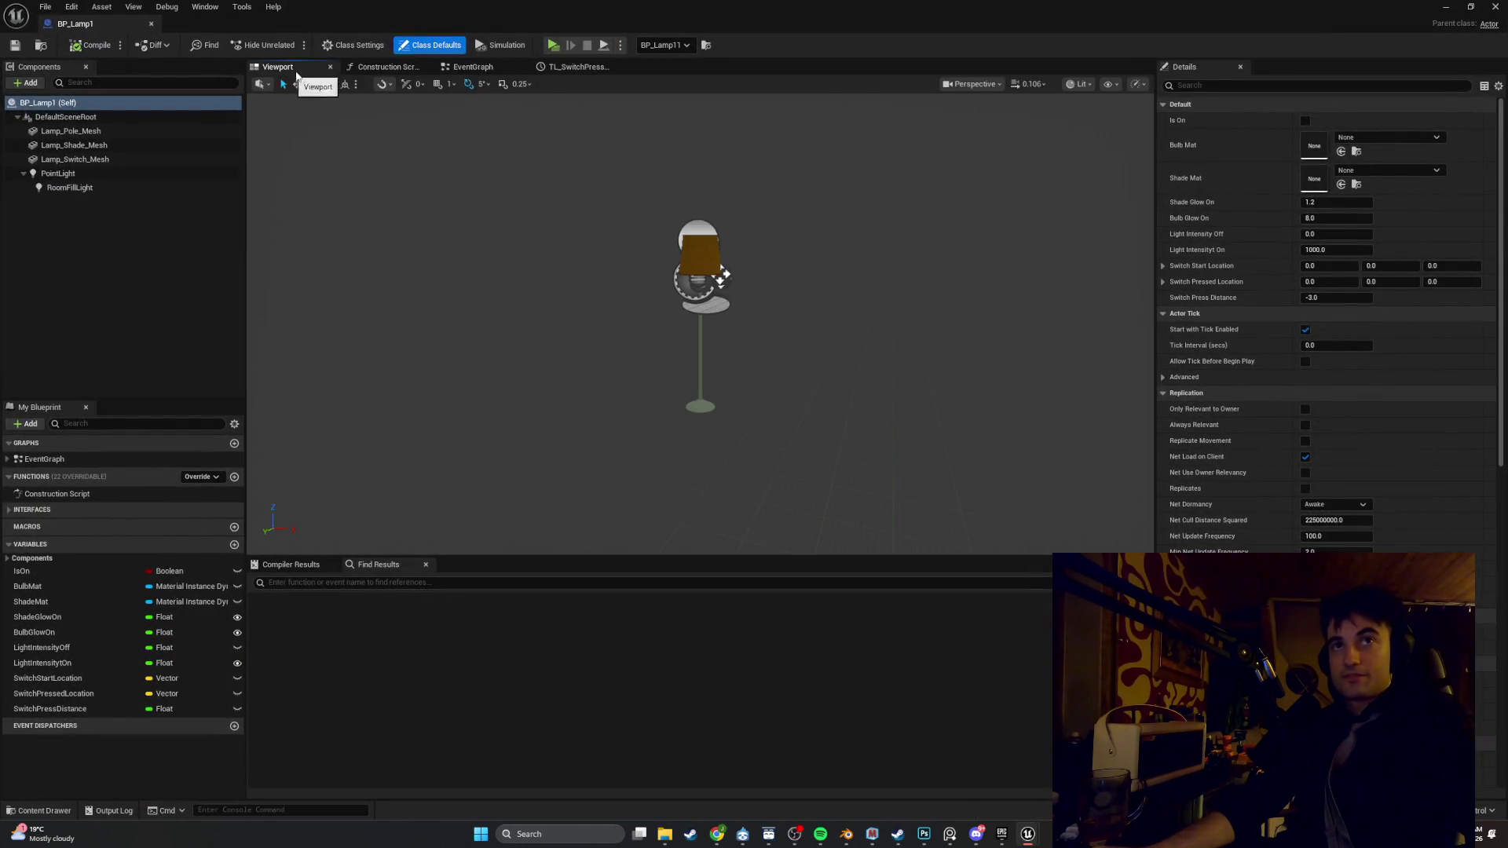
scroll(723, 202, up, 5)
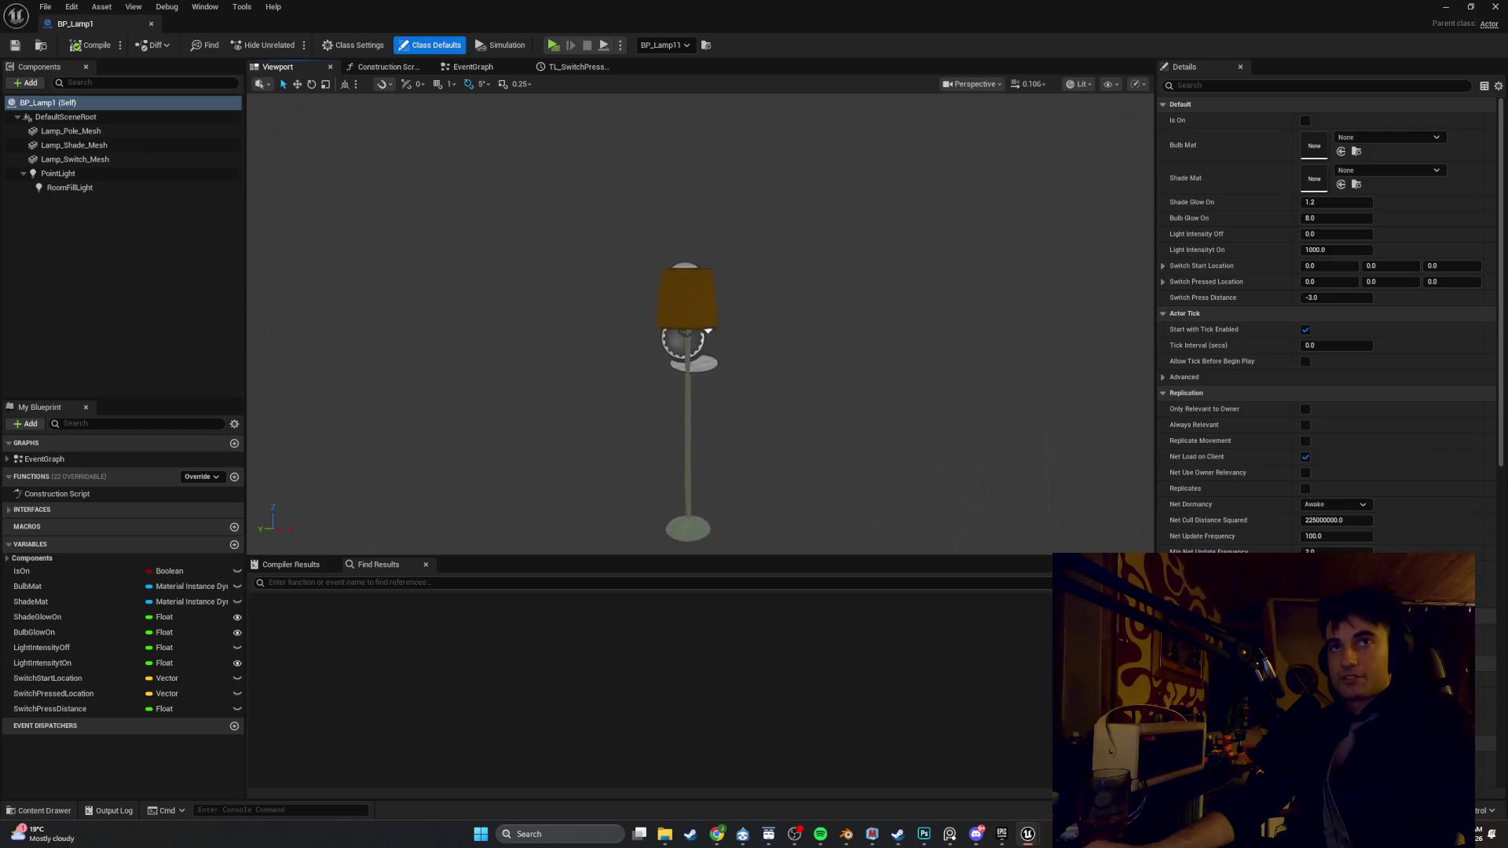
scroll(726, 218, up, 8)
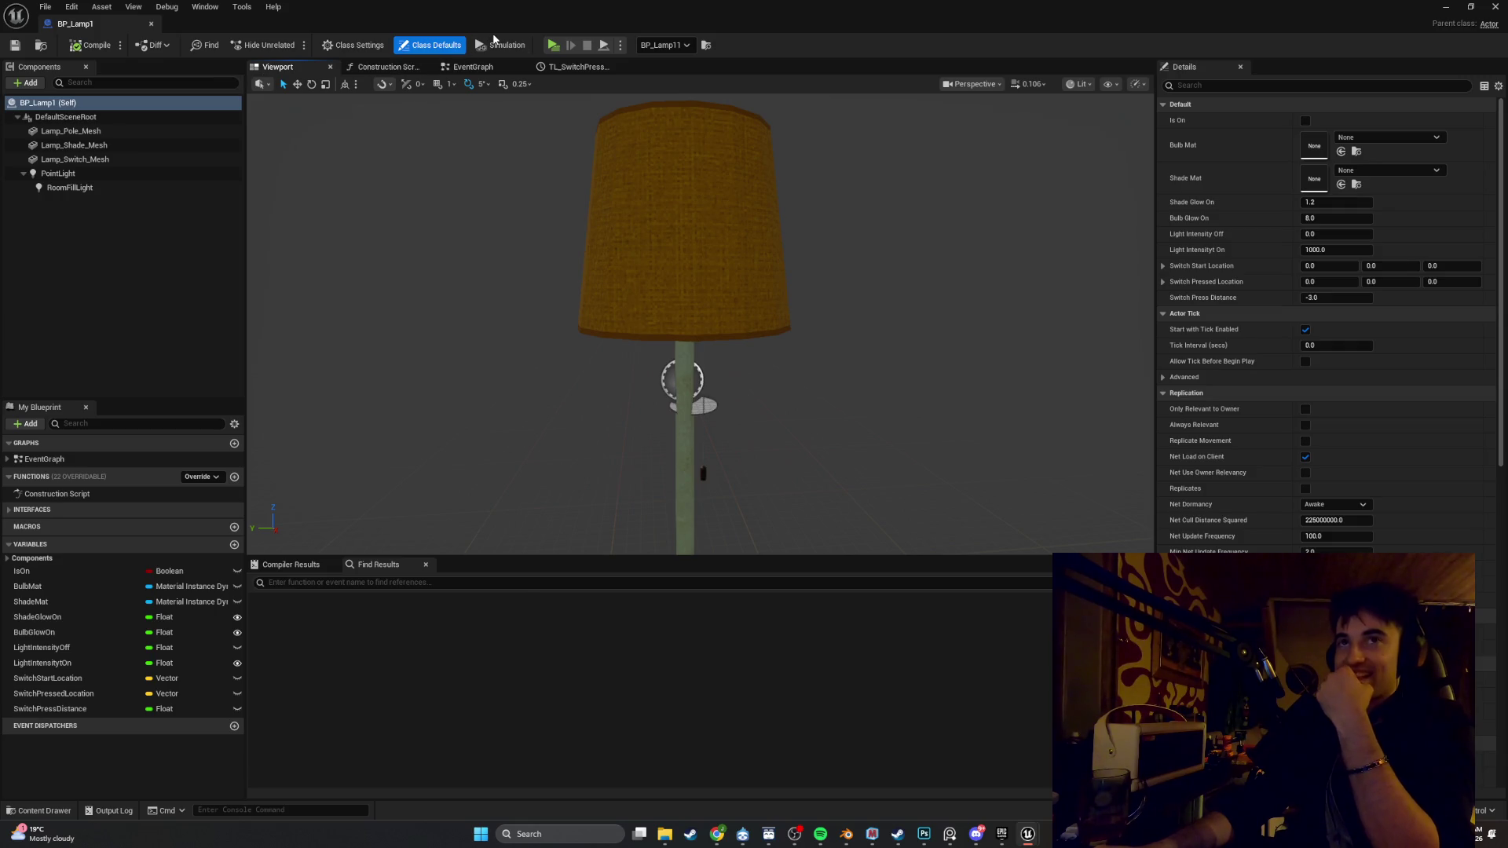
Look over the Event Graph and Construction Script, then select RoomFillLight in the Viewport
click(460, 72)
click(582, 72)
drag(391, 67, 283, 71)
click(279, 68)
click(146, 189)
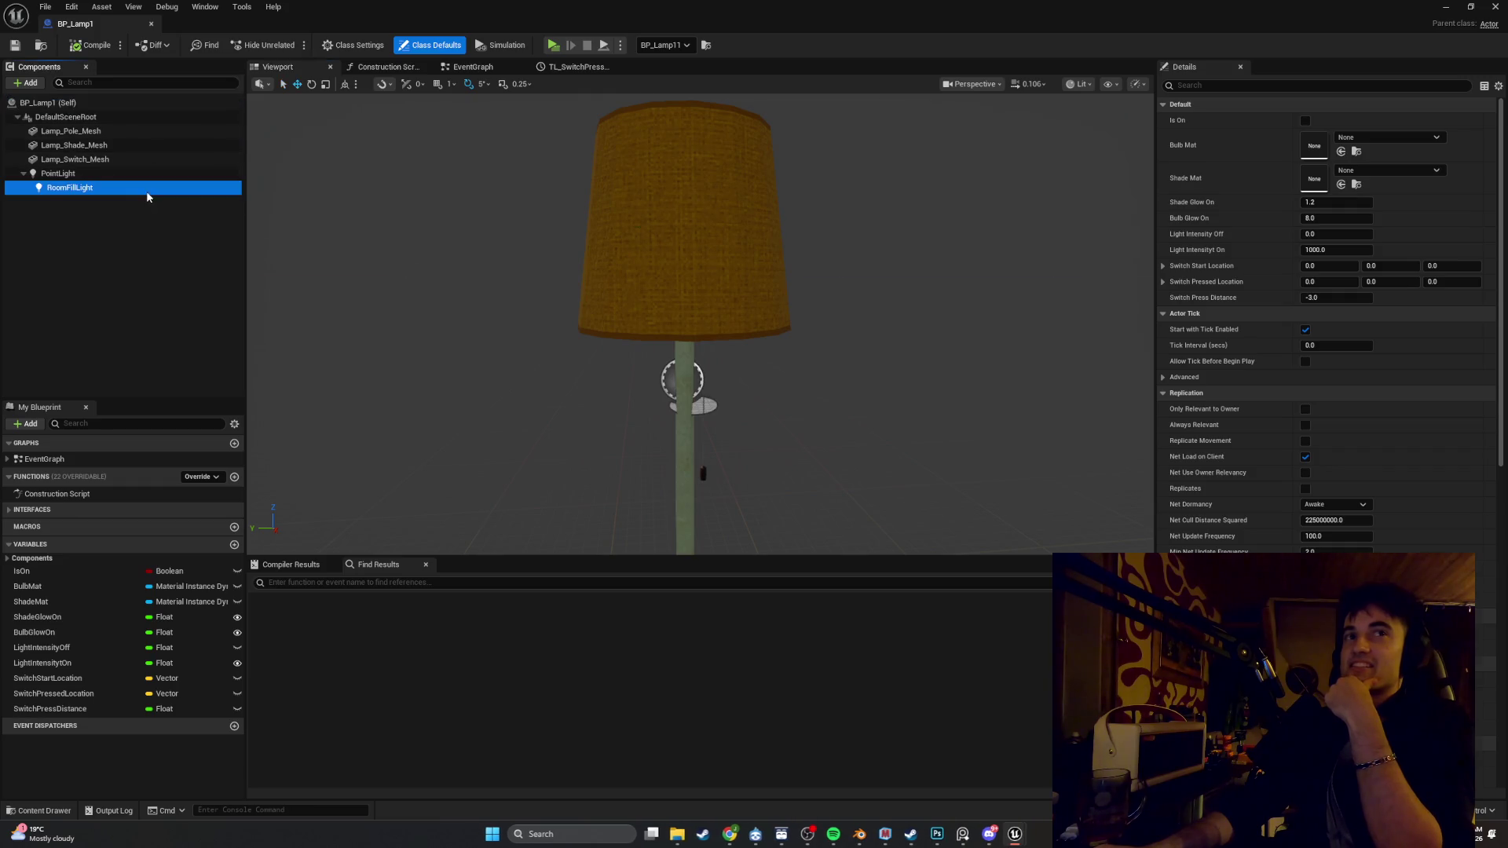
click(147, 173)
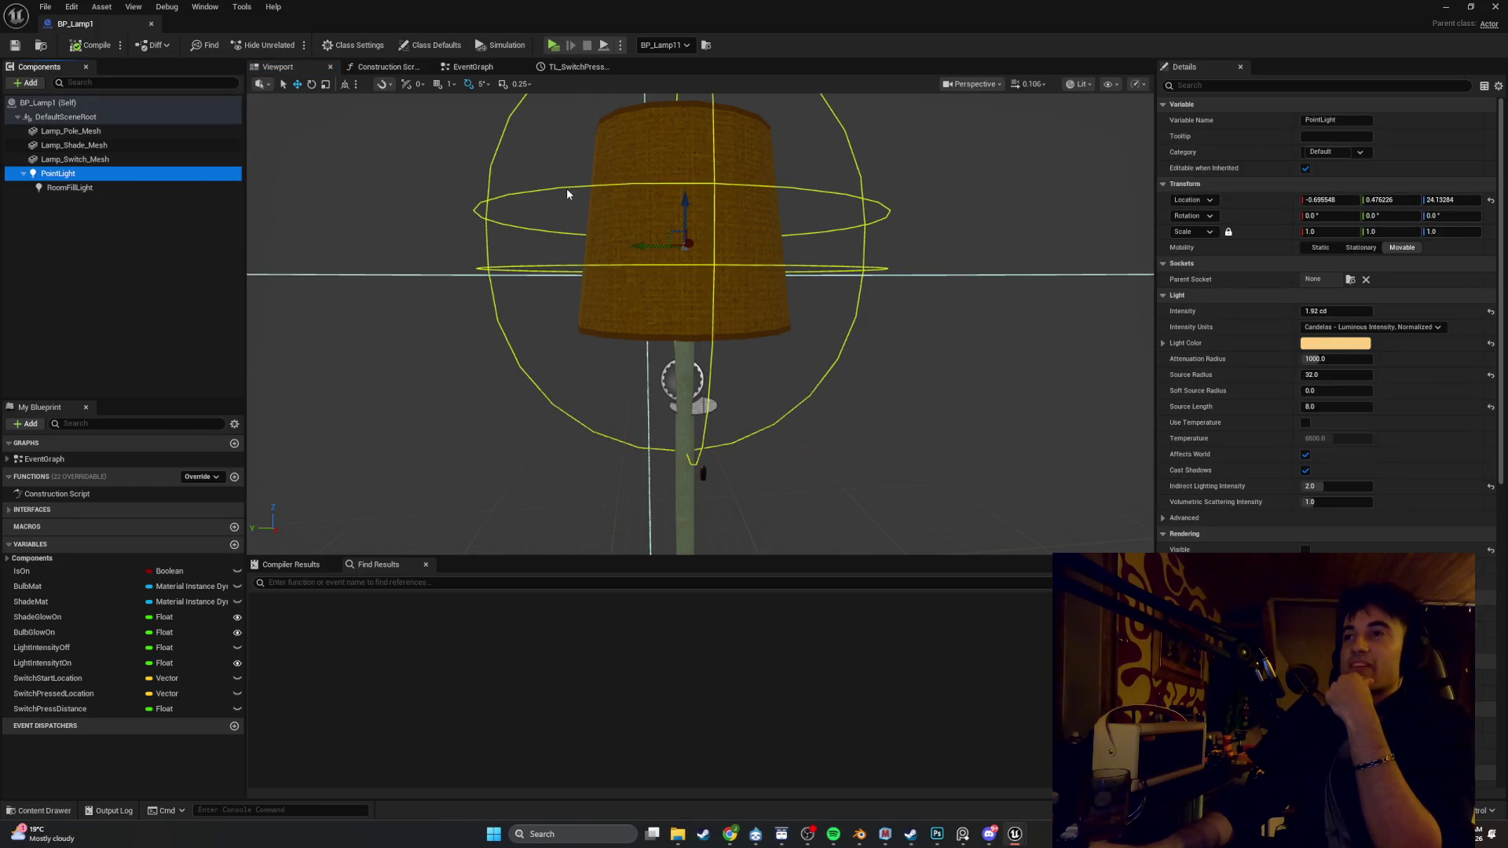
click(165, 188)
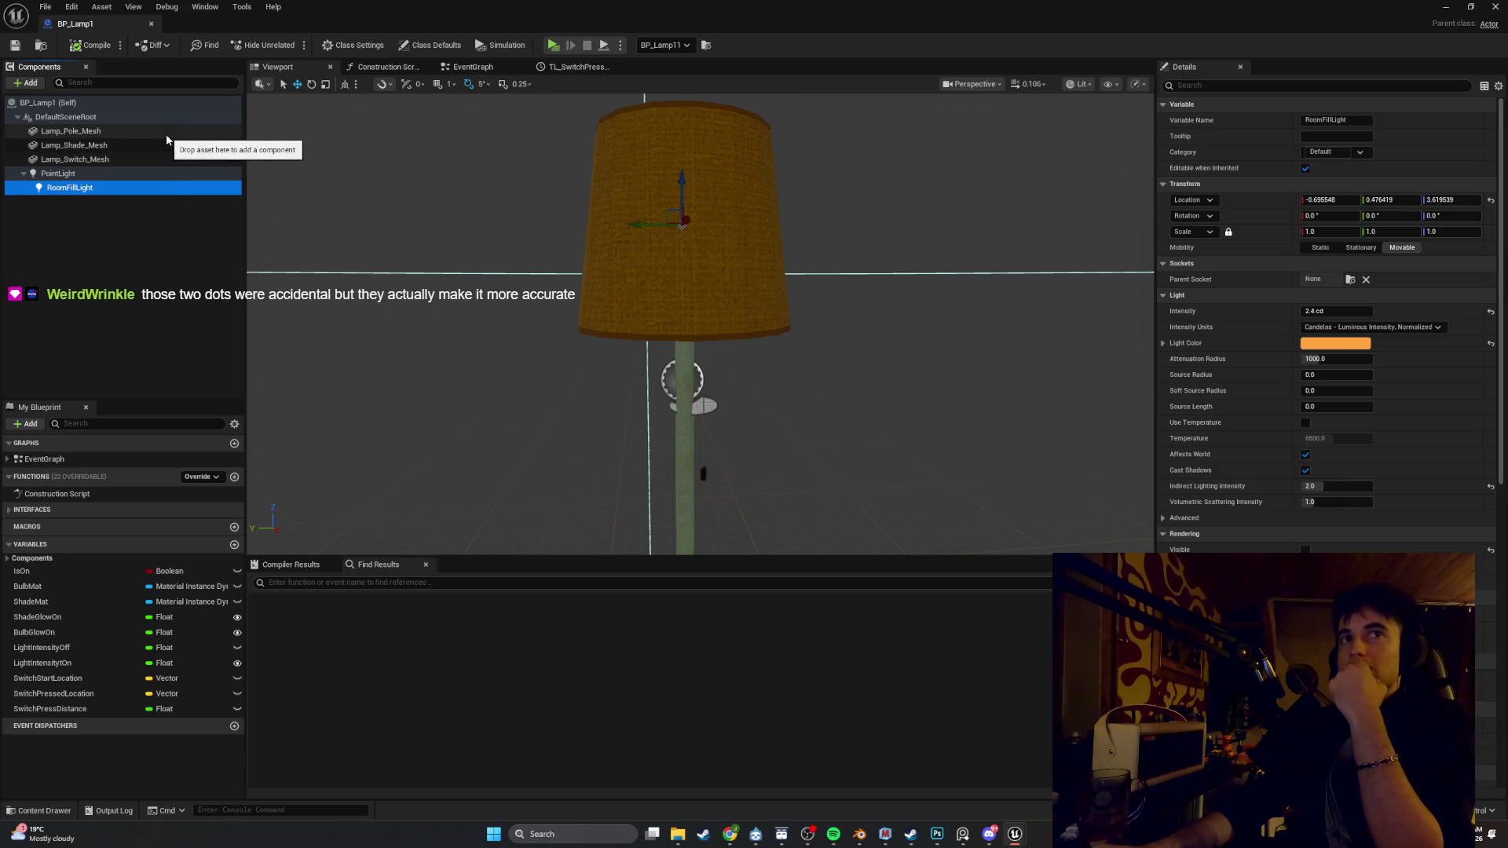
click(167, 135)
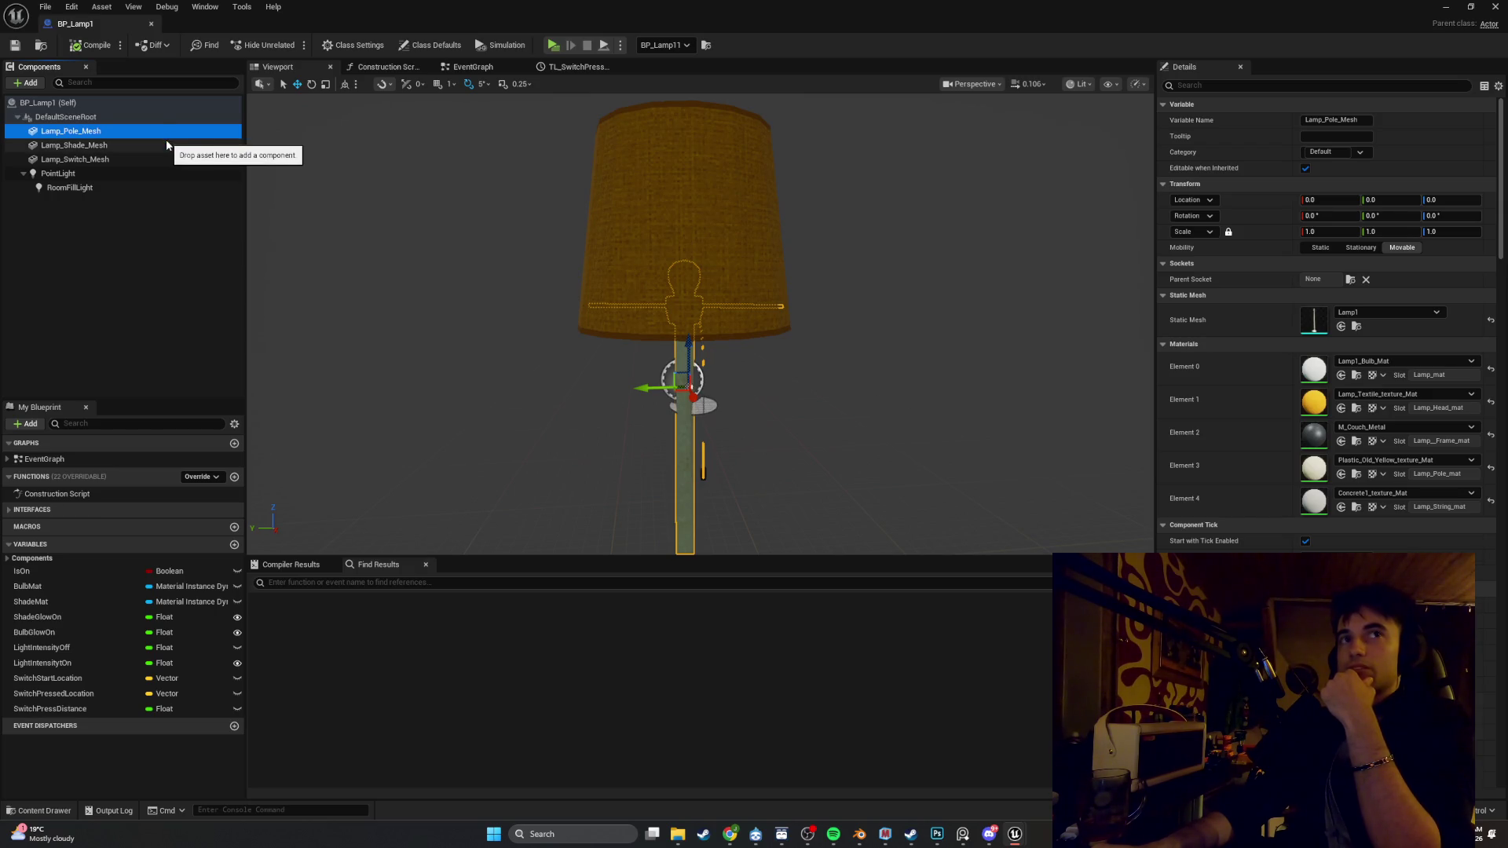
Filter Lamp_Shade_Mesh's Details with 'ca' to check its lighting channel 2 setting
click(166, 141)
click(1217, 86)
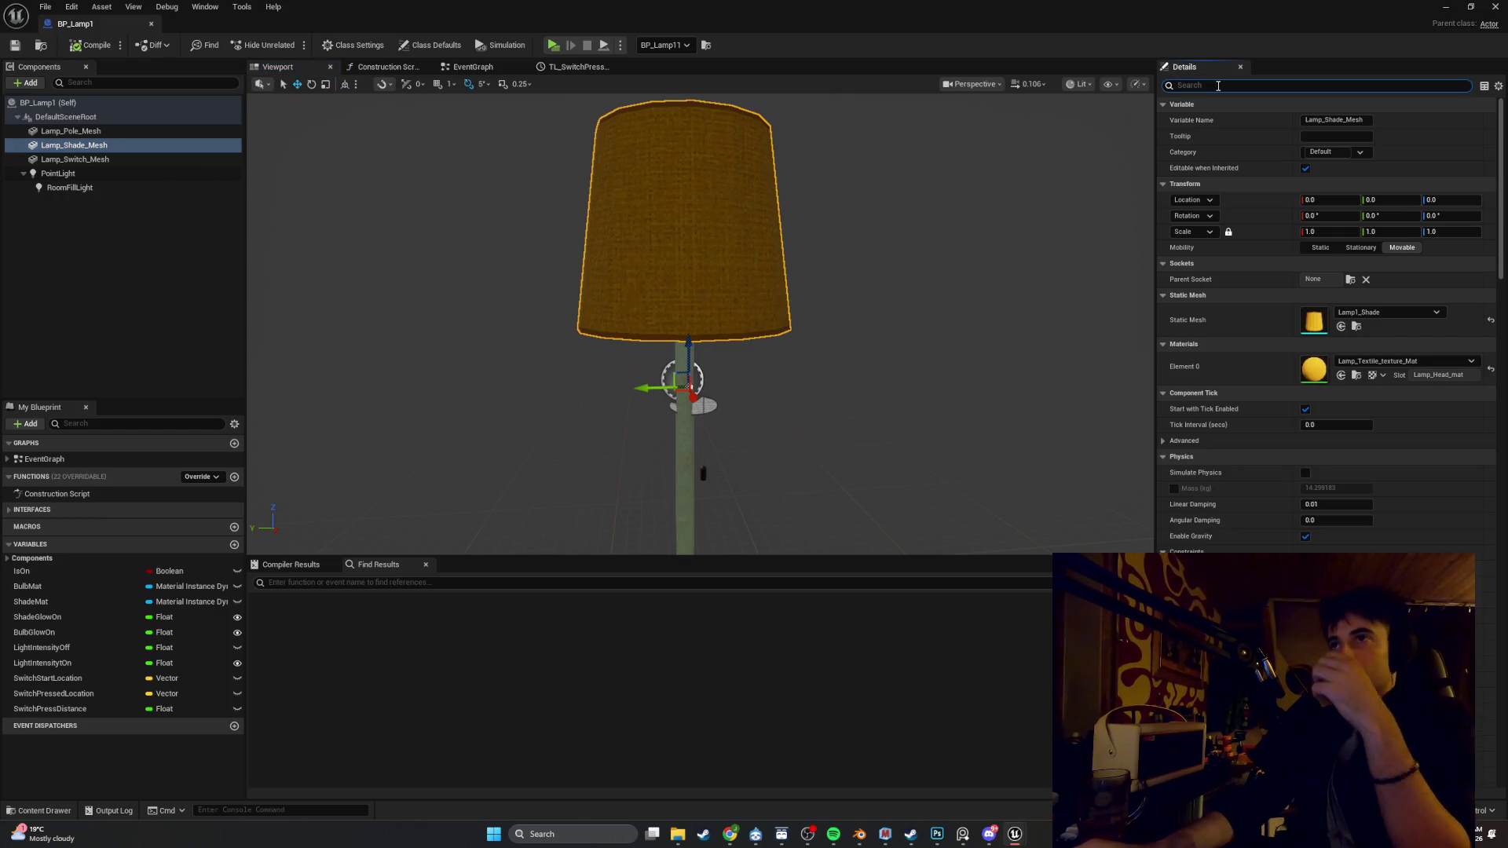
text(c)
text(ann)
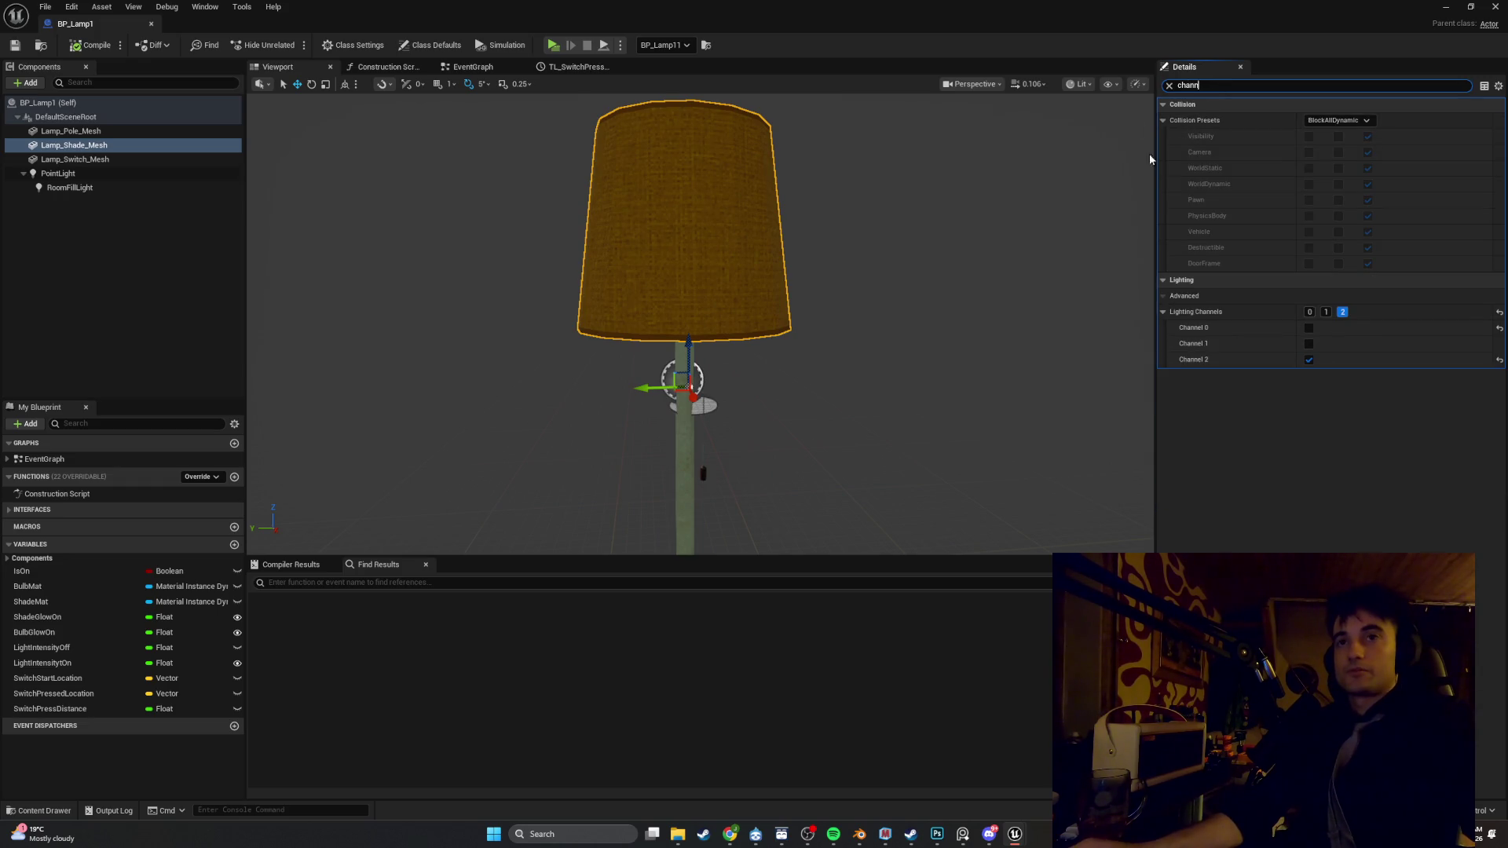
Confirm the PointLight also uses lighting channel 2, then select the ceiling lamp in the level
click(149, 188)
click(150, 176)
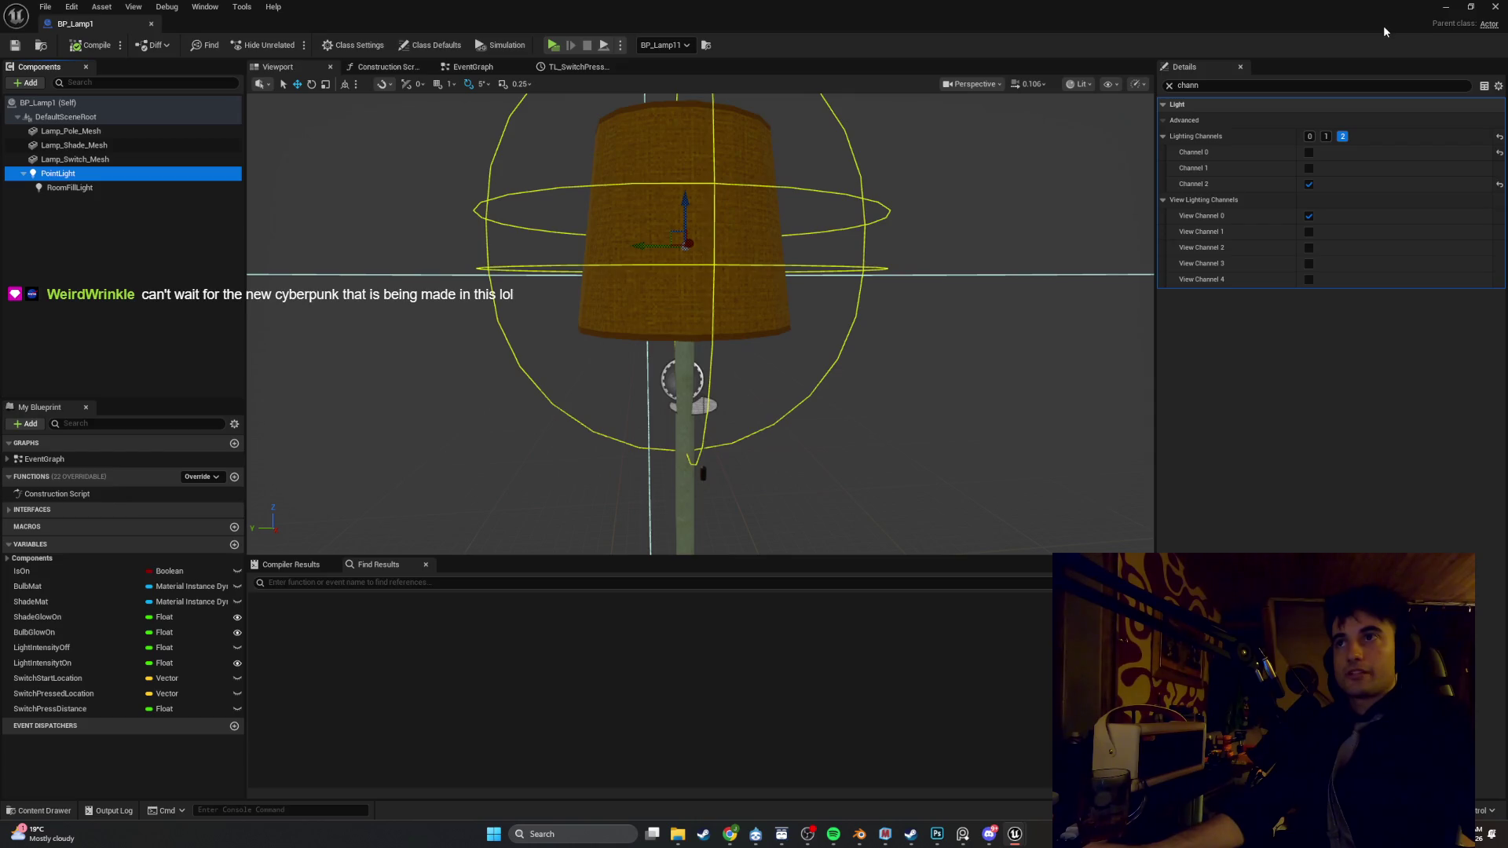
click(1443, 7)
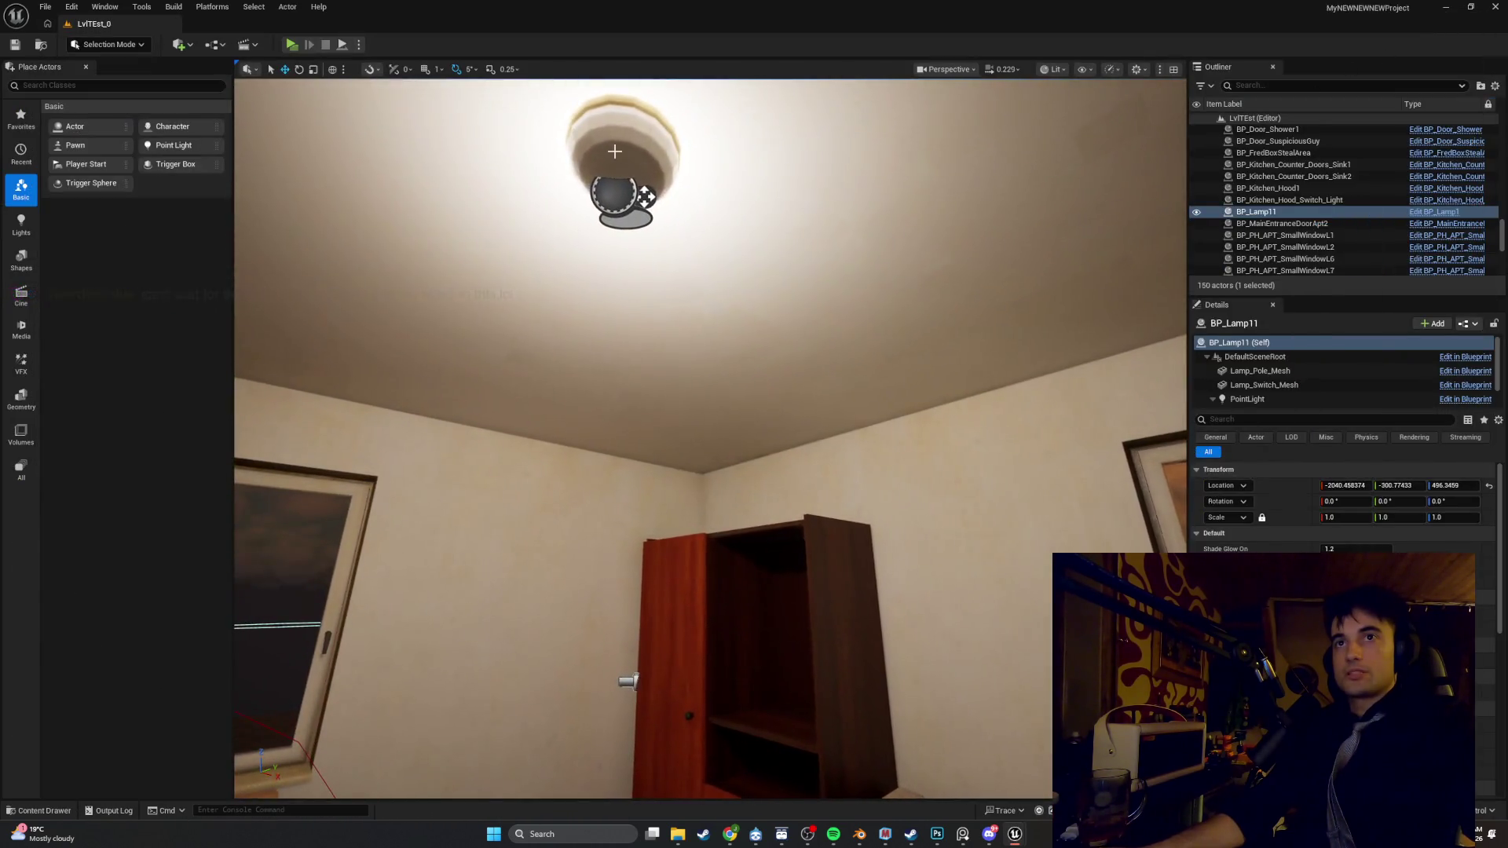
click(614, 151)
Open BP_CellingLight1 and filter CellingPointLight's Details by 'chann' to check channels 0 and 1
right_click(614, 149)
click(647, 192)
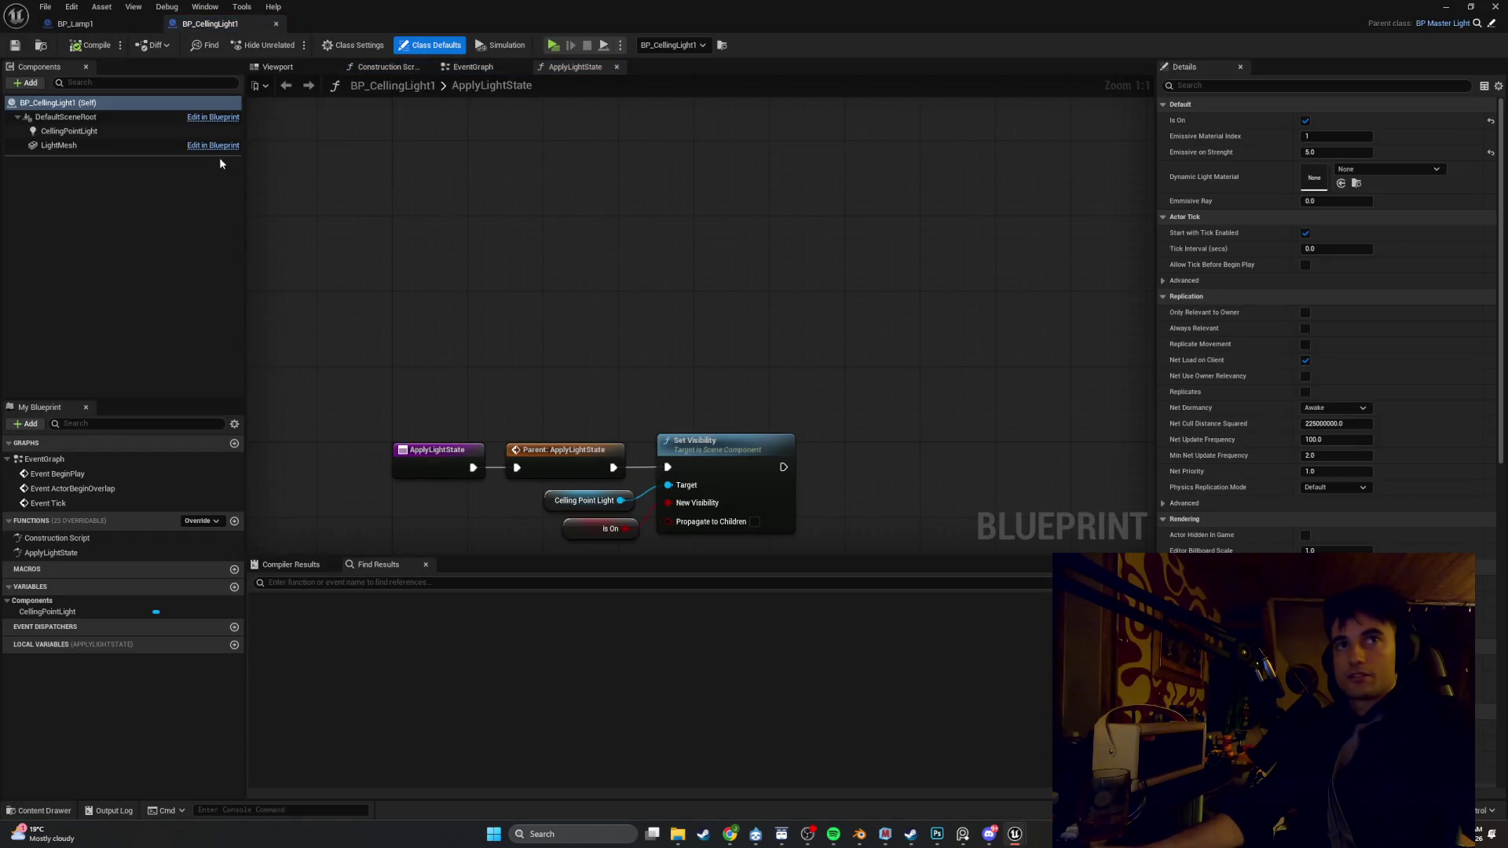
click(165, 147)
click(158, 132)
click(1217, 85)
text(chann)
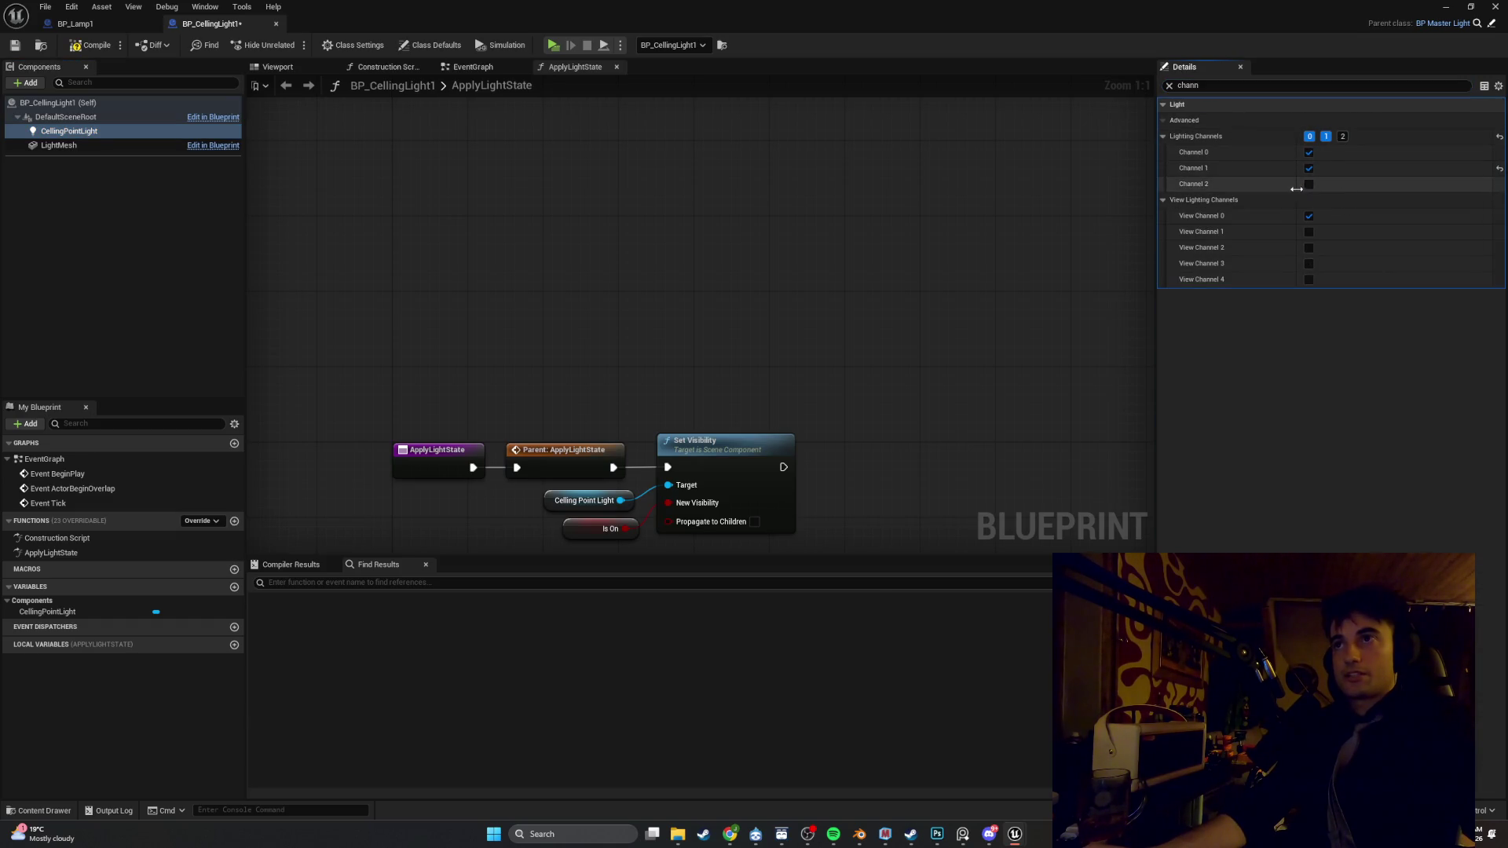
Play-test switching the floor lamp off with E, then exit with Esc
click(1445, 7)
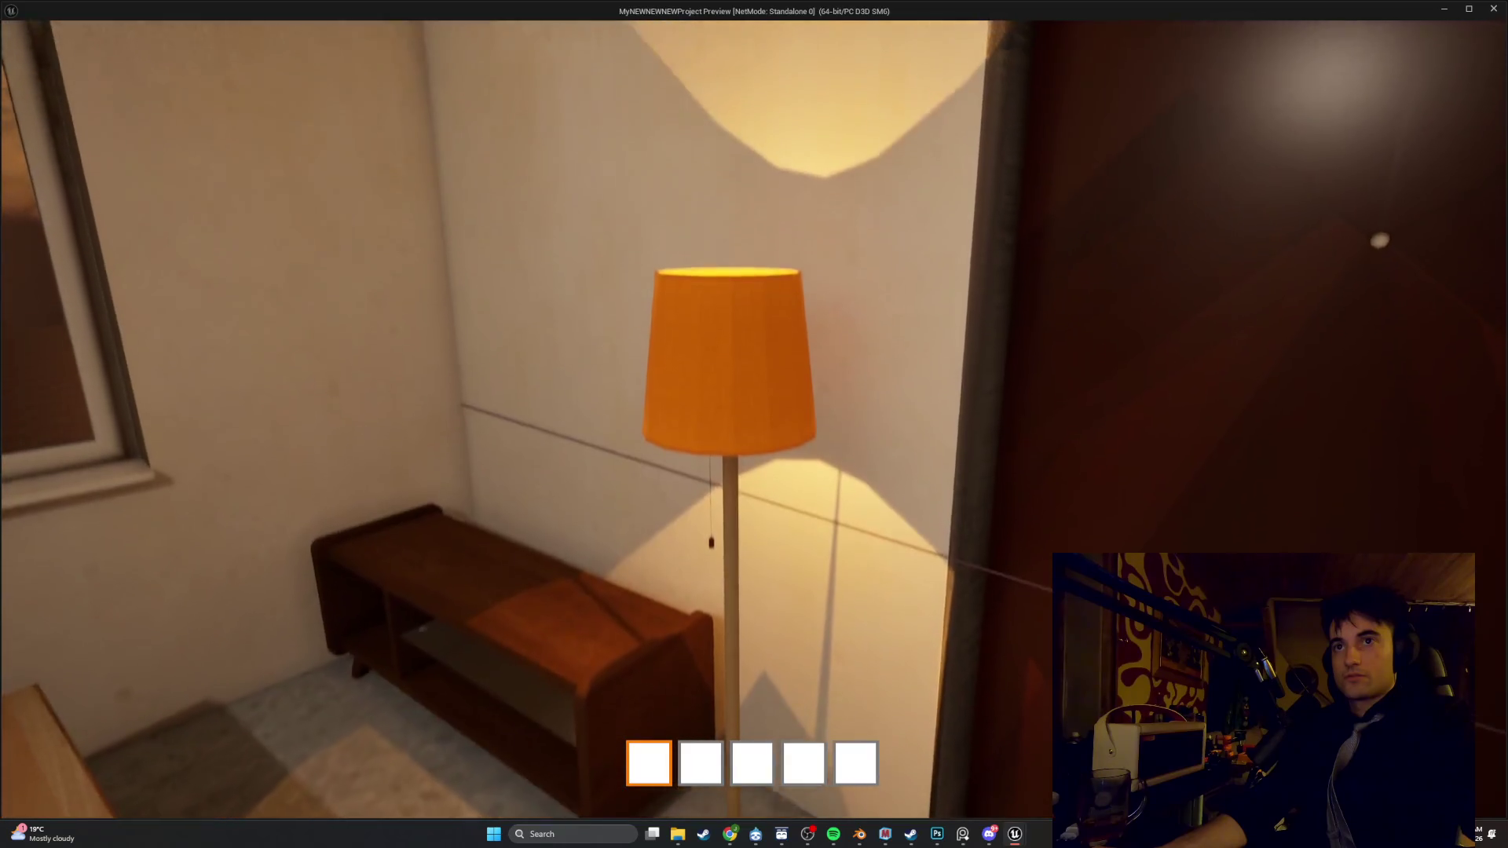
key(e)
key(Escape)
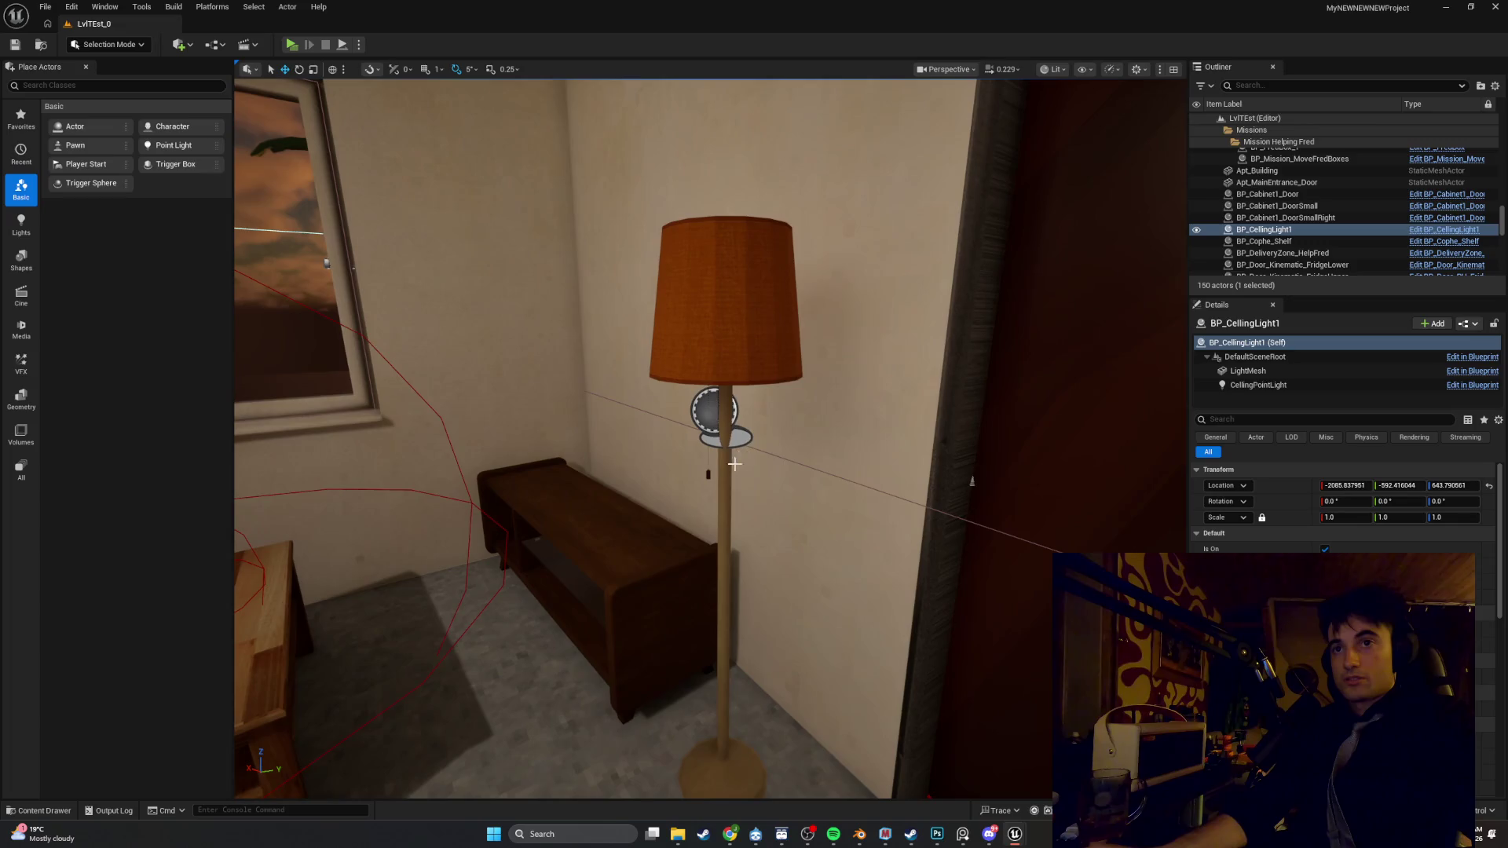
Open the floor lamp's BP_Lamp1 Blueprint for editing
click(730, 314)
right_click(731, 80)
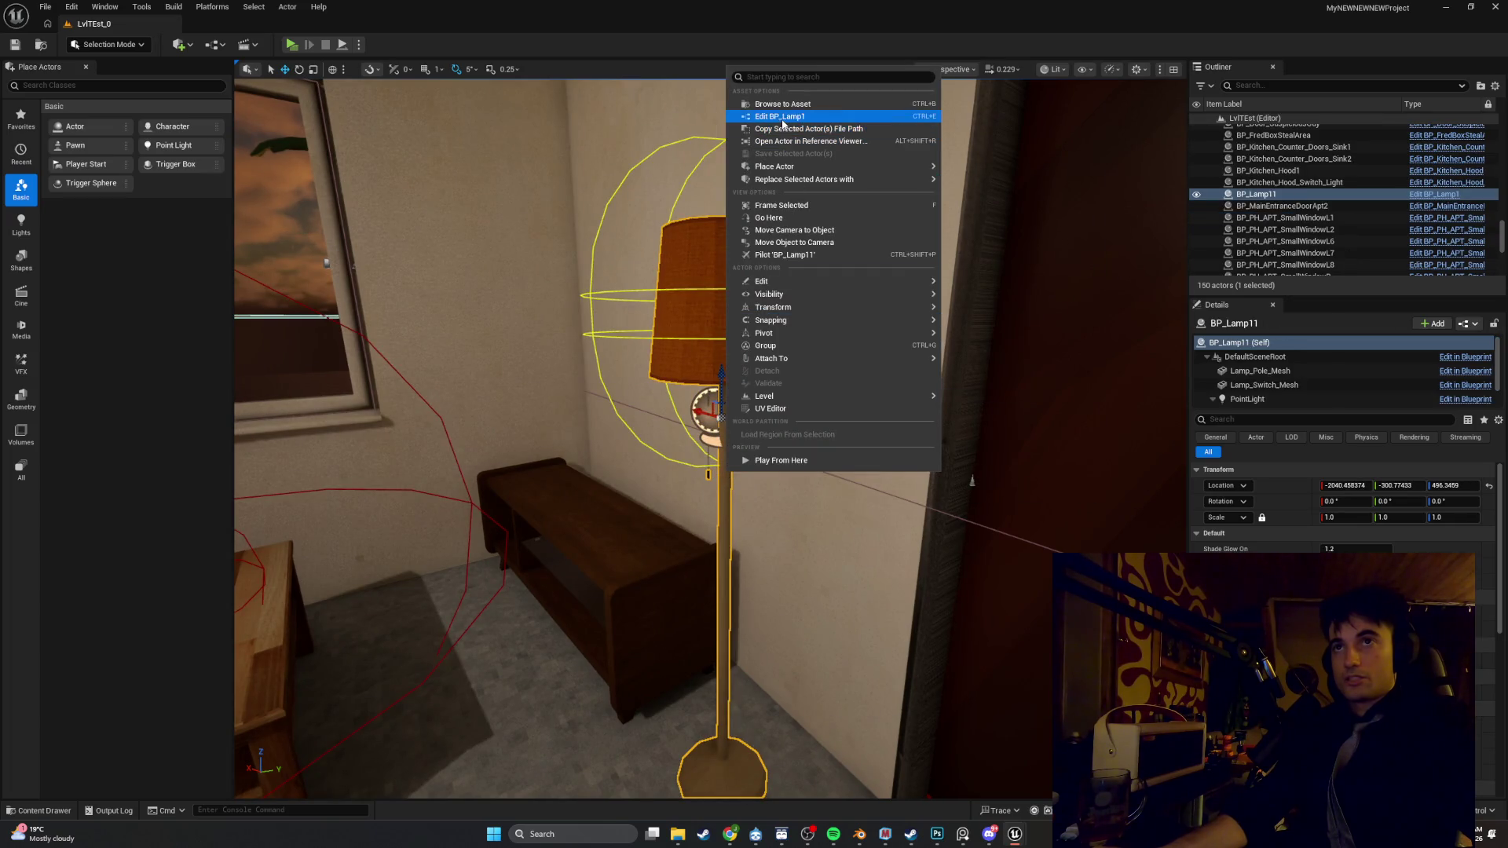
click(781, 117)
Find 'cancast' on Lamp_Pole_Mesh, uncheck Cast Shadow, and start a play-test
click(97, 131)
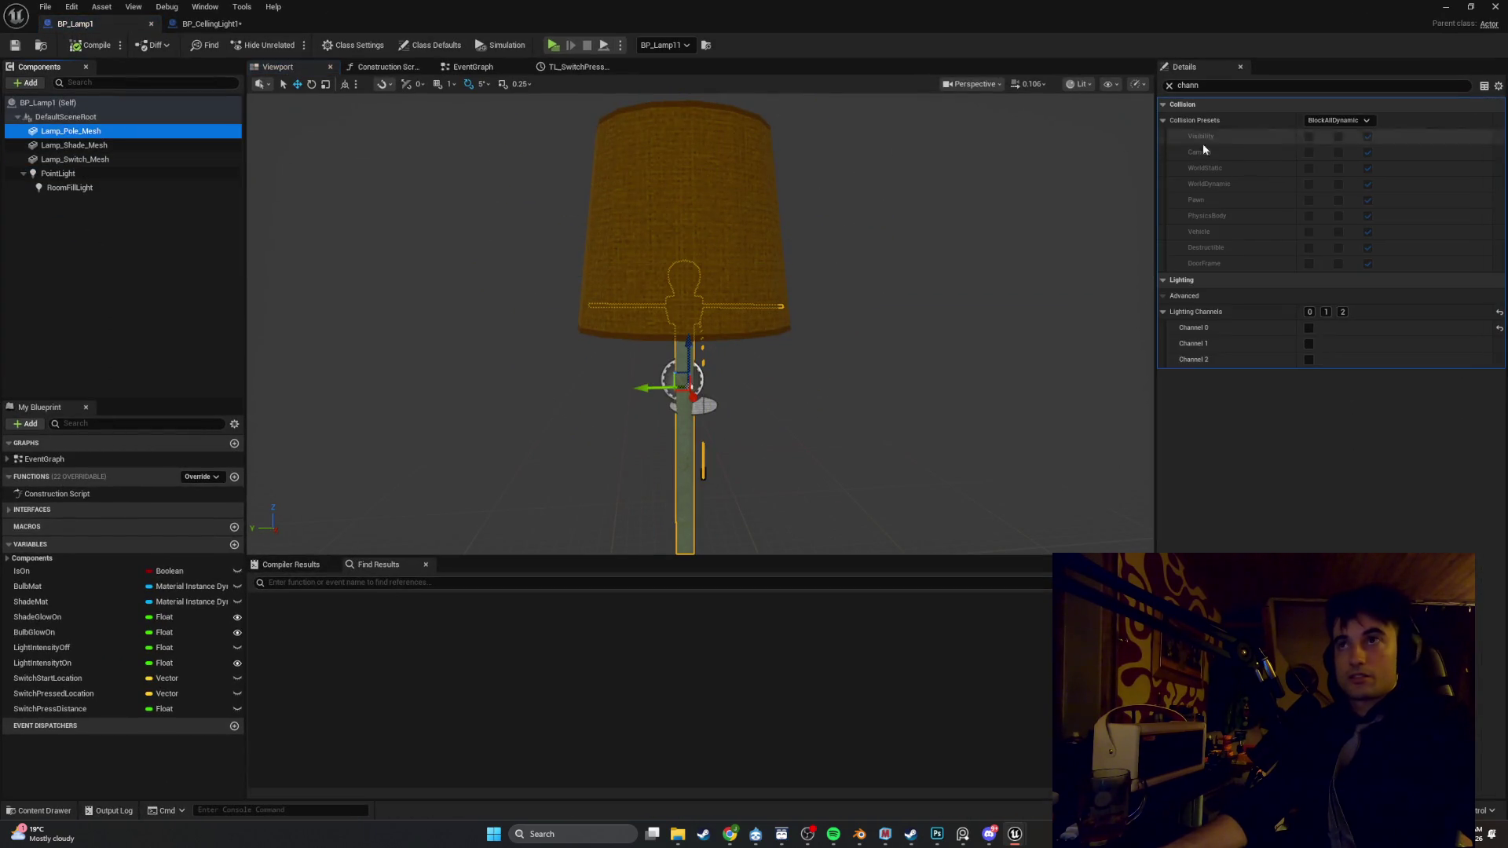
click(1226, 86)
text(sha)
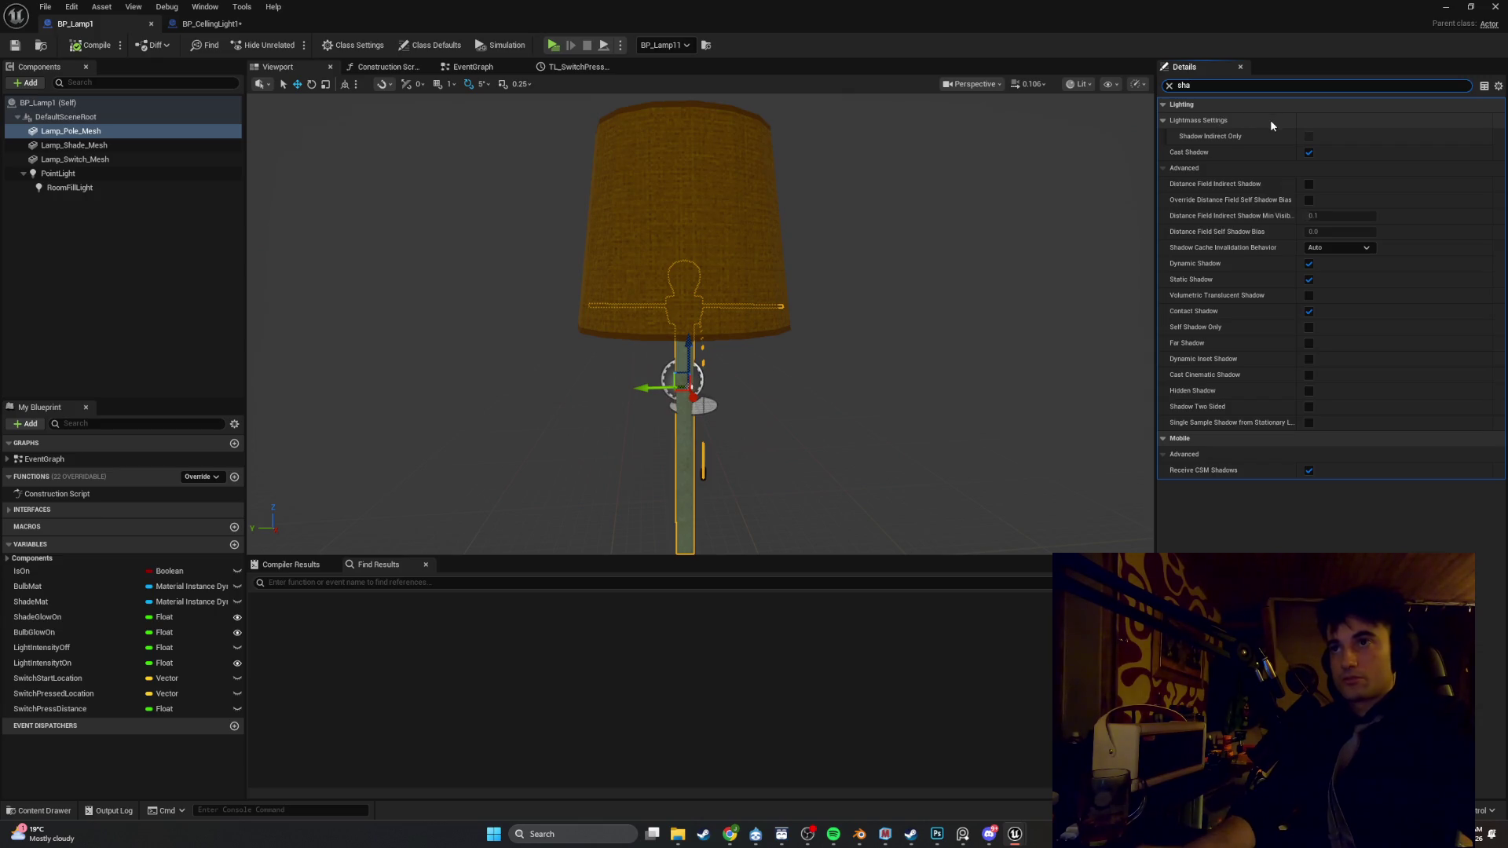
key(BackSpace)
key(BackSpace)
key(BackSpace)
text(ca)
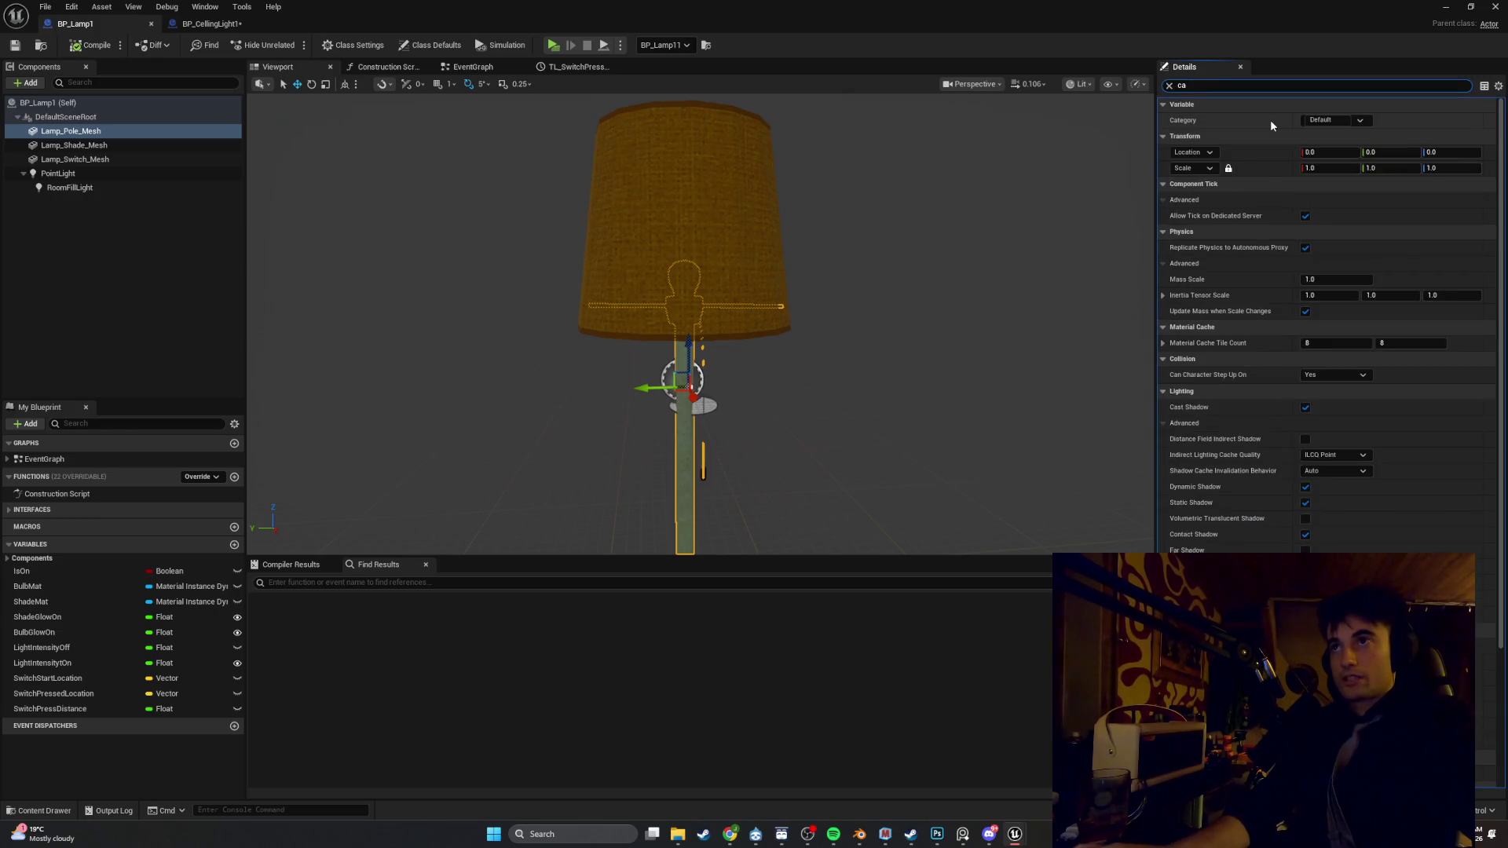
text(n)
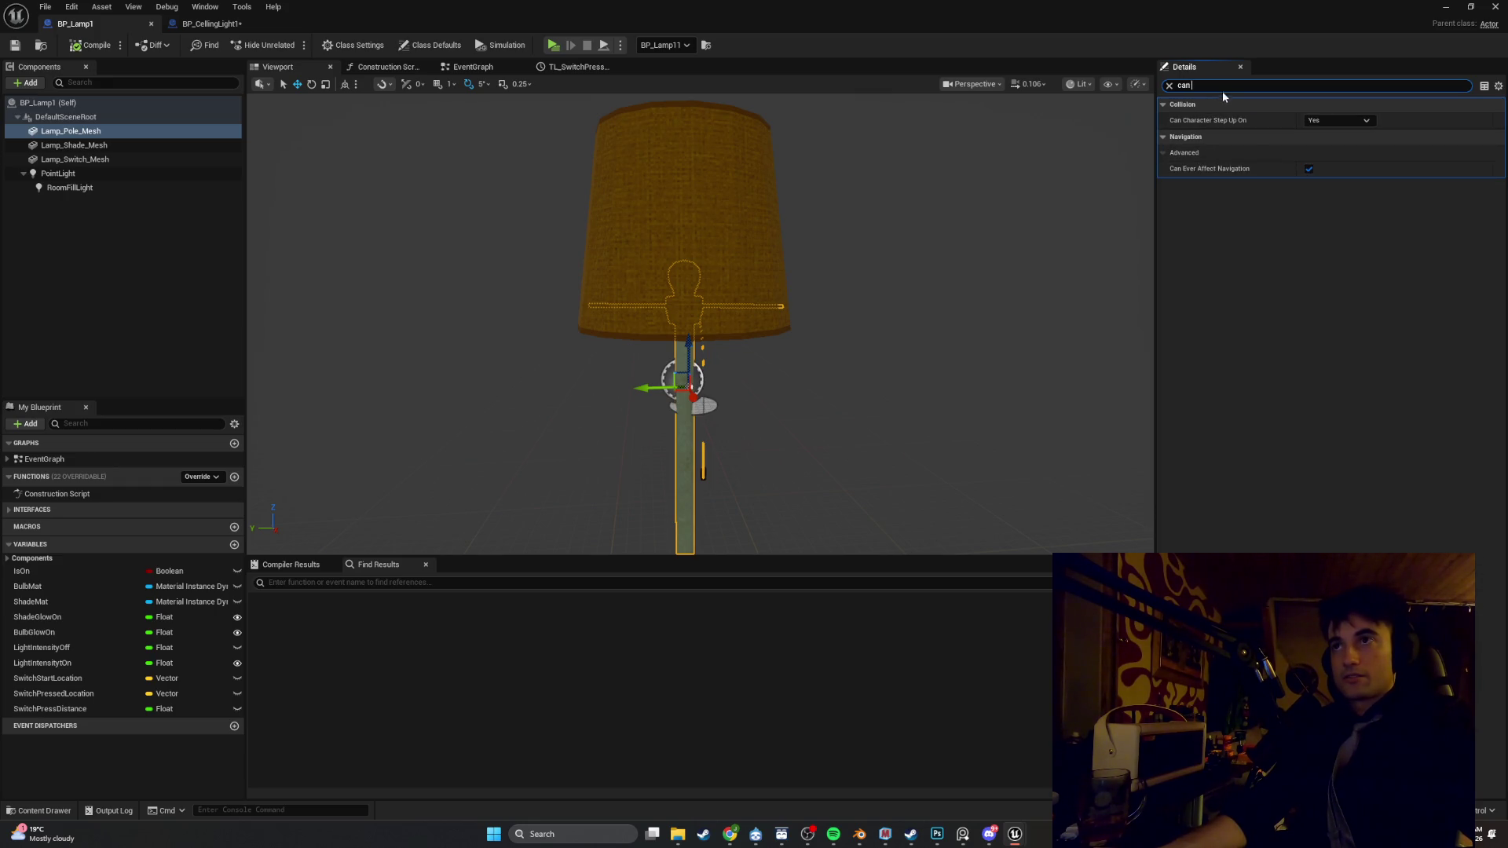
text(cast)
click(1308, 120)
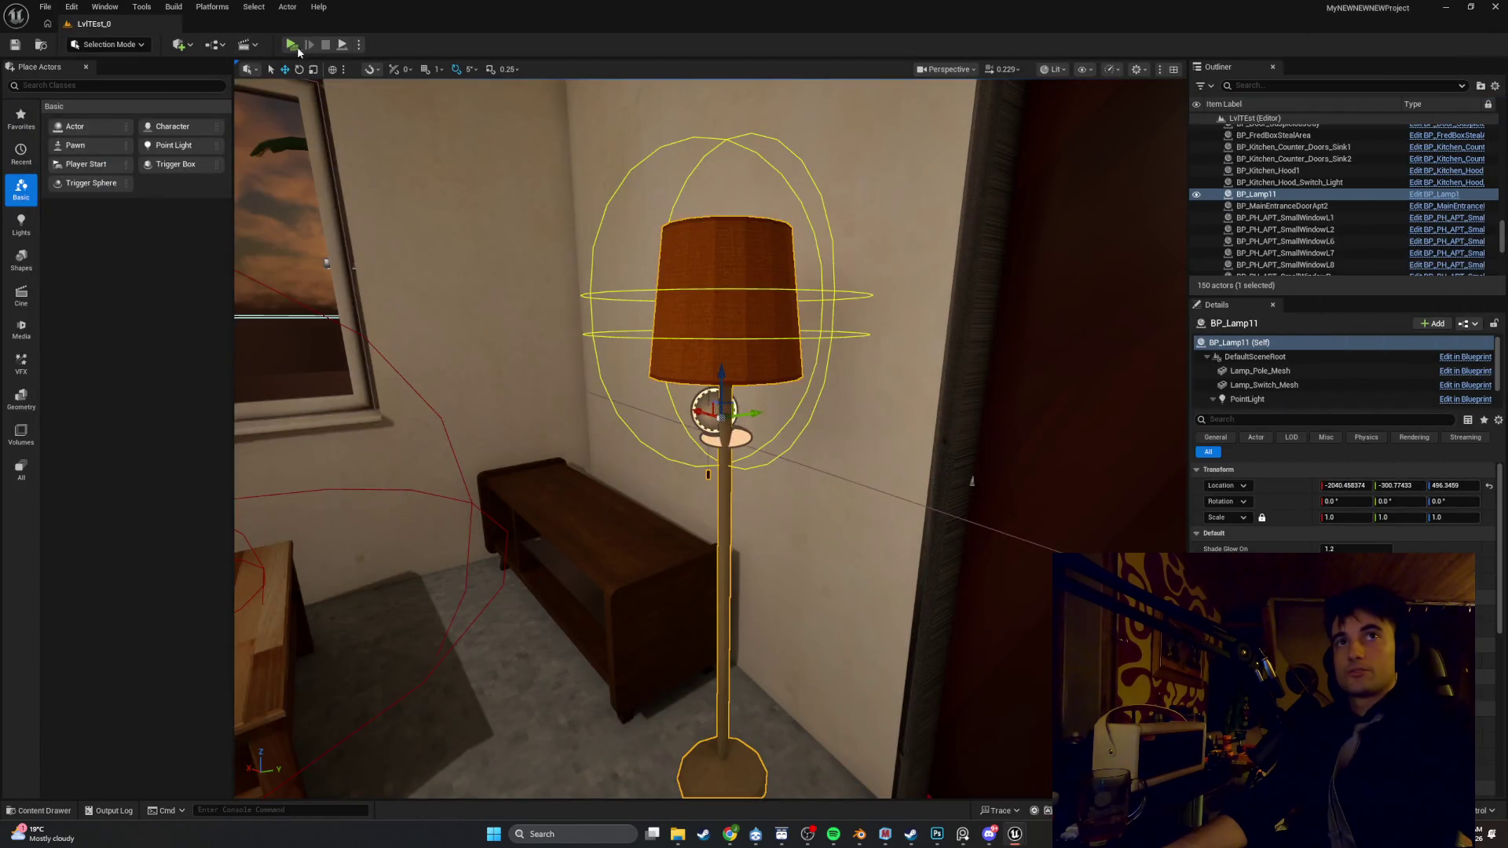
click(299, 46)
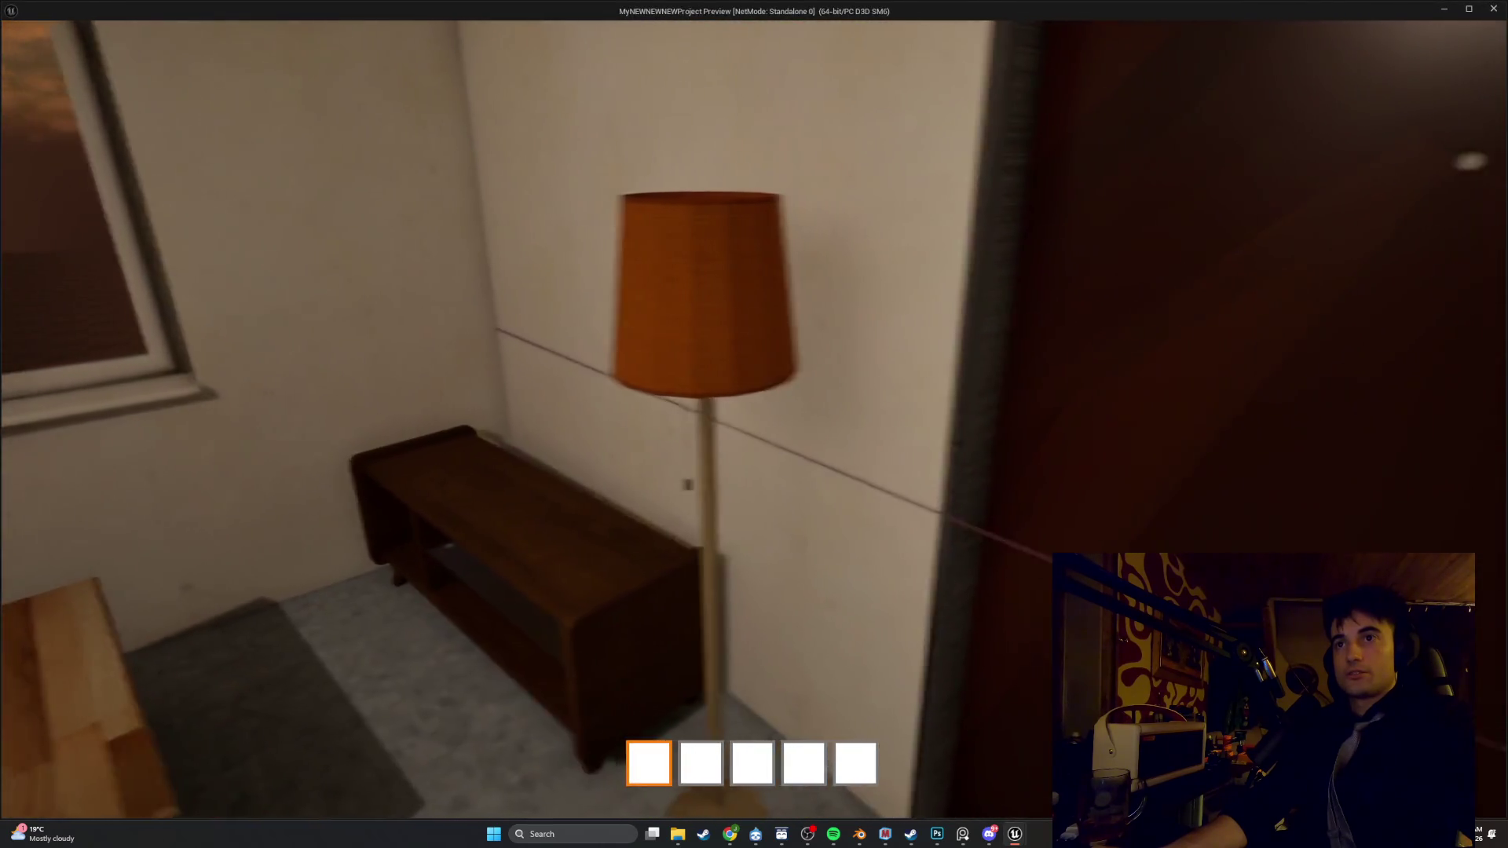
Walk up to the floor lamp and back off repeatedly to inspect it from several angles
key(w)
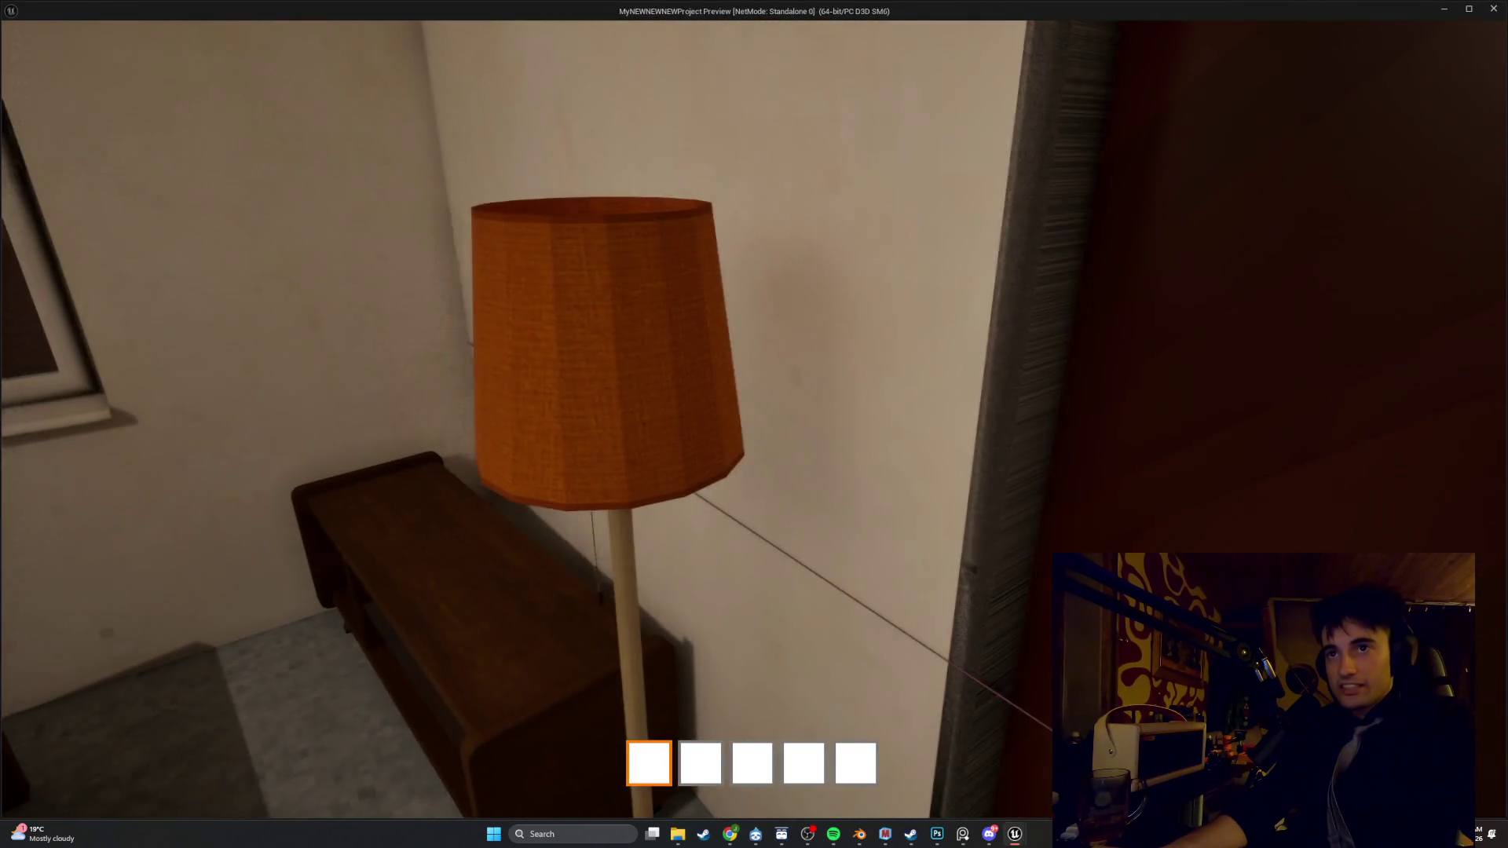
key(s)
key(w)
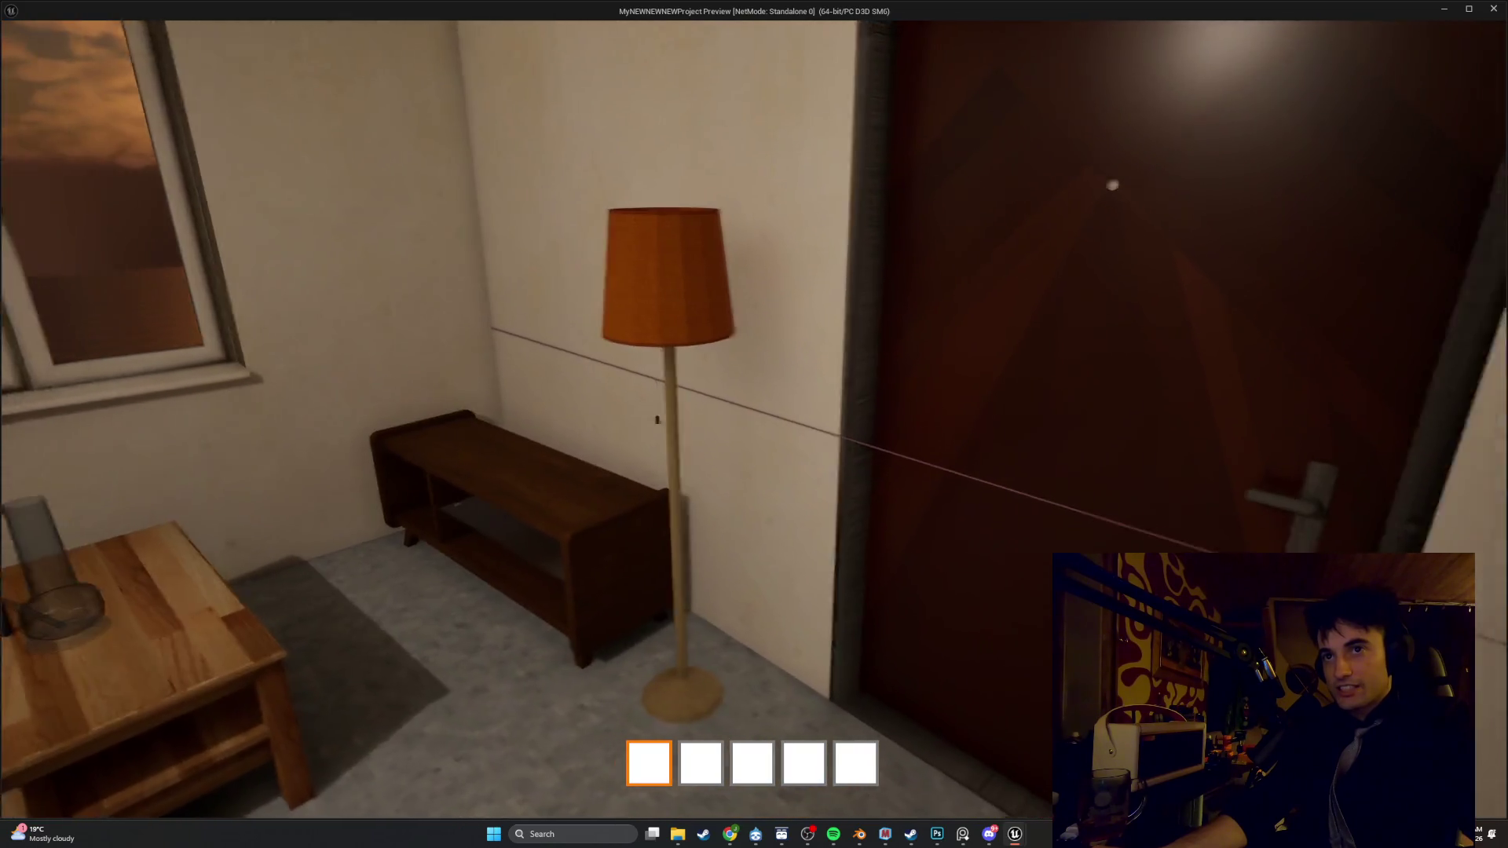
key(w)
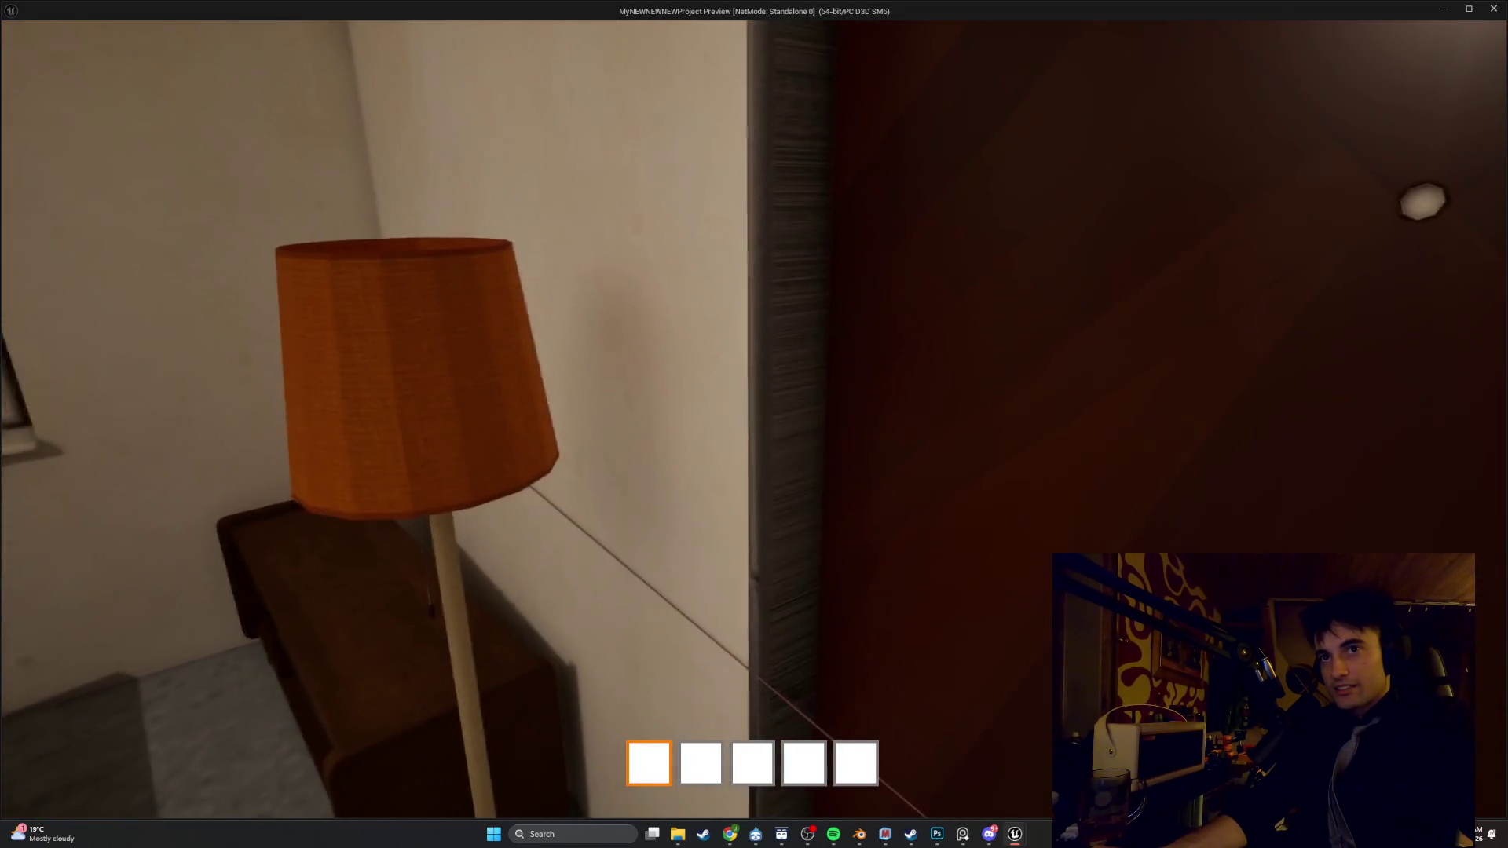
key(s)
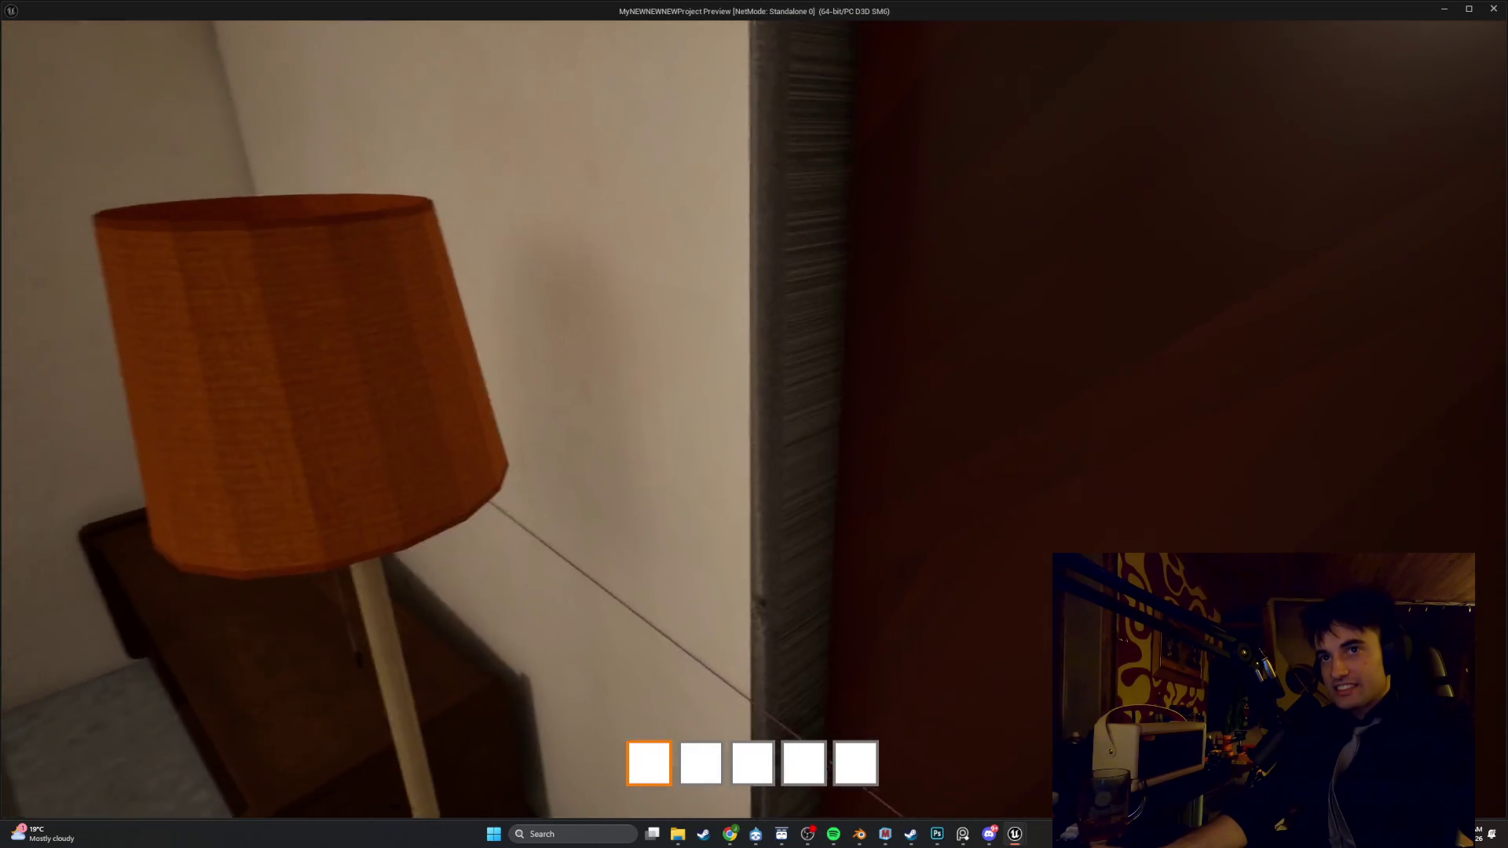
key(s)
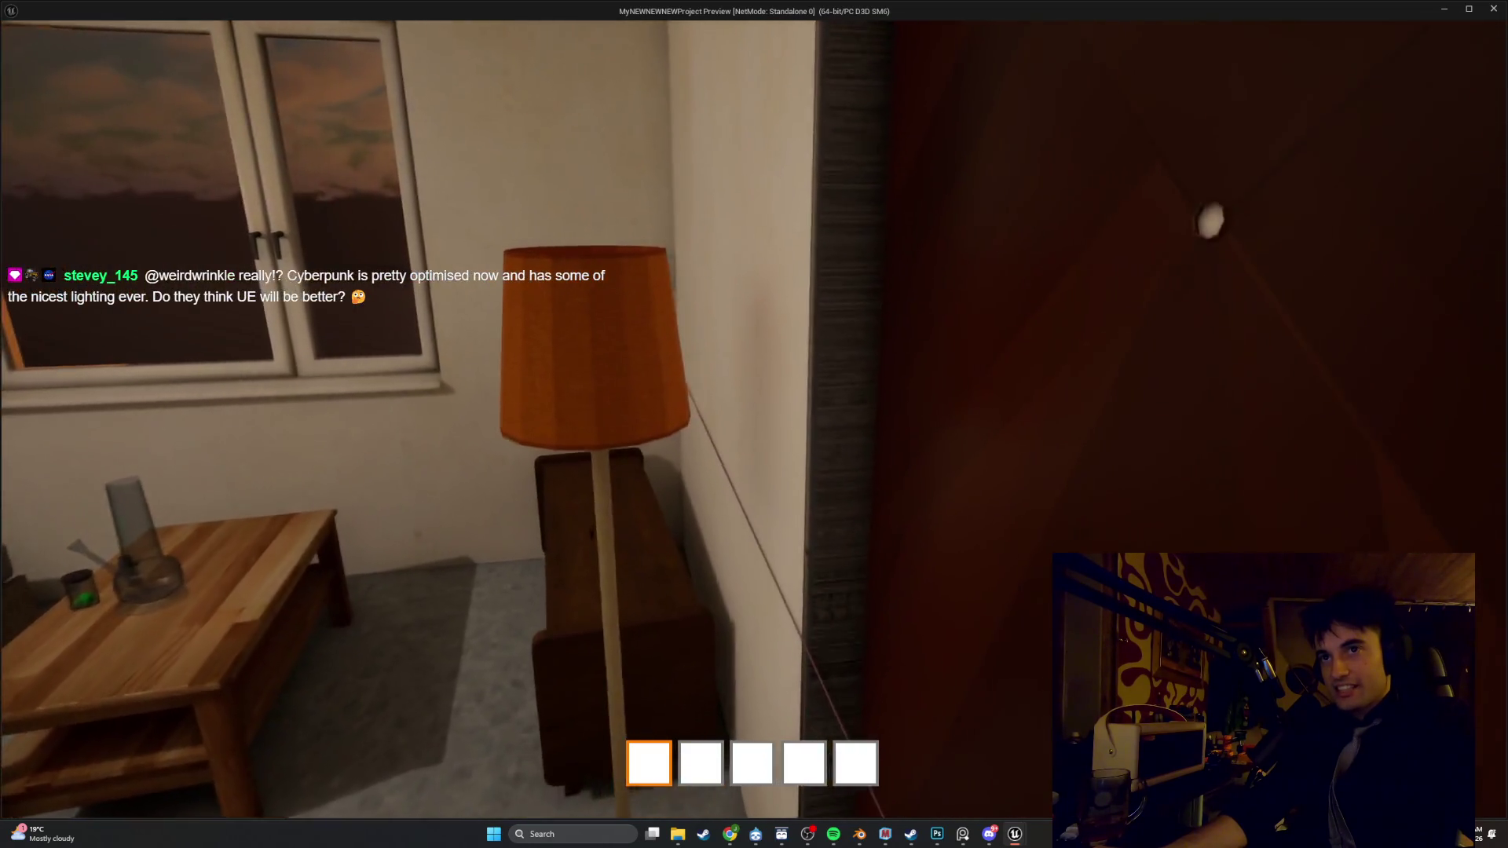
key(w)
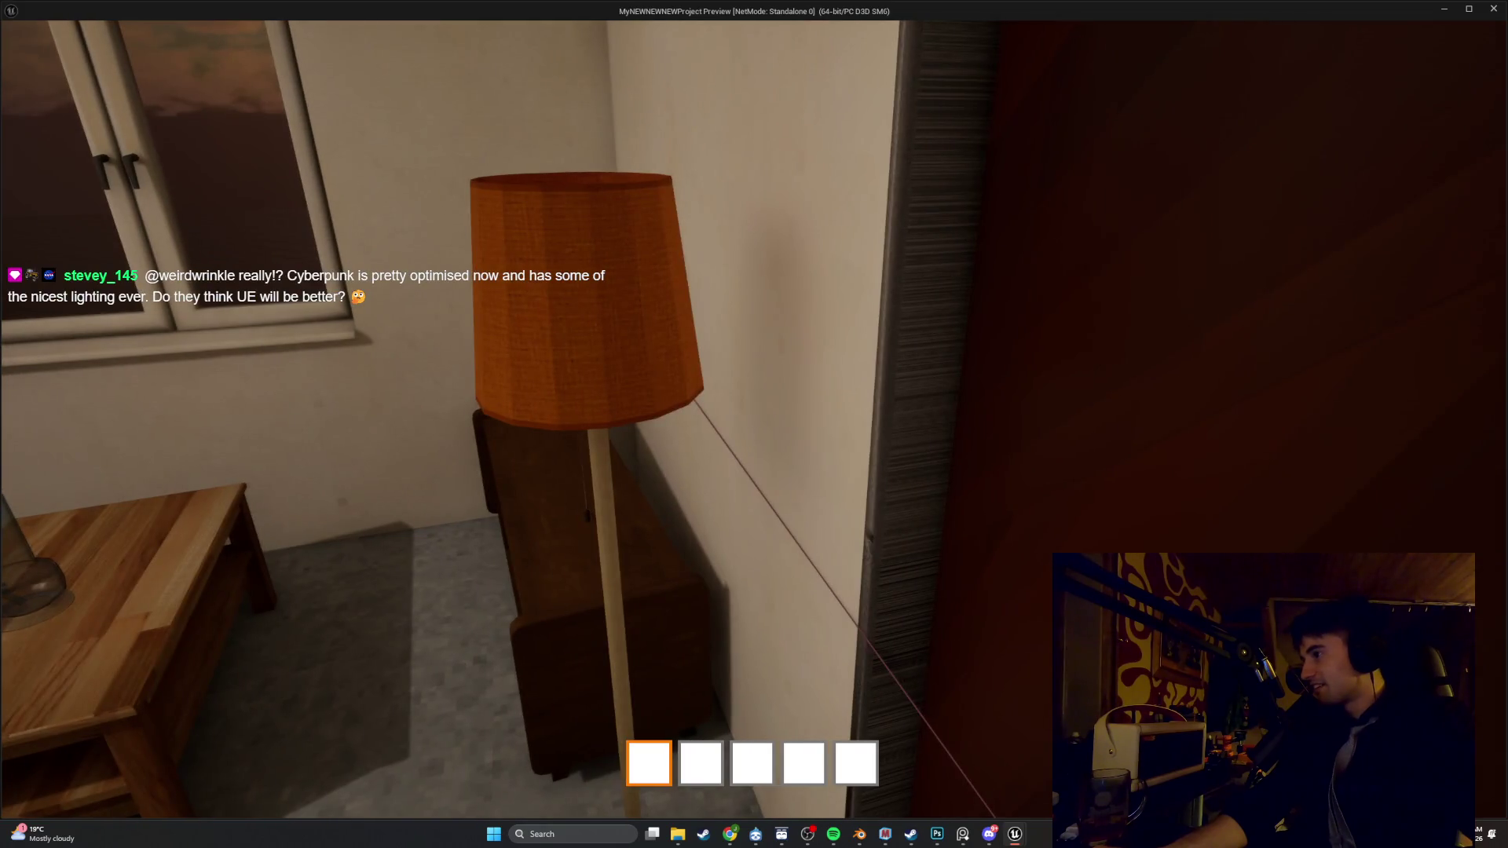
key(s)
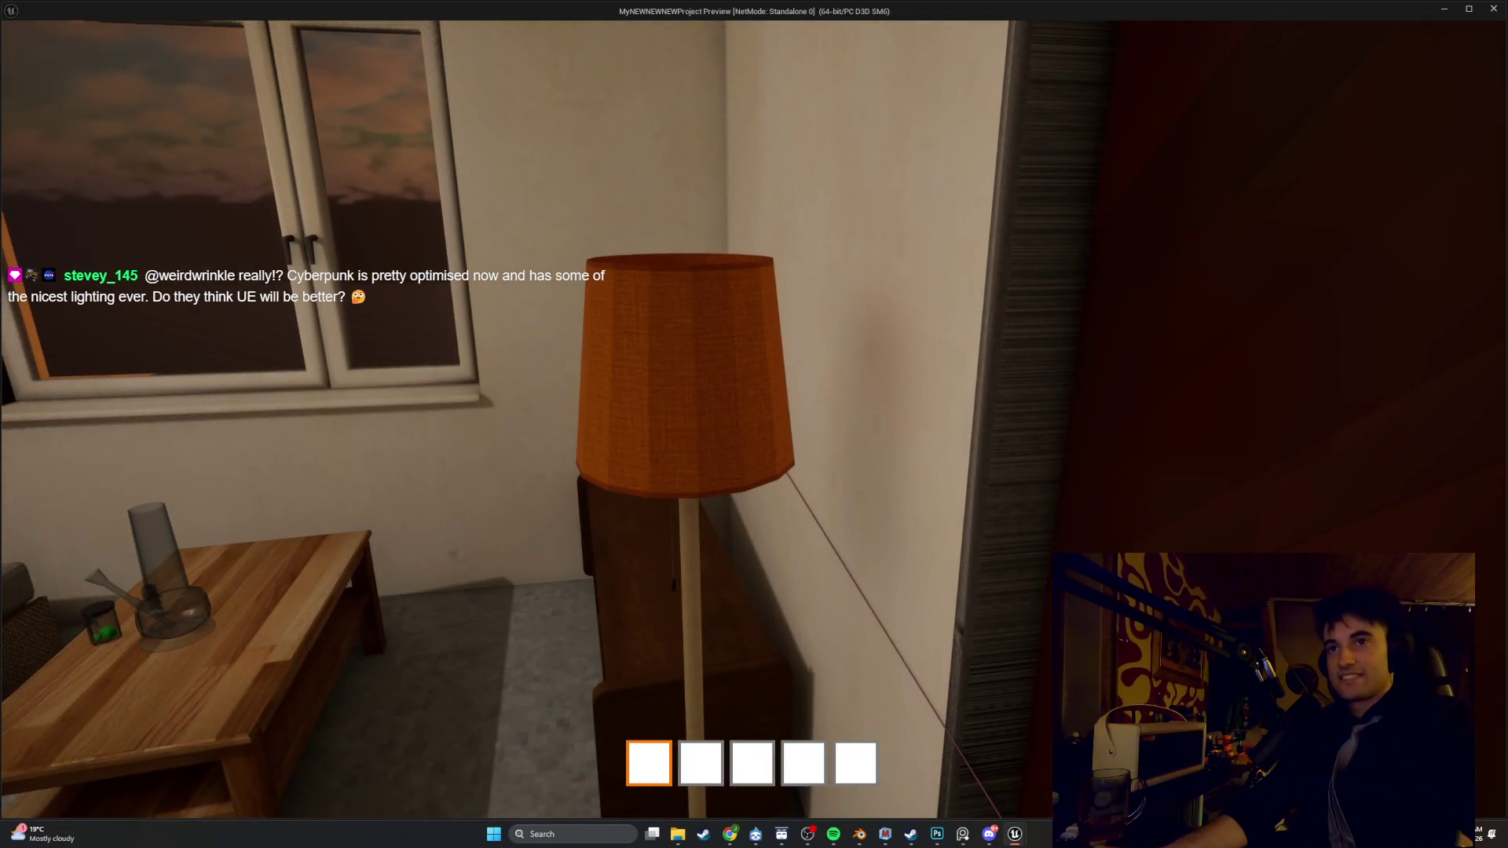
key(a)
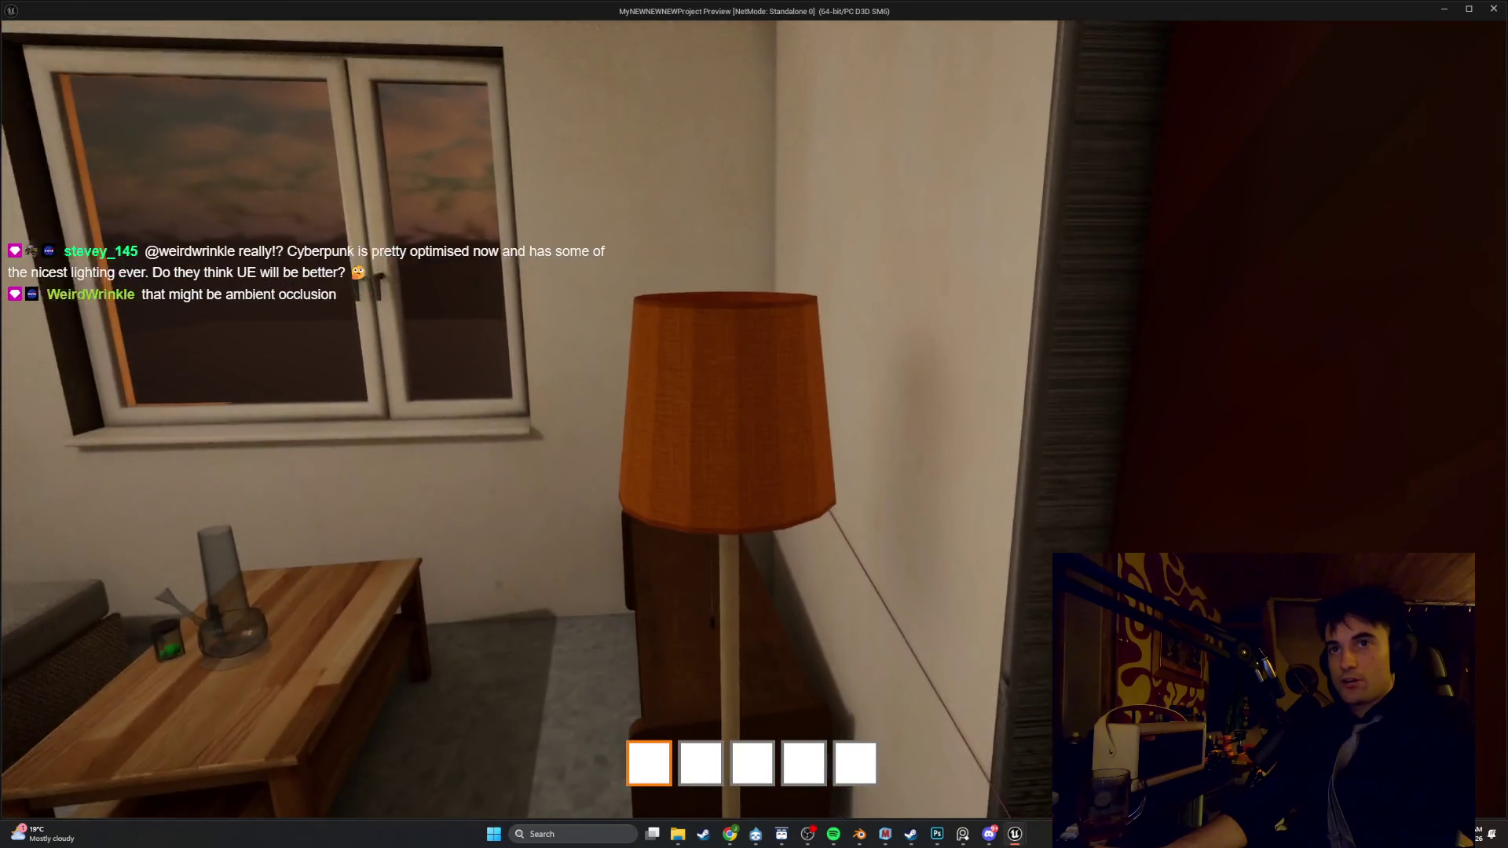
key(a)
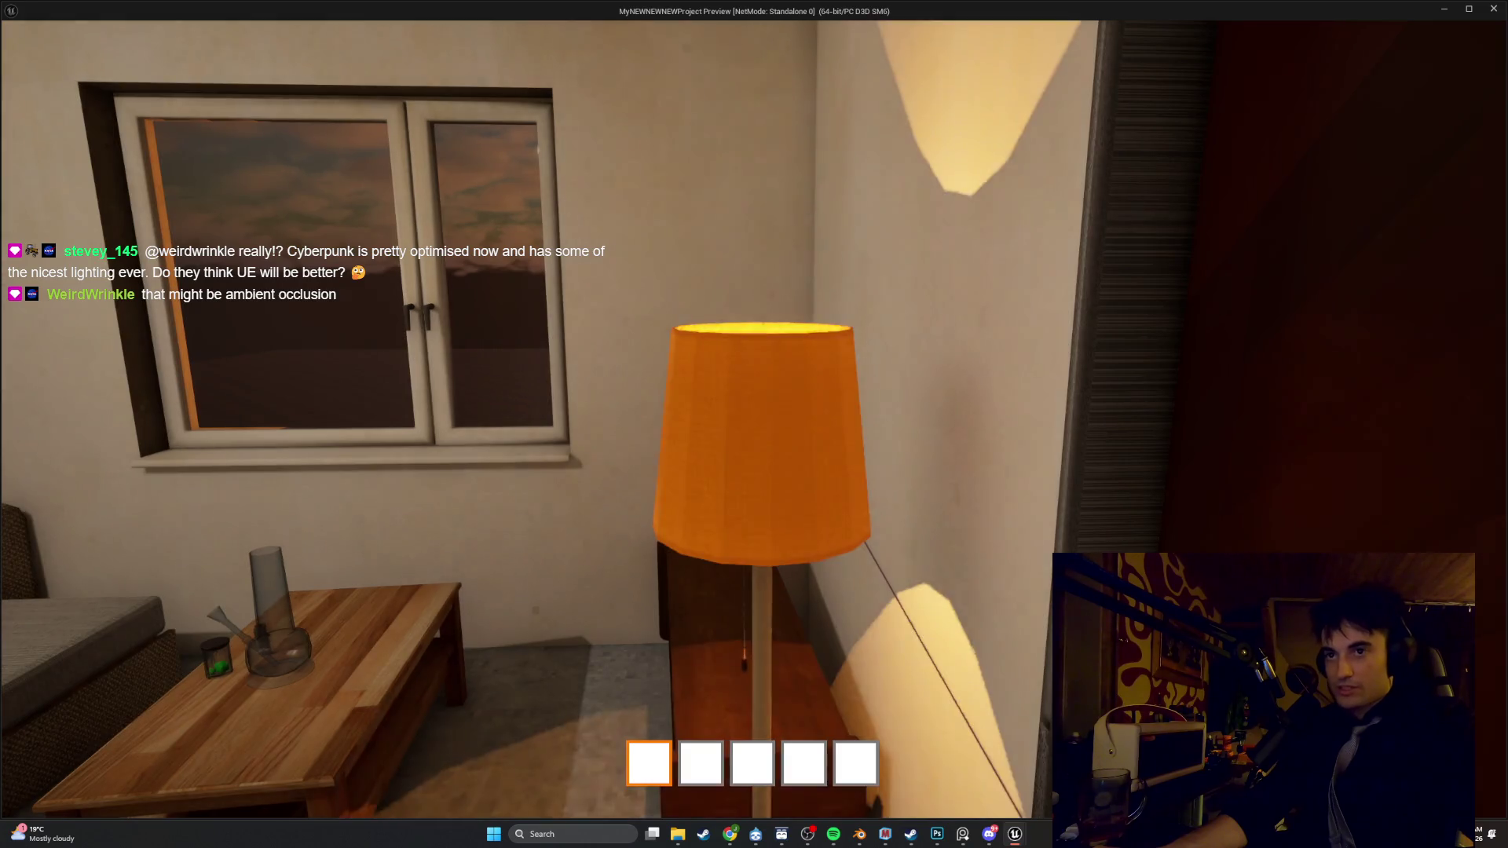
key(s)
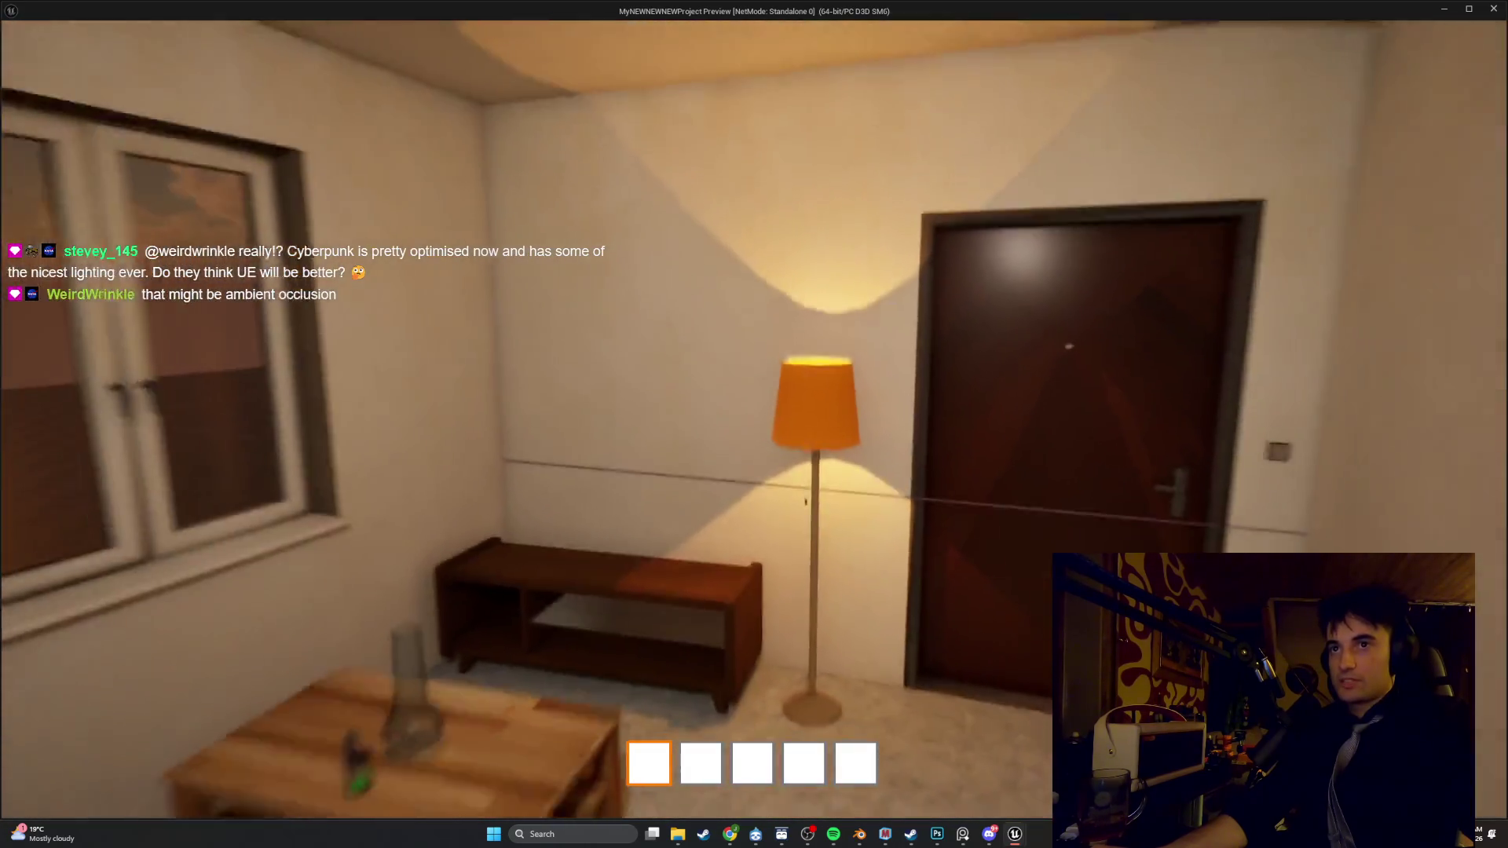
key(w)
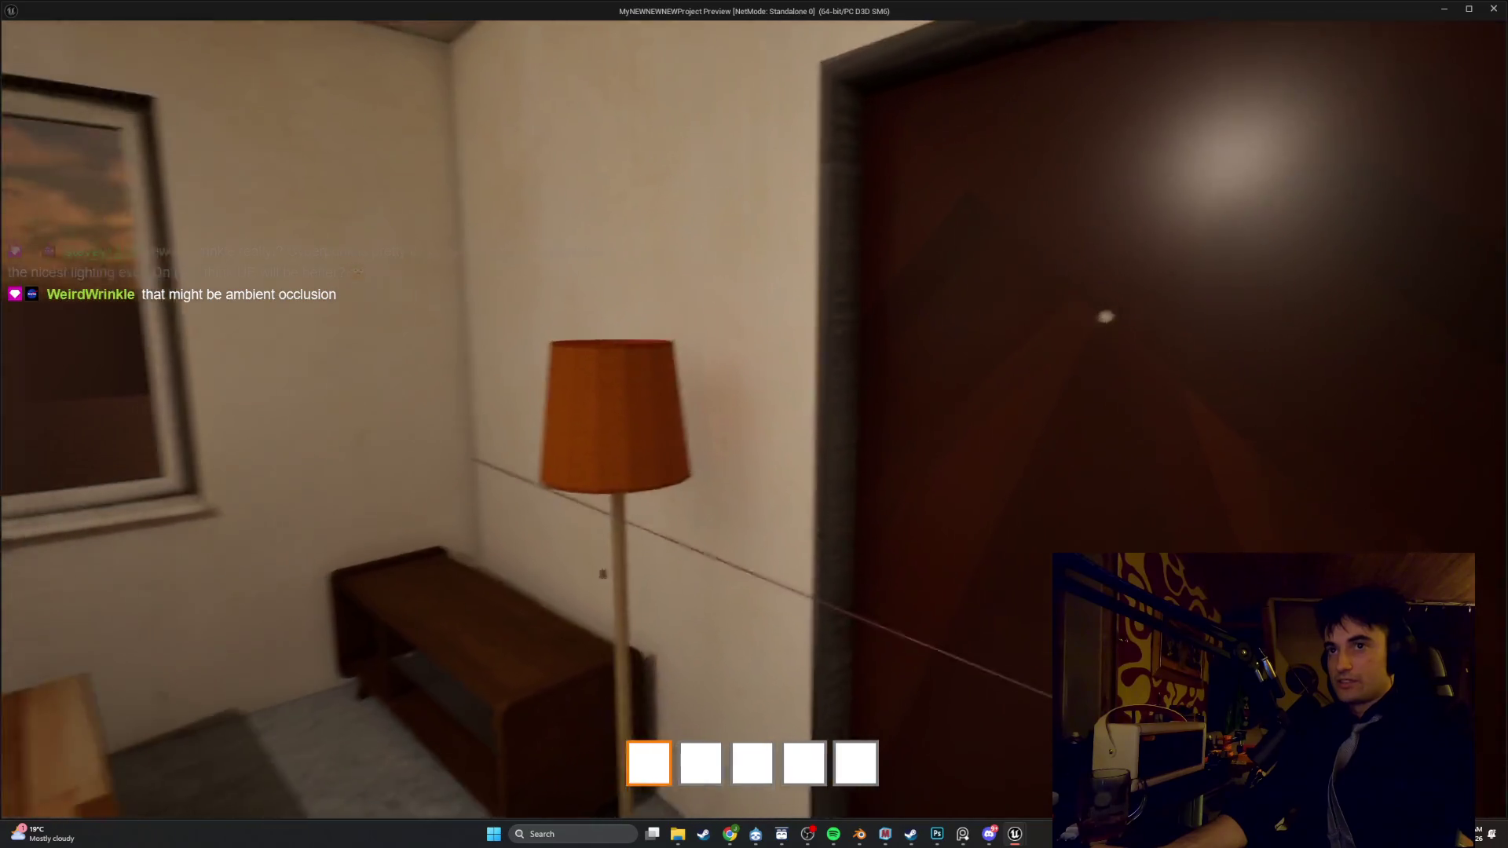
Look over the coffee table, guitar and sofa, then walk to the door's wall switch
key(s)
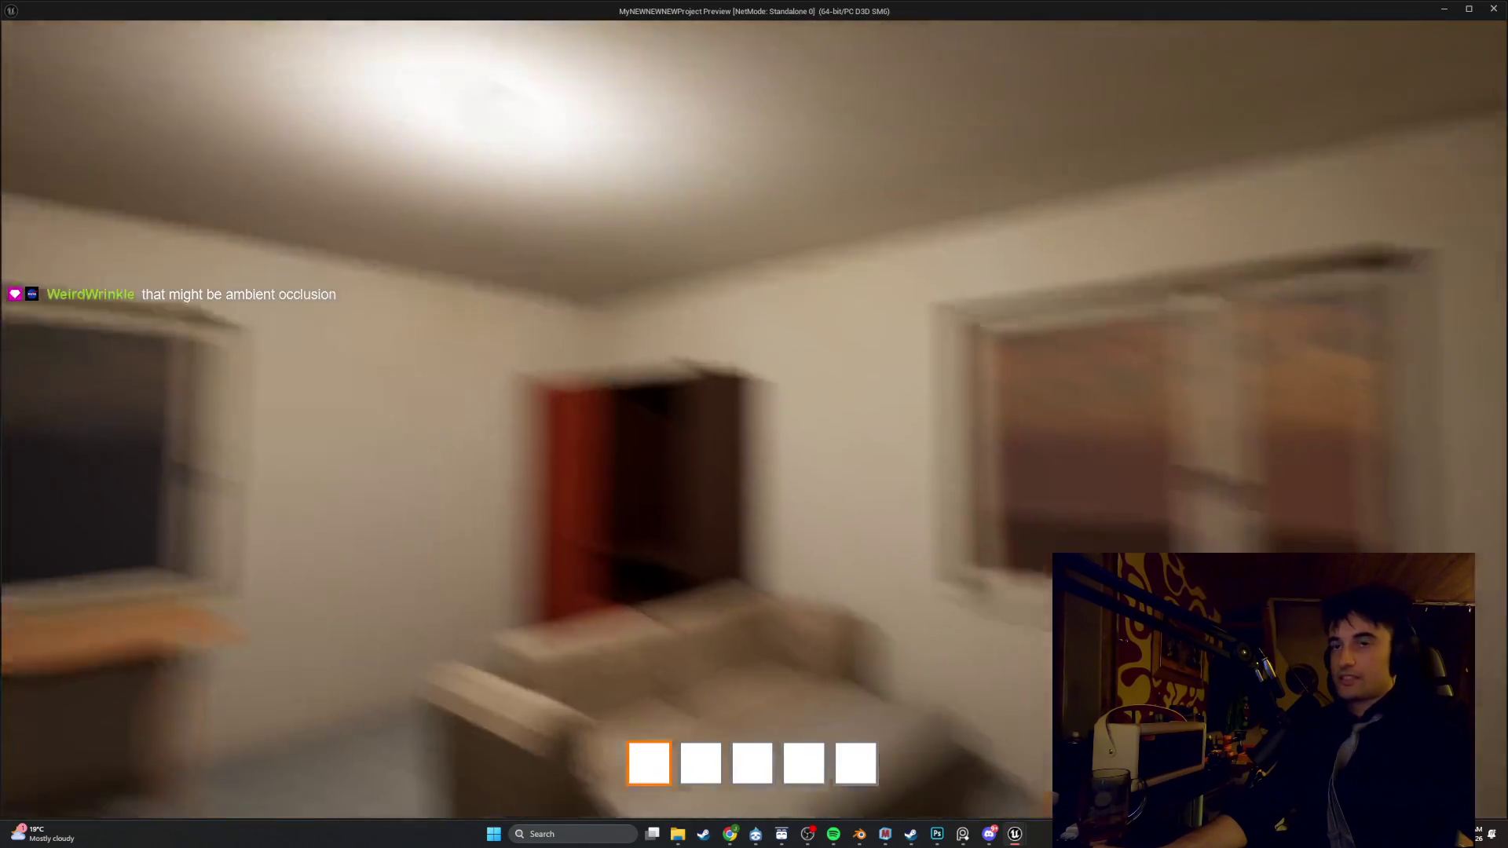
key(w)
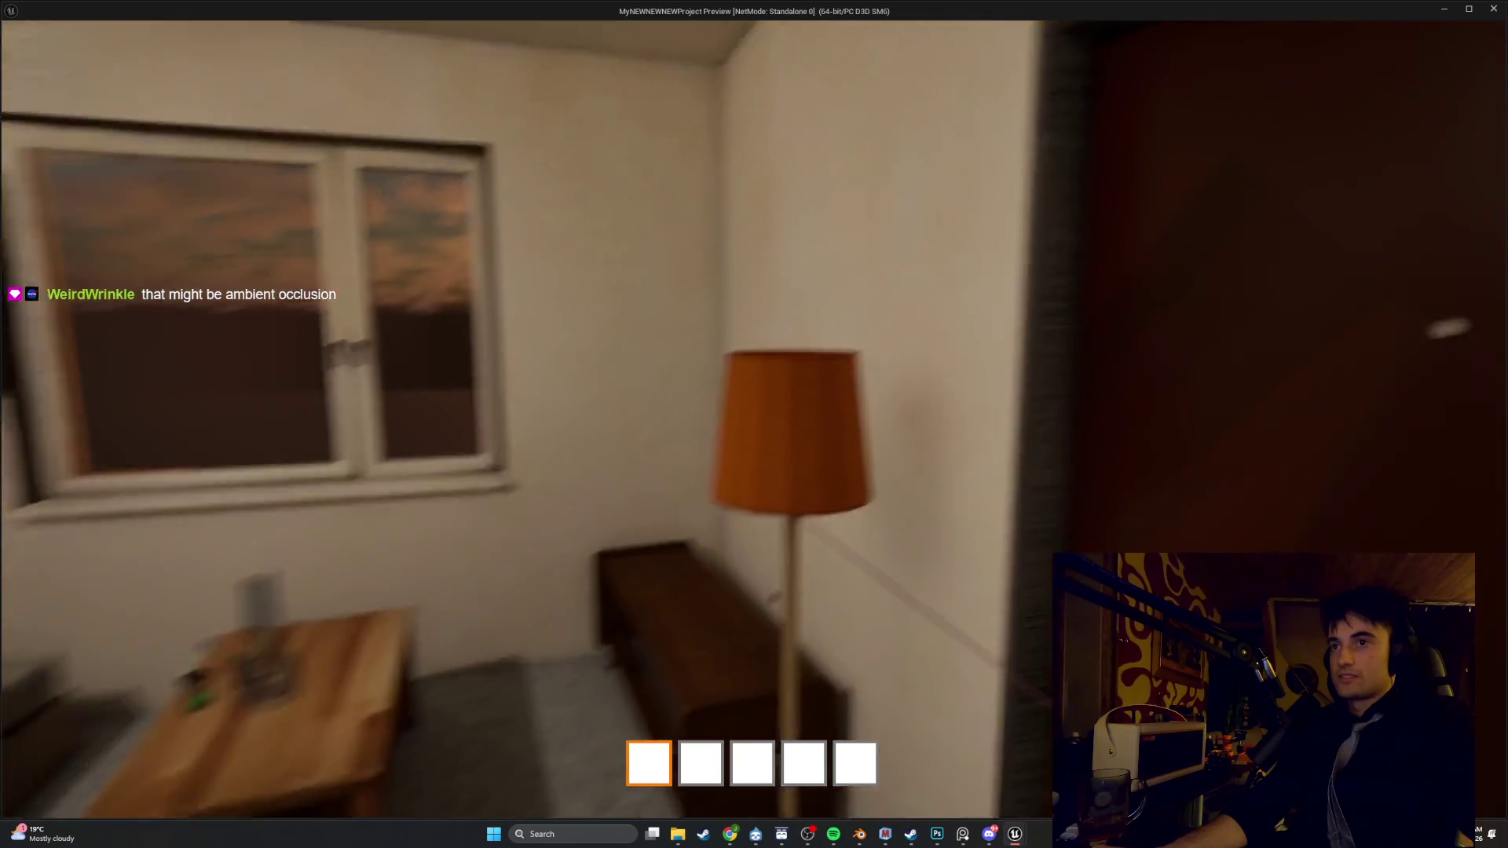
key(s)
key(w)
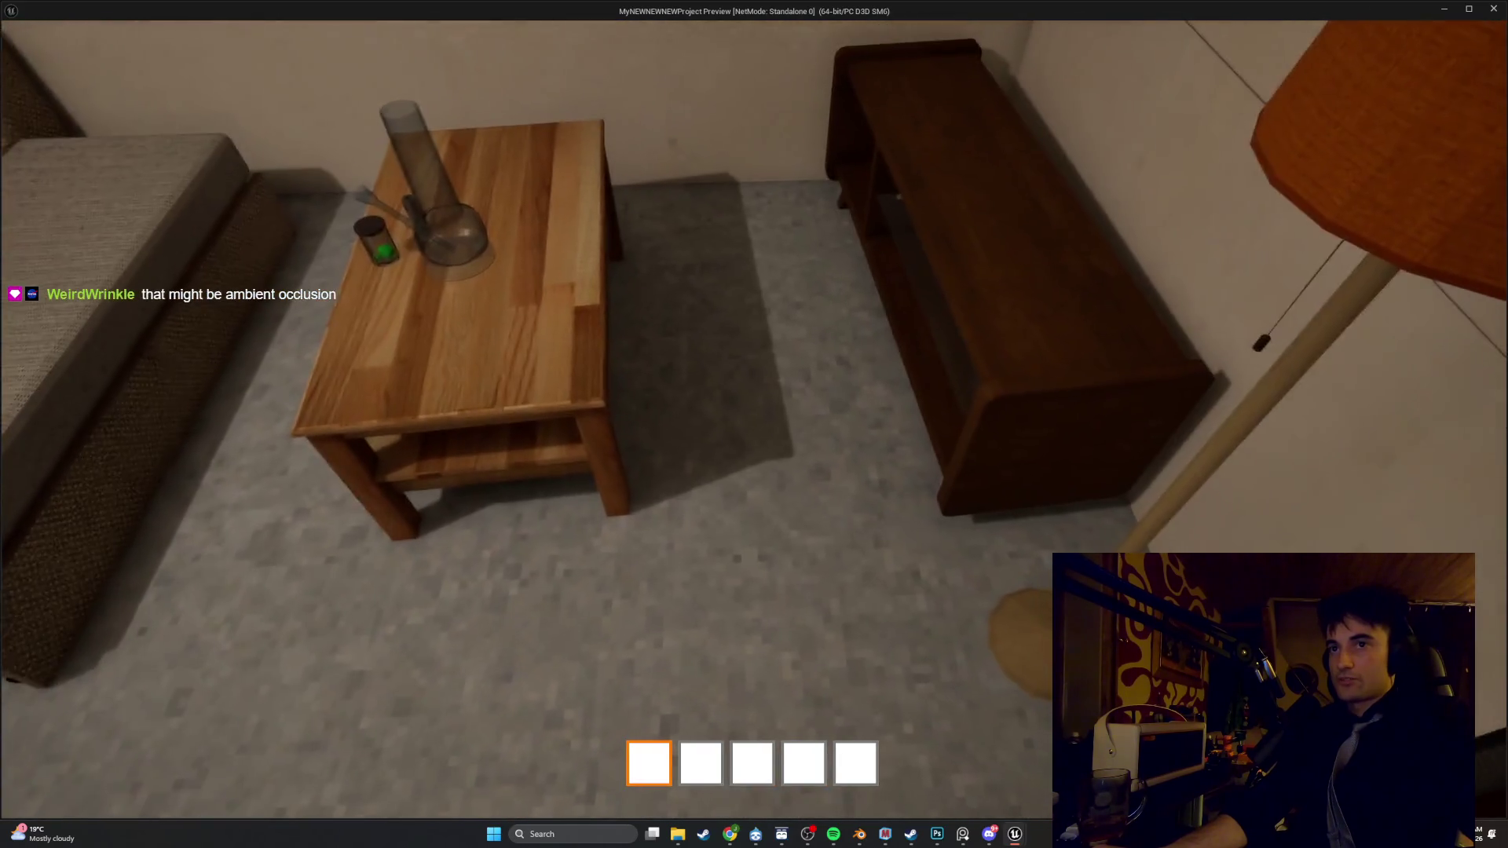
key(w)
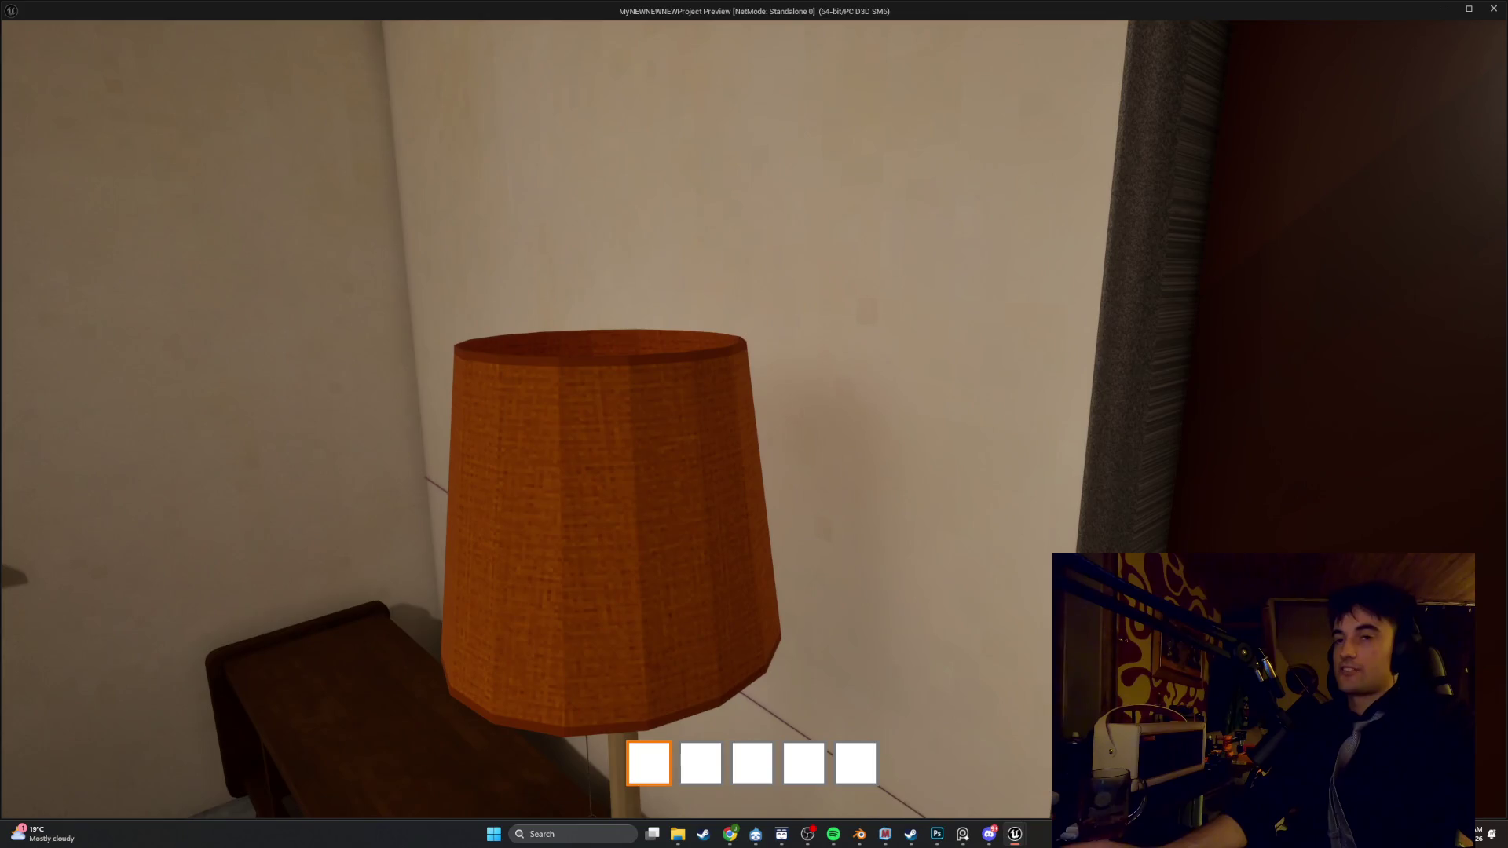
key(s)
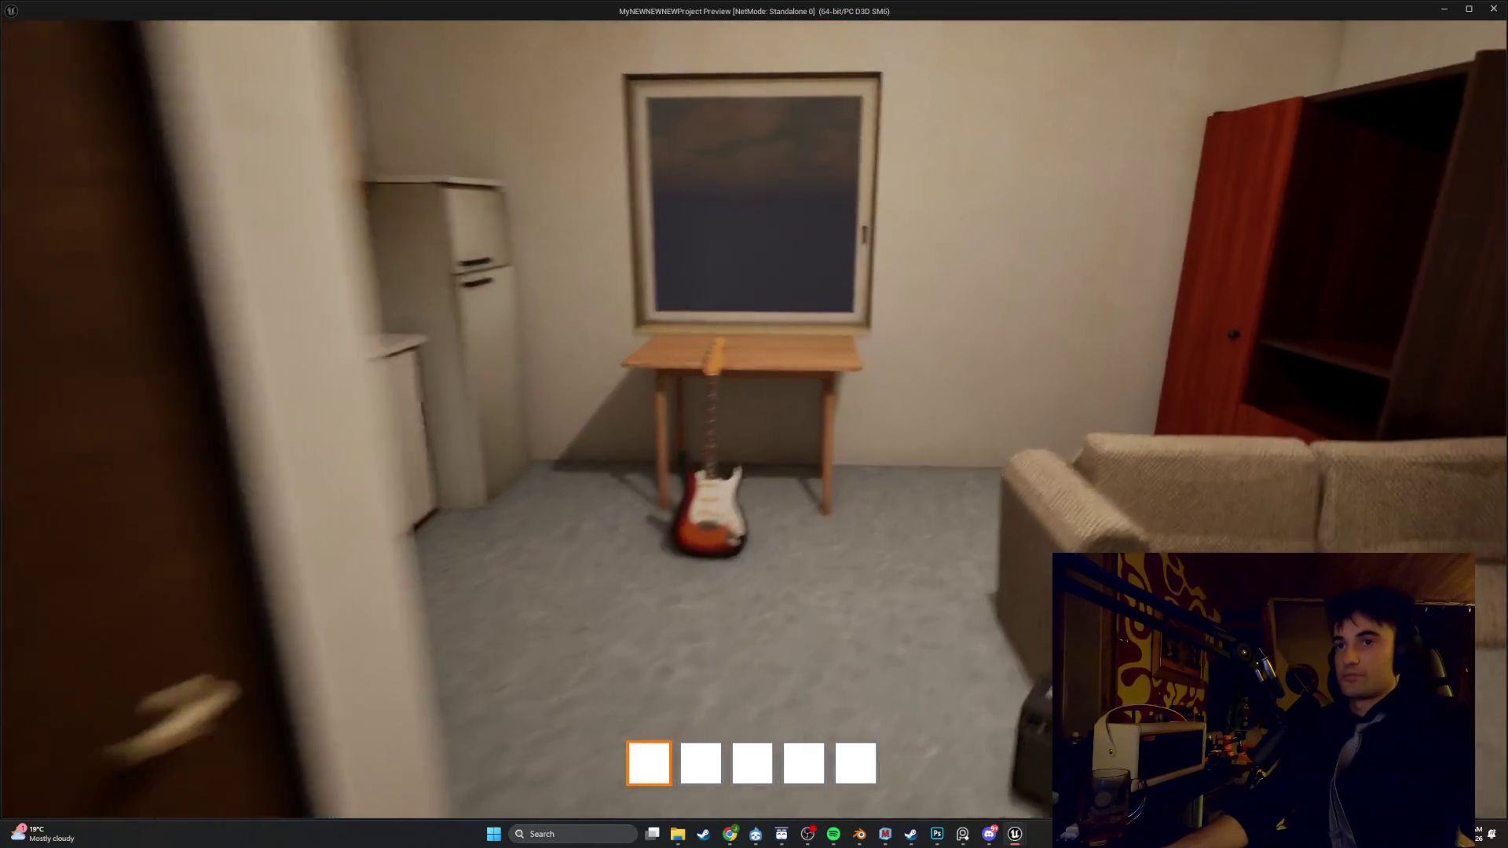
key(w)
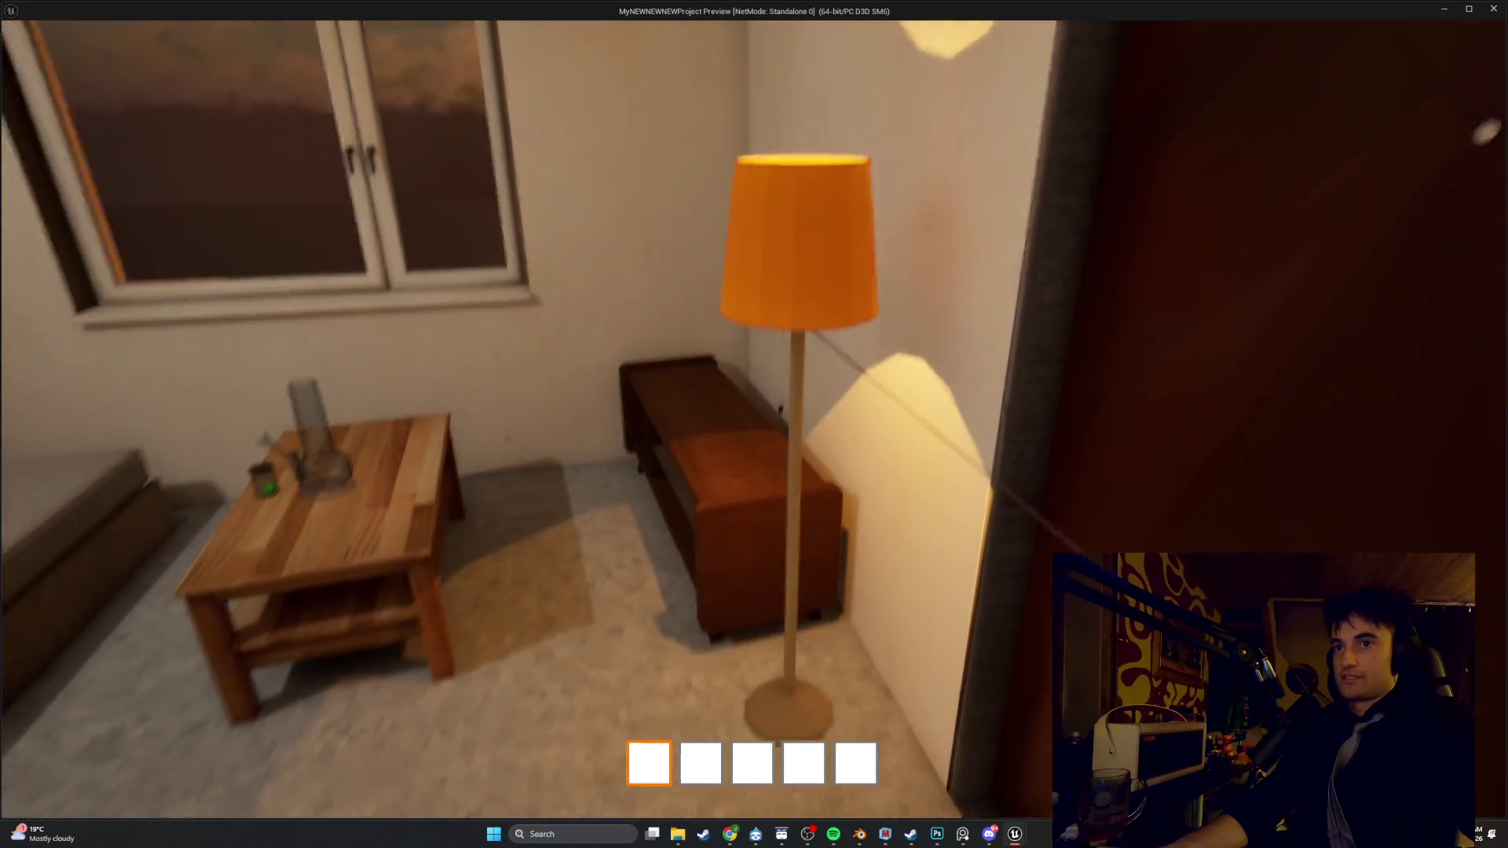
key(s)
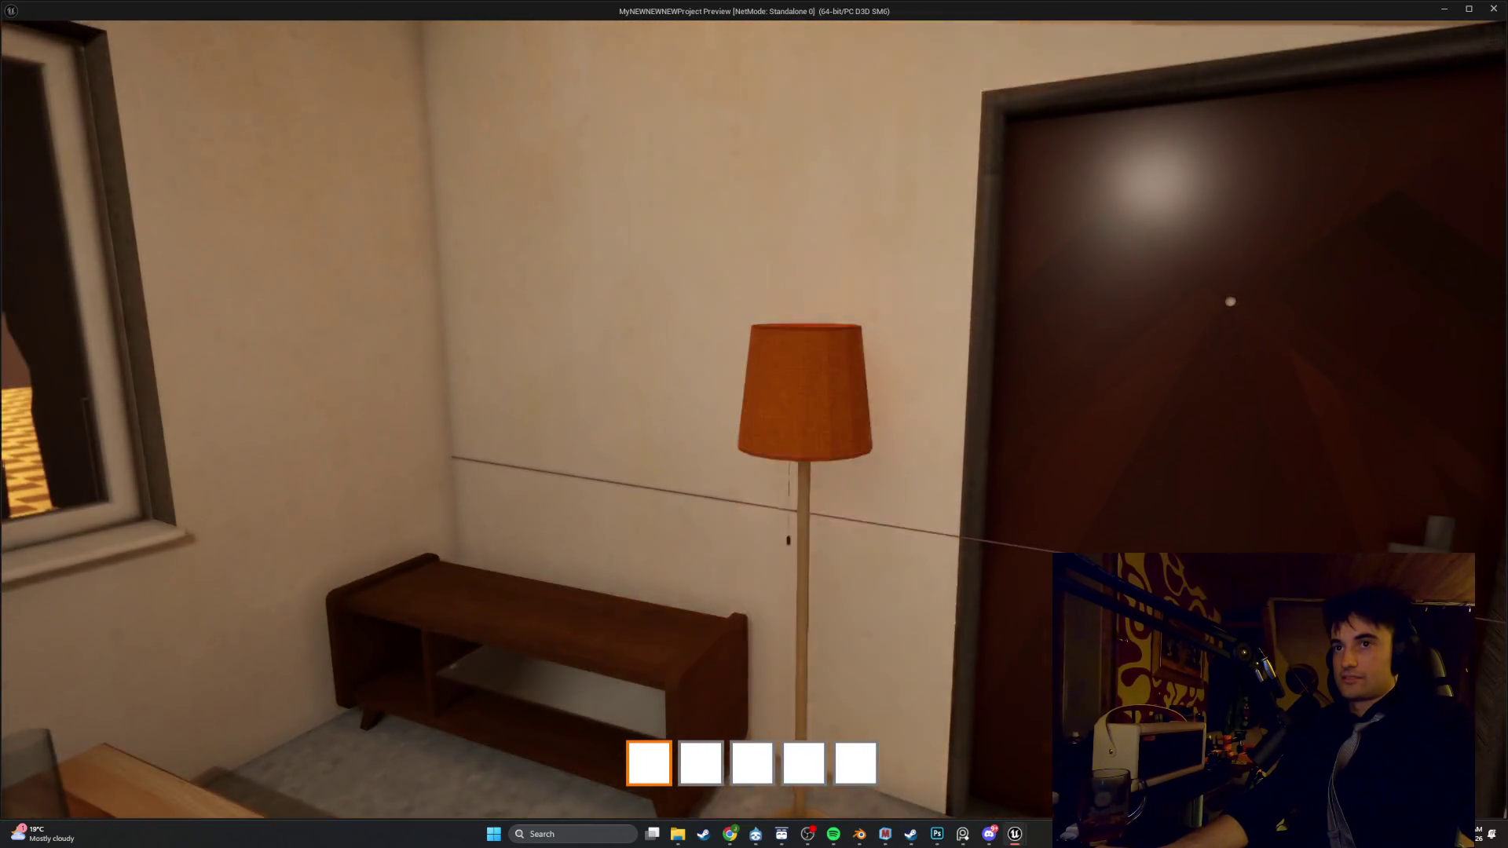
key(s)
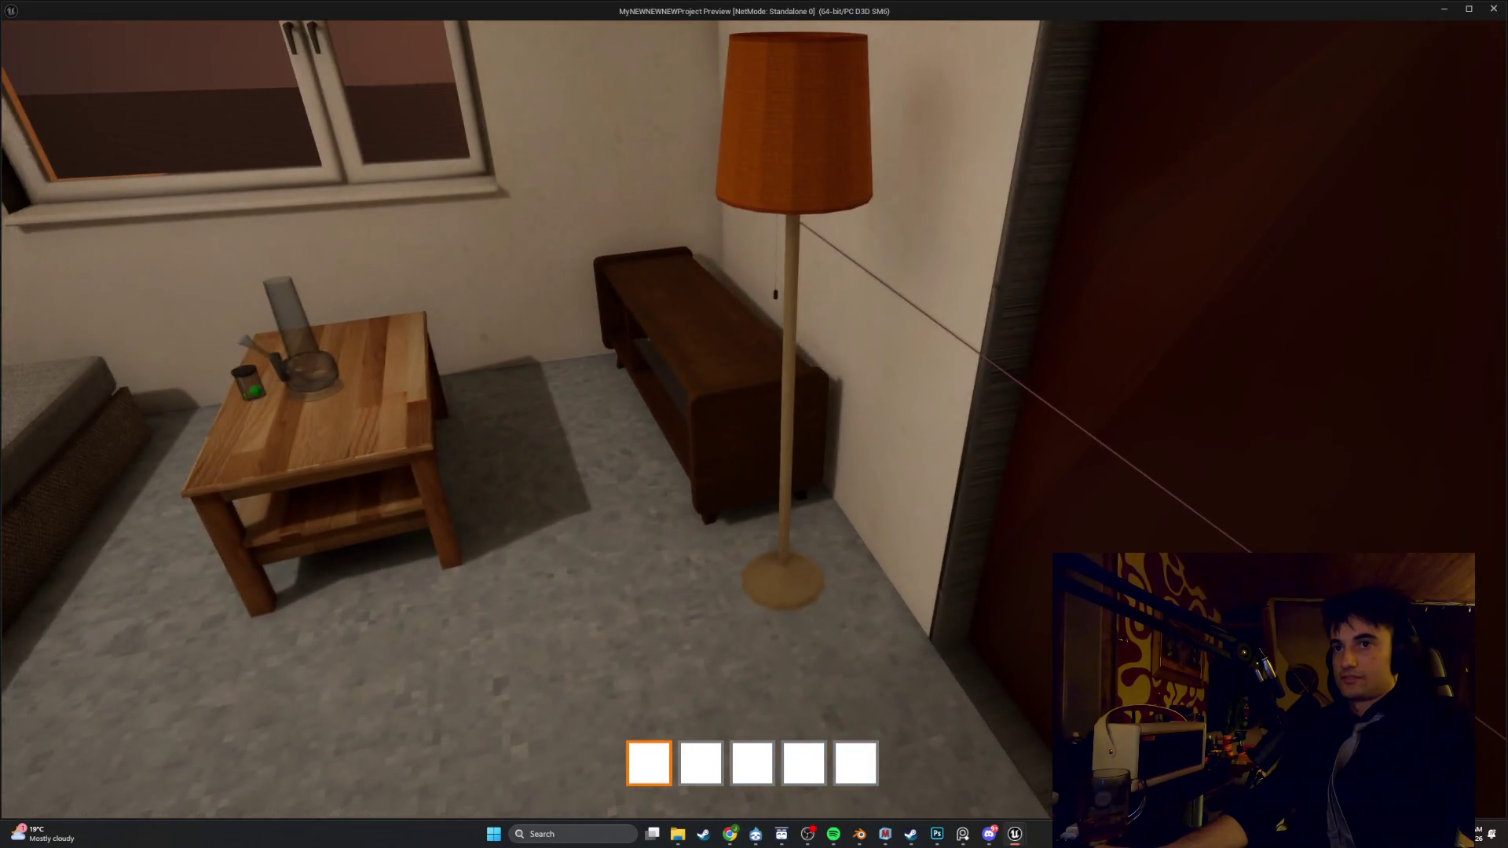
key(s)
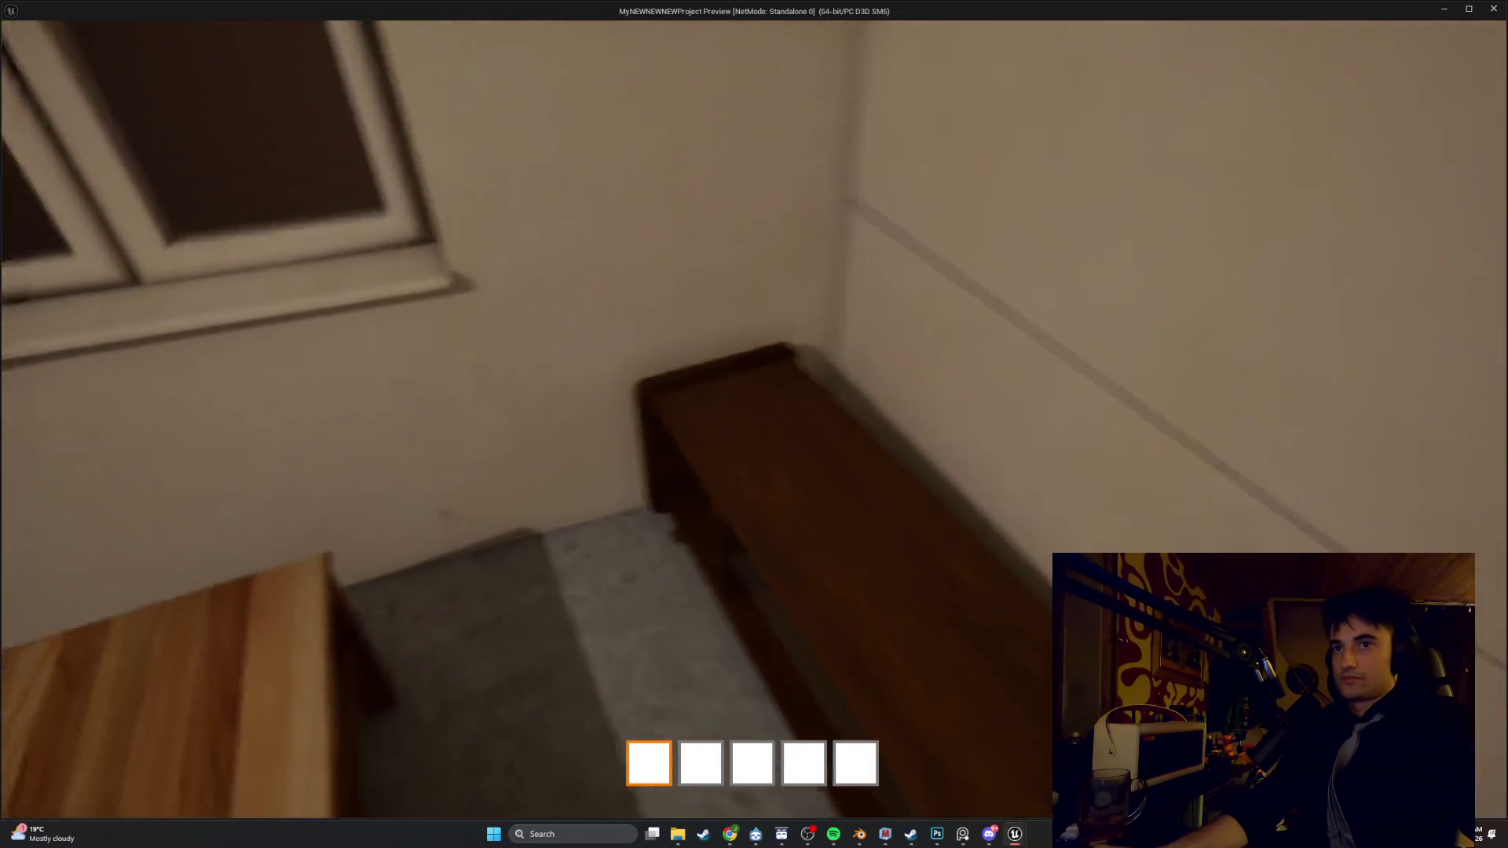
key(w)
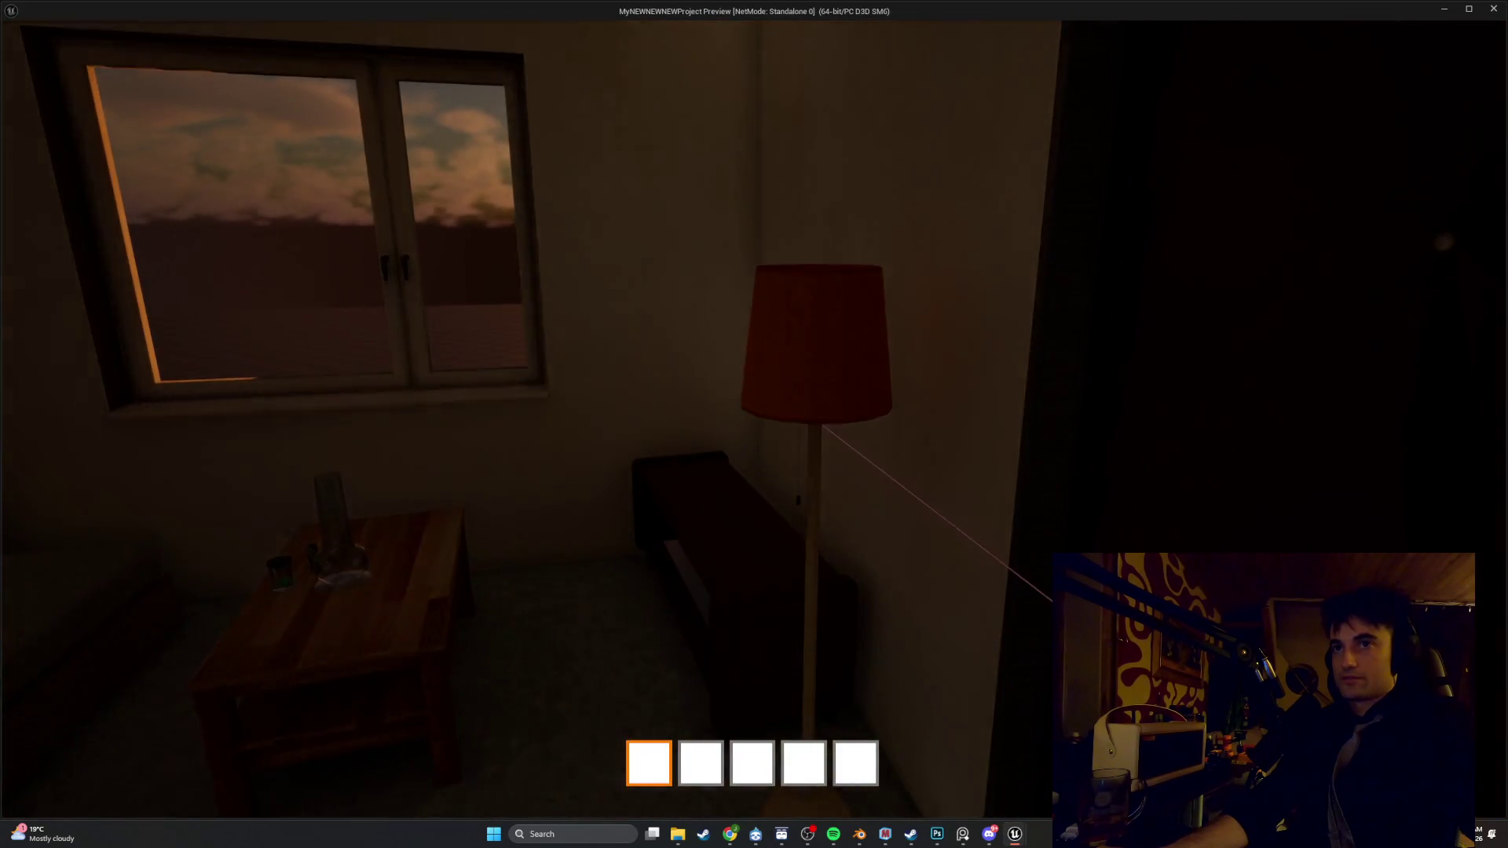
Step back to view the darkened room and switch the floor lamp on with E
key(s)
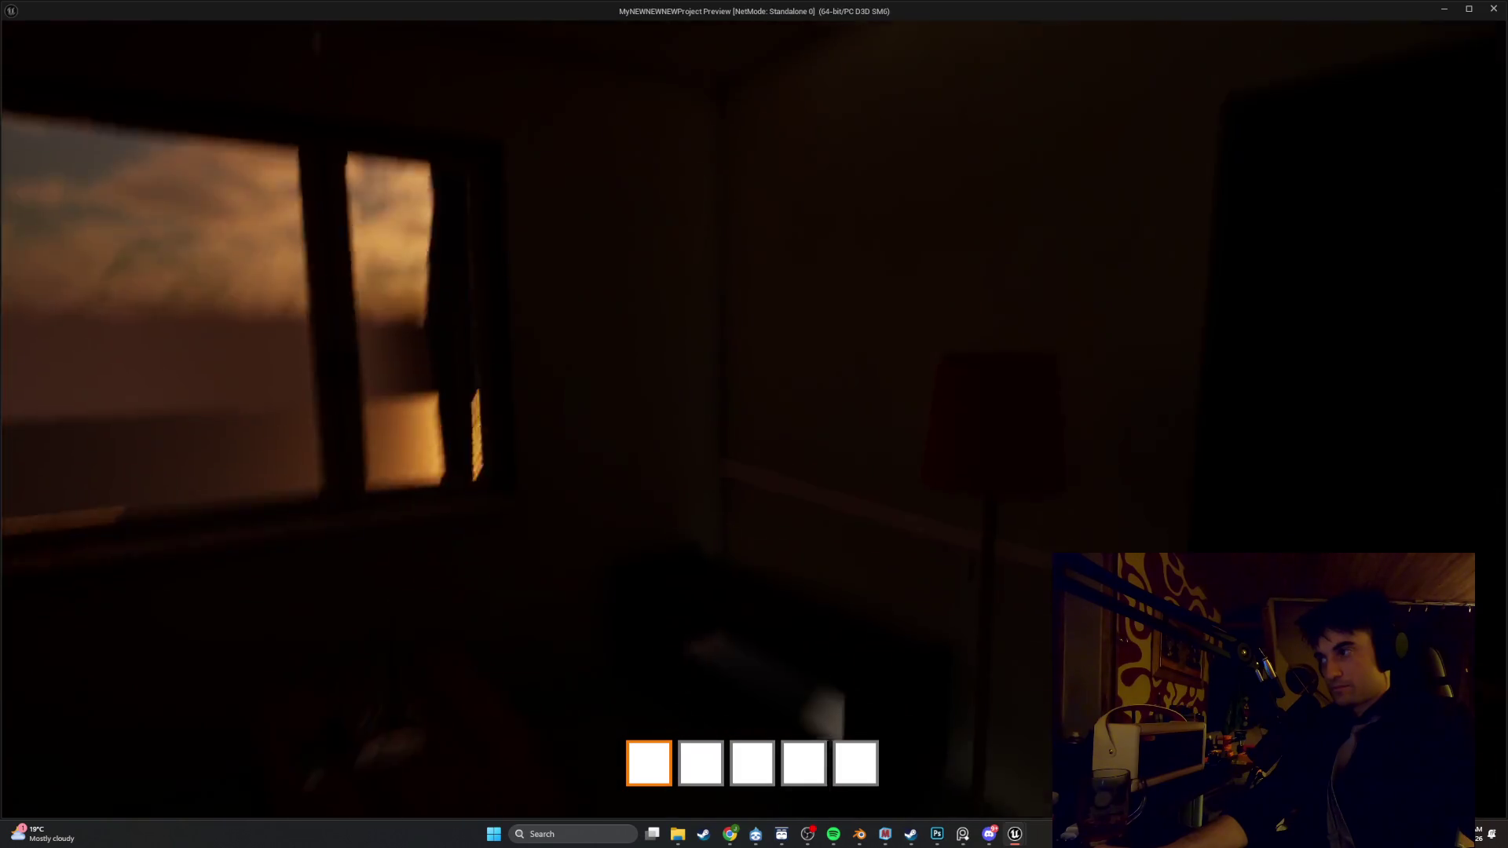
key(e)
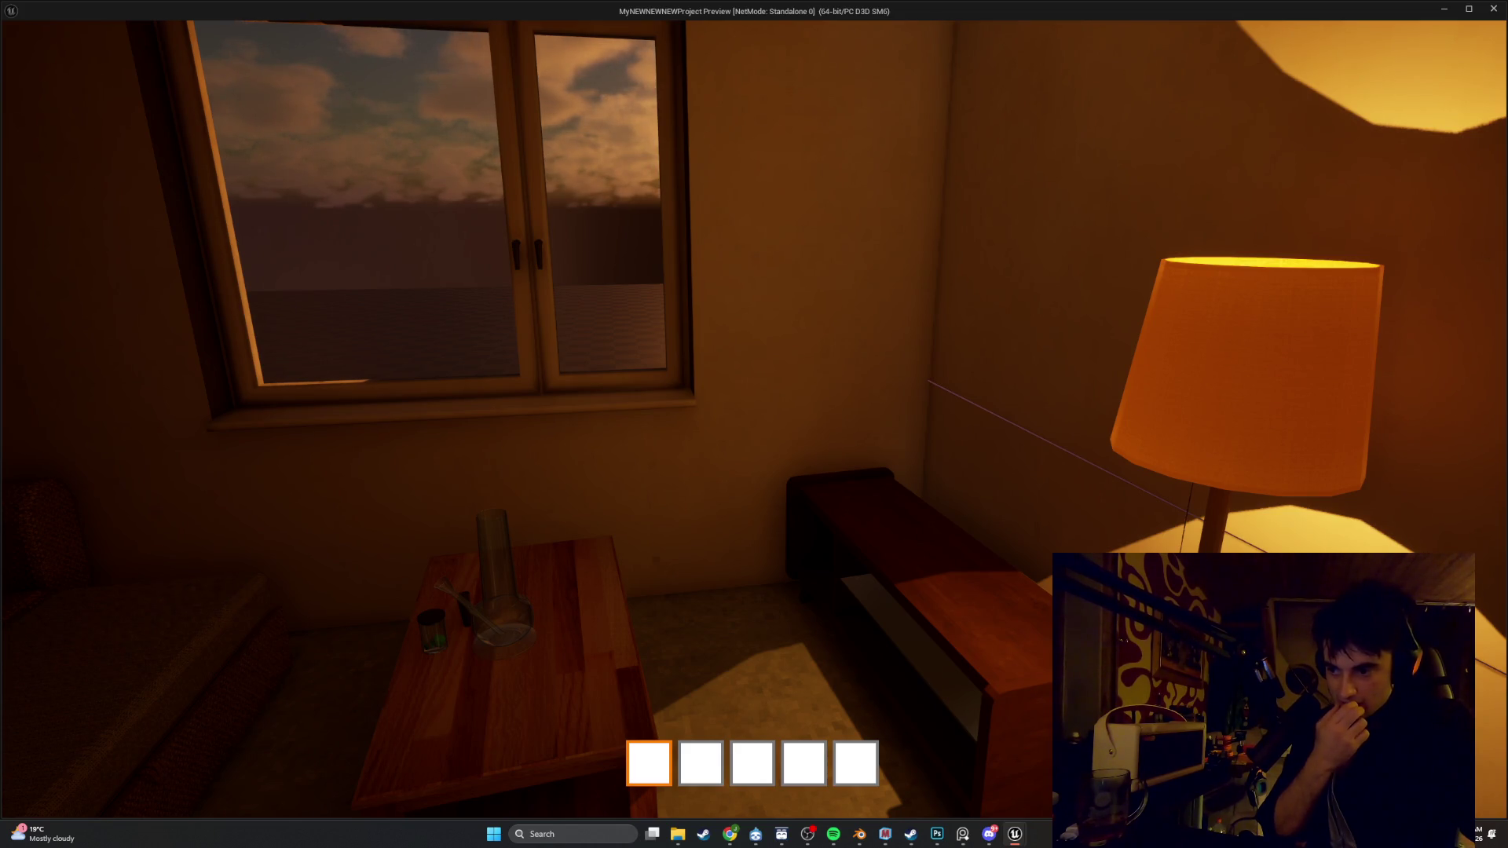
Open the room door, walk through the doorway, and close it again
mouse_move(754, 424)
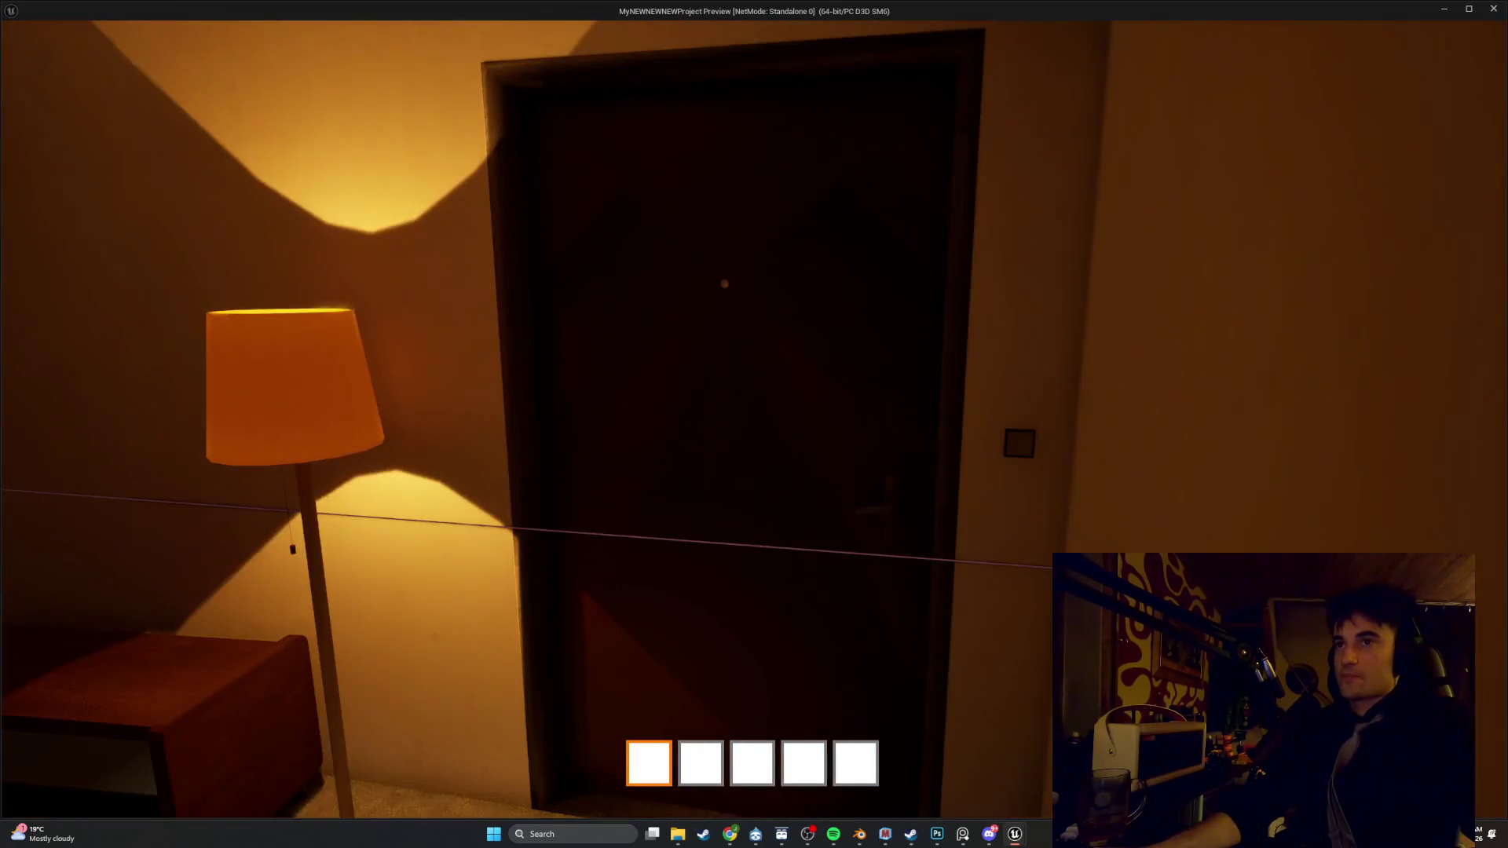
click(724, 283)
key(w)
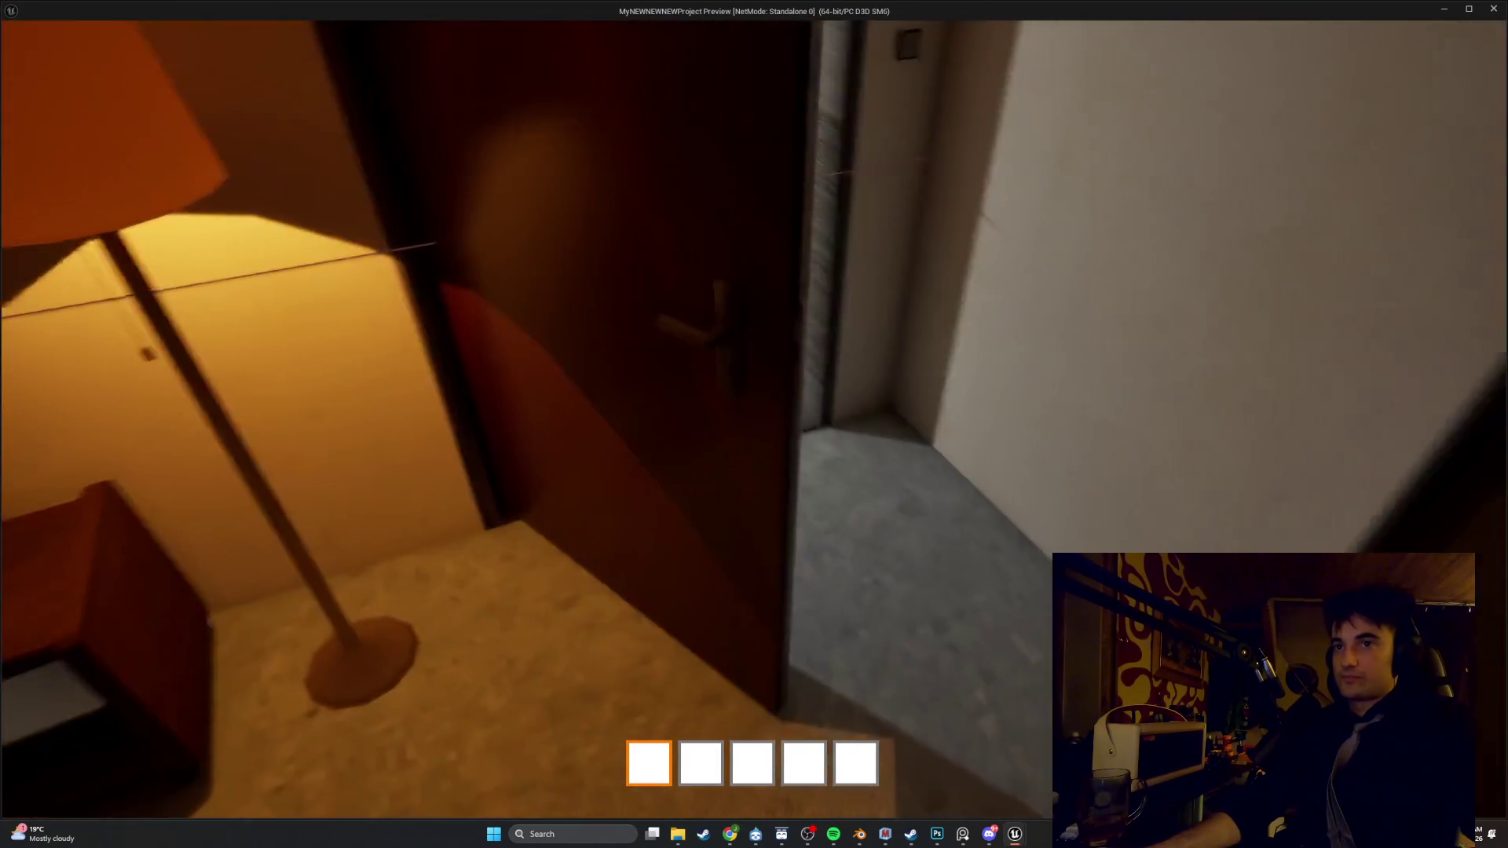
mouse_move(754, 424)
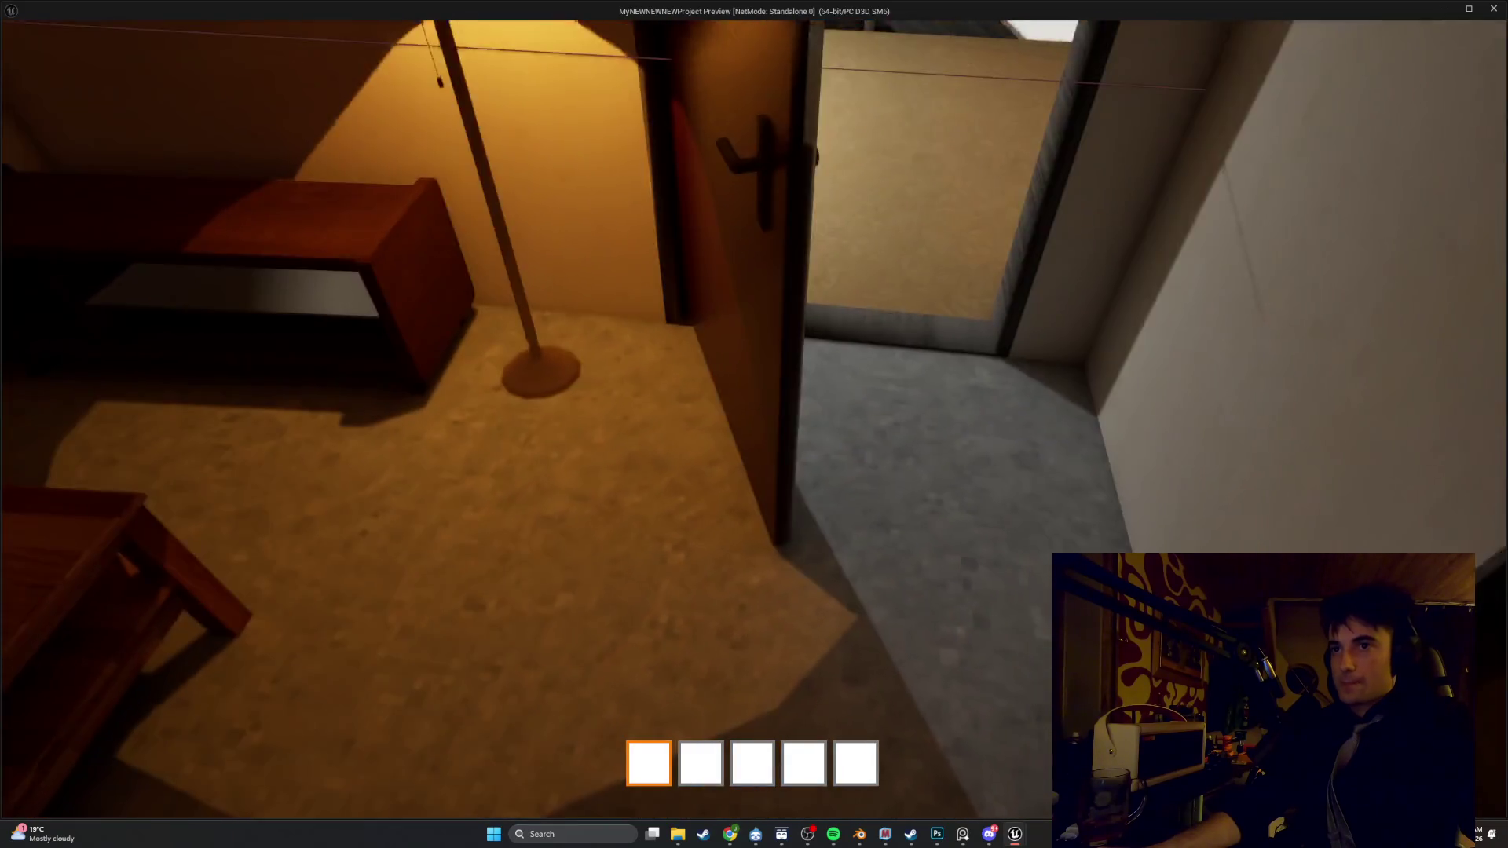
click(754, 424)
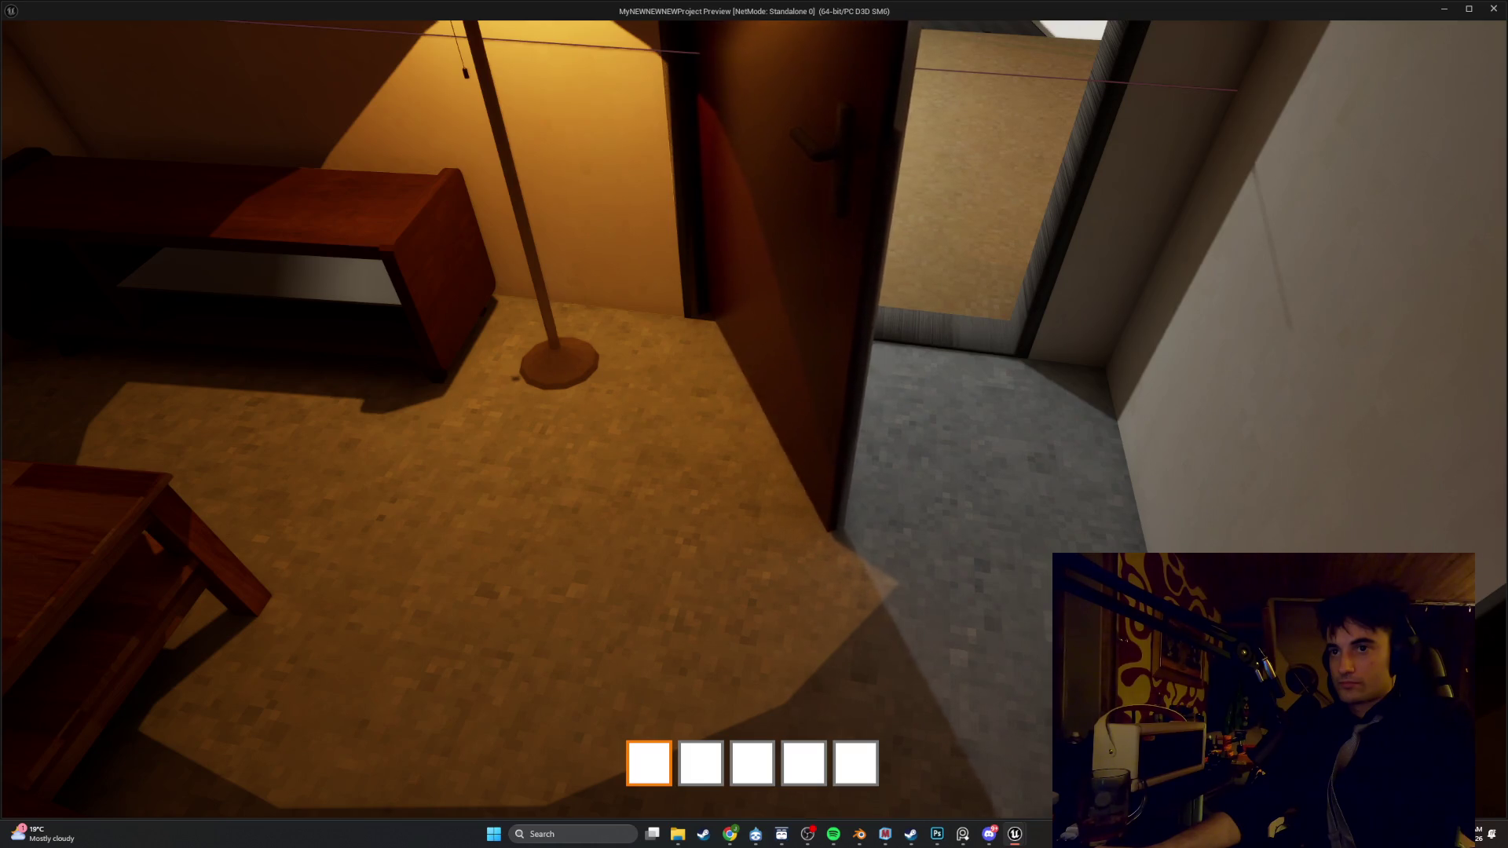
Turn the room lights on at the switch and look toward the sofa and the floor by the lamp
mouse_move(753, 424)
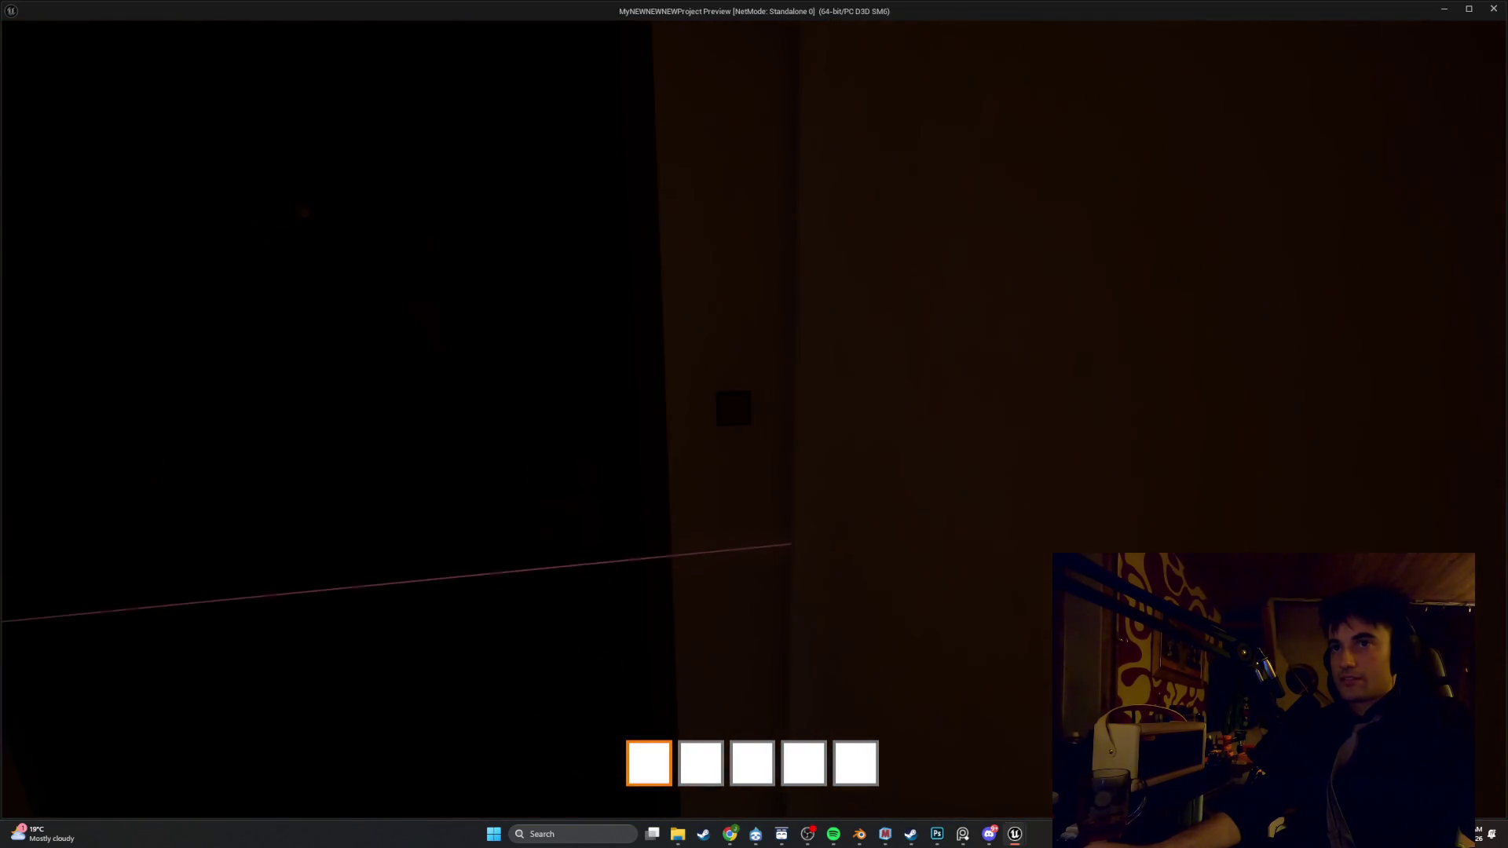
key(e)
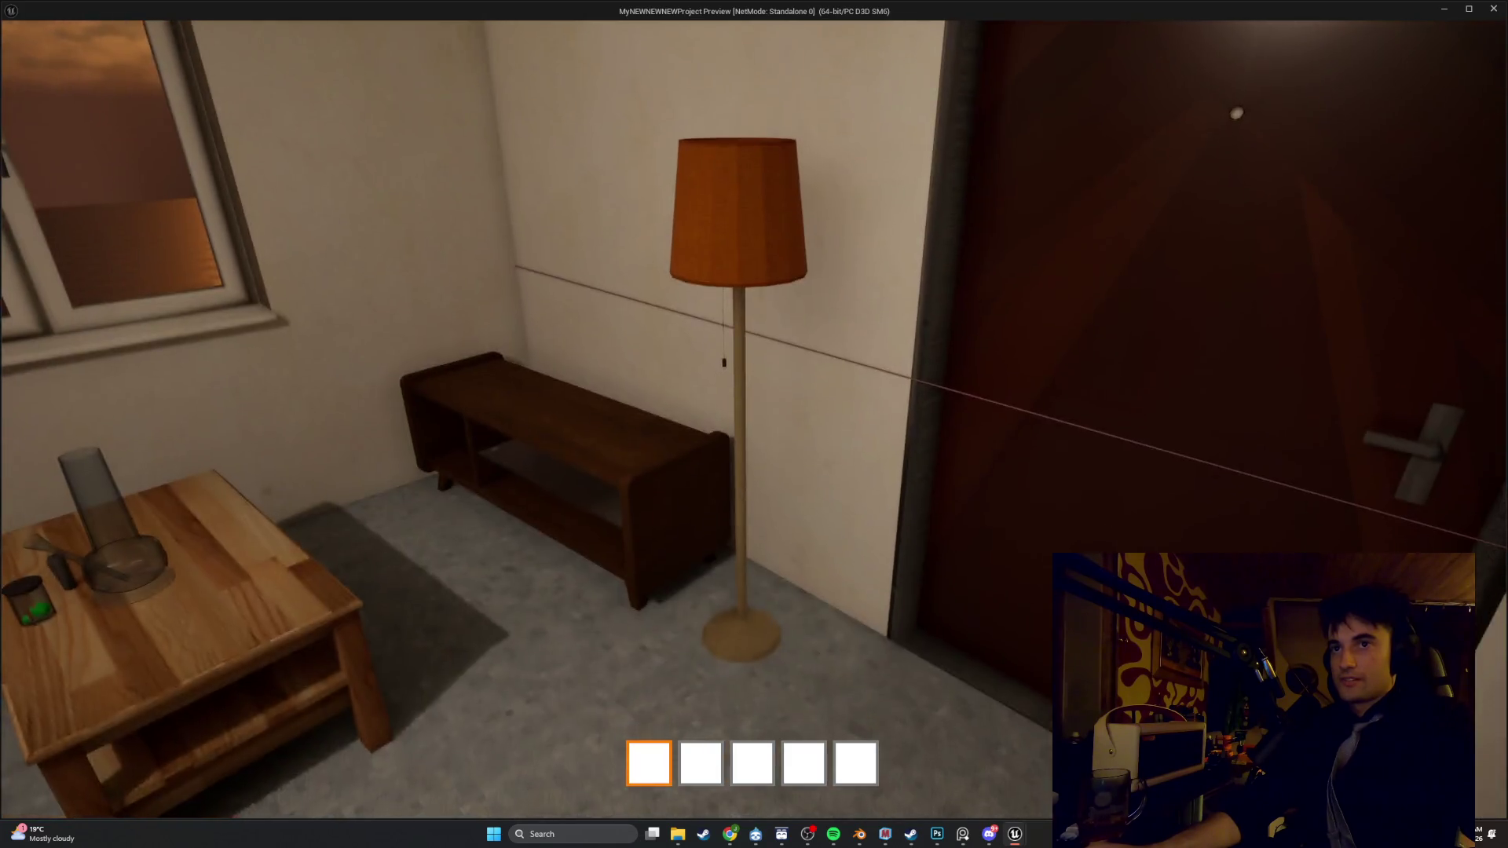
key(s)
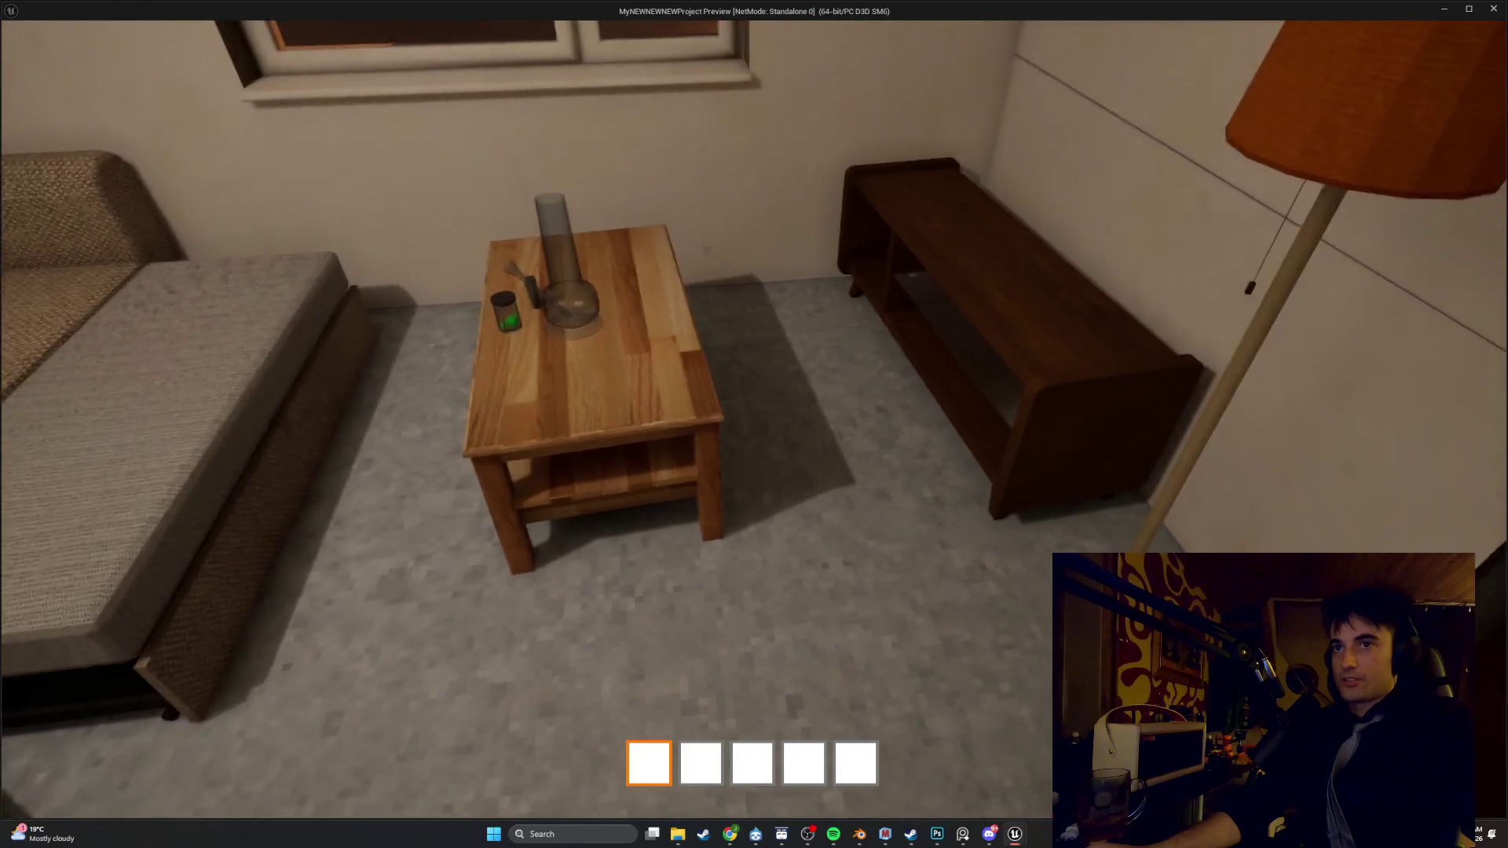
key(w)
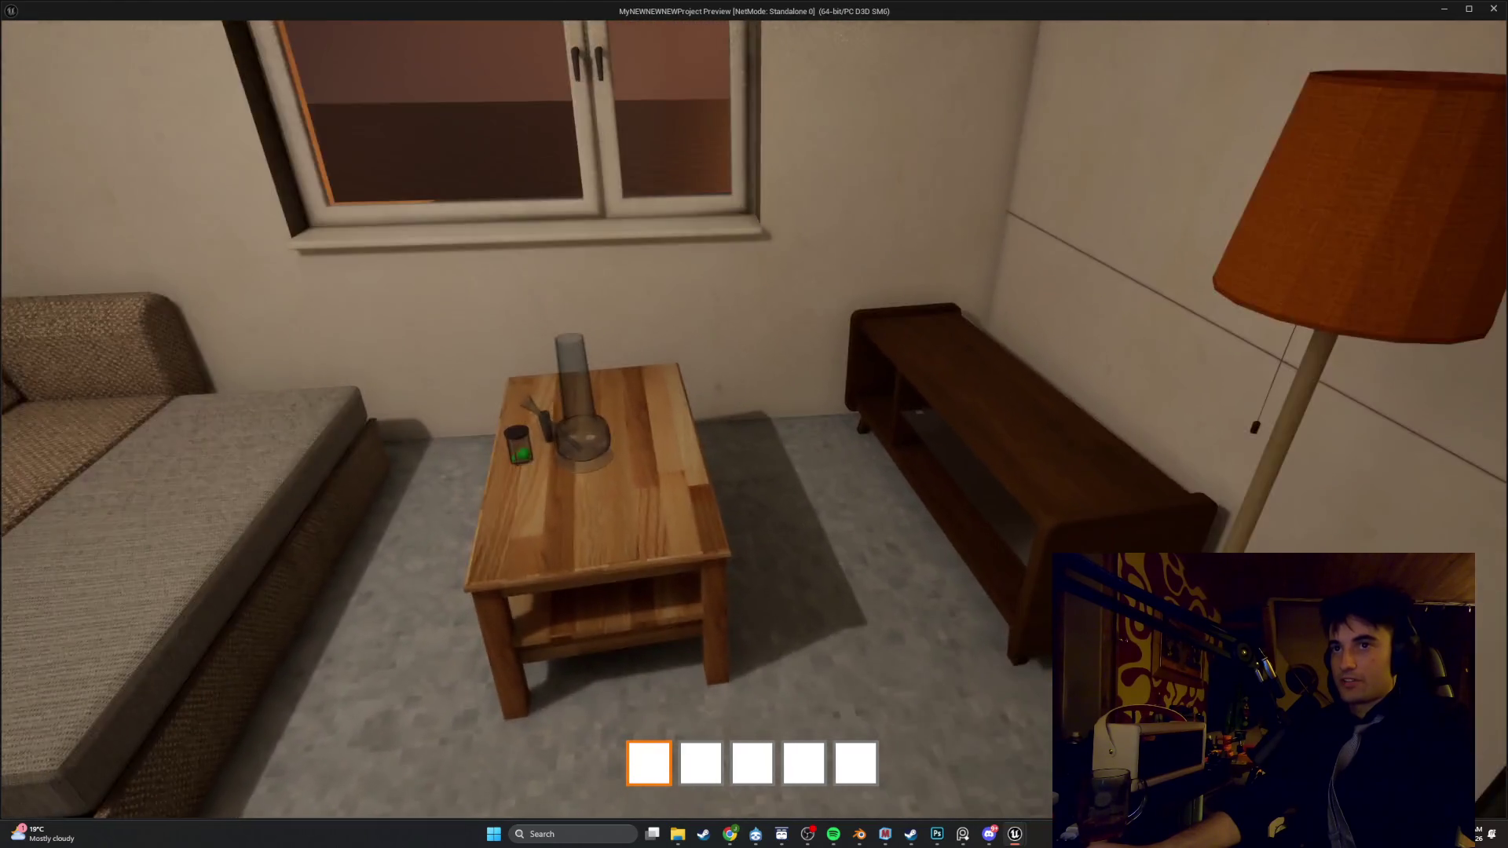